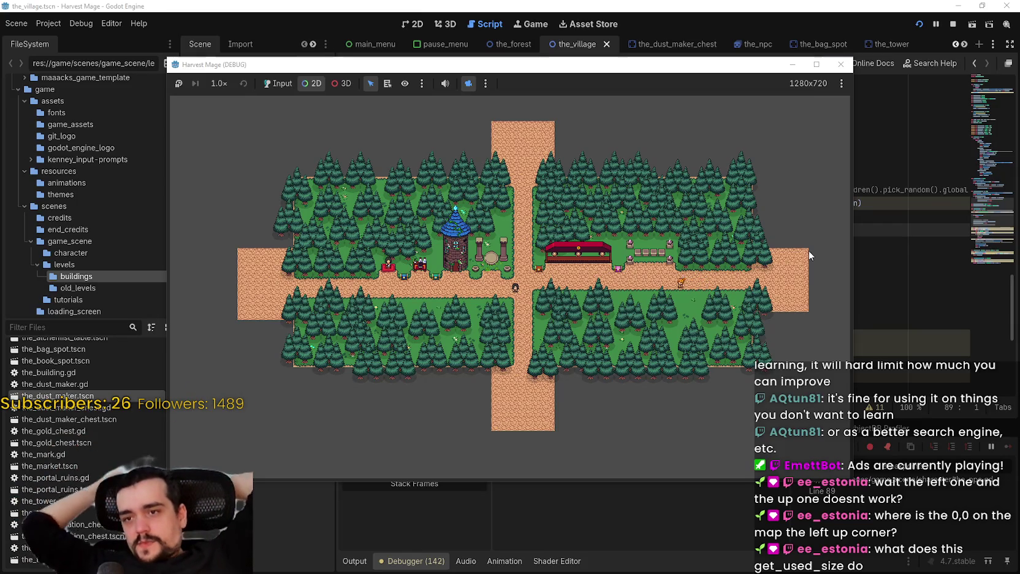
# Step: Stop the game and set line 50's walk_speed to randi_range(60, 100)
pyautogui.click(954, 24)
pyautogui.scroll(5, 688, 329)
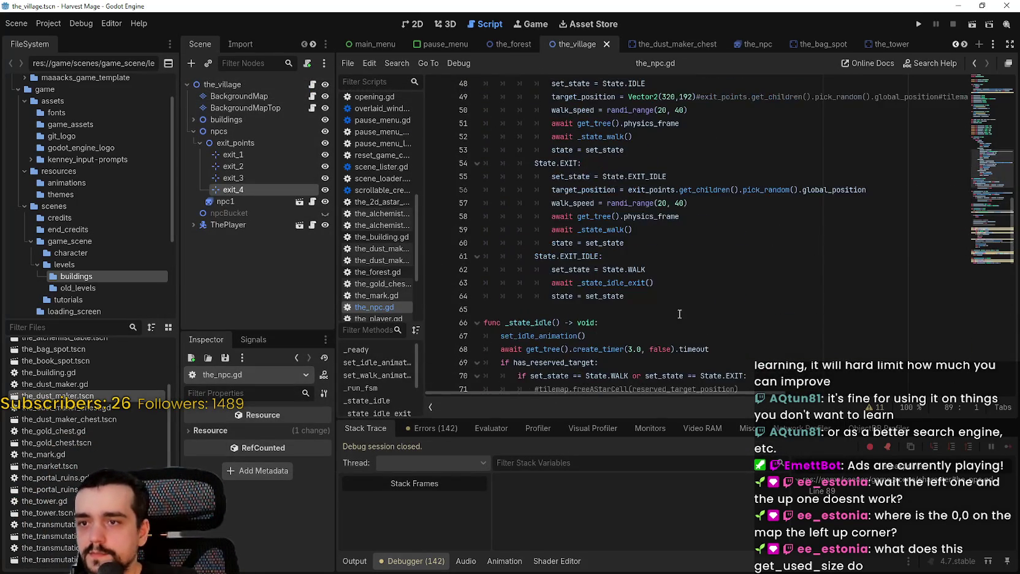
pyautogui.click(663, 201)
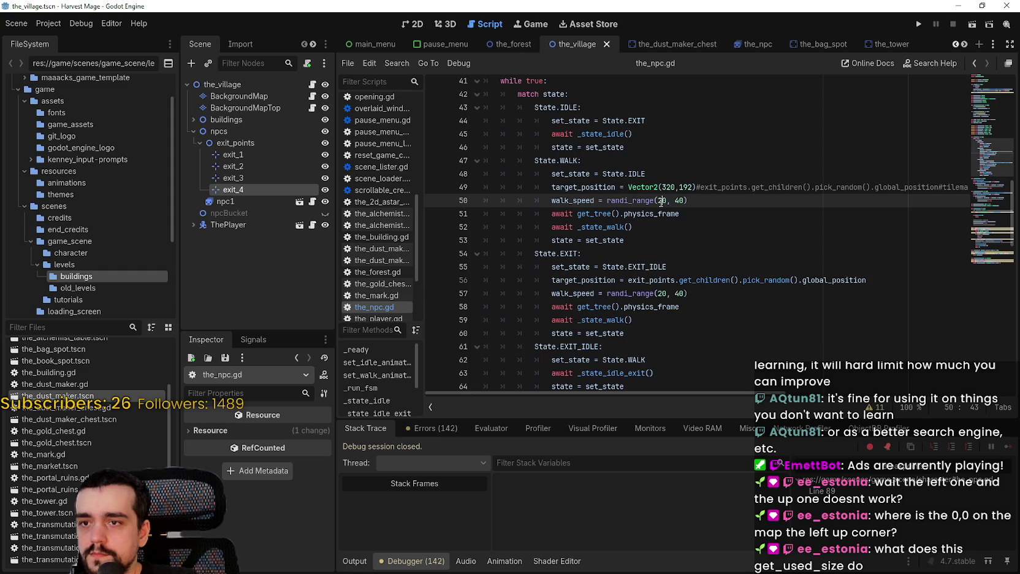
pyautogui.press('Delete')
pyautogui.write('6')
pyautogui.click(680, 200)
pyautogui.press('Delete')
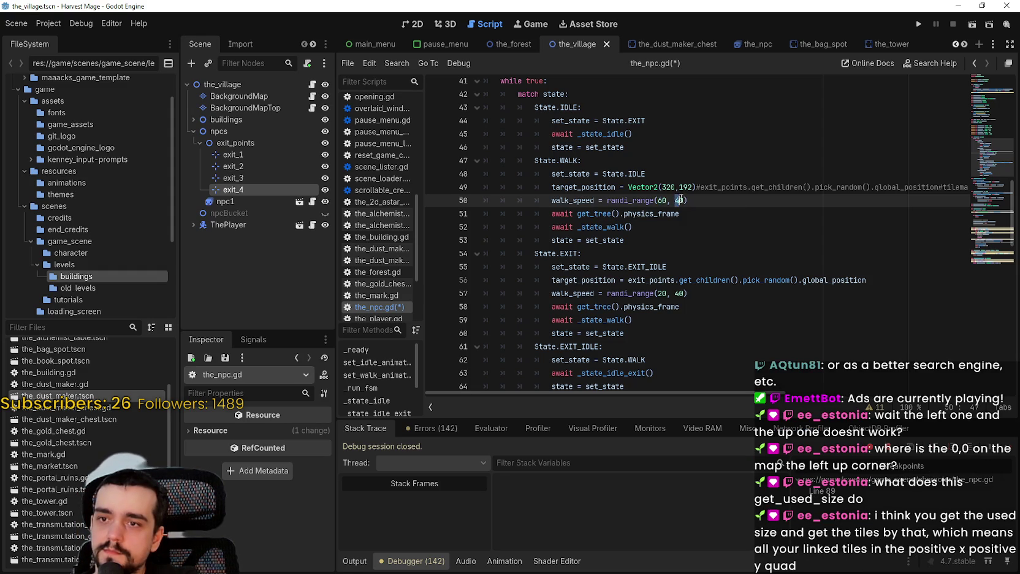
pyautogui.write('10')
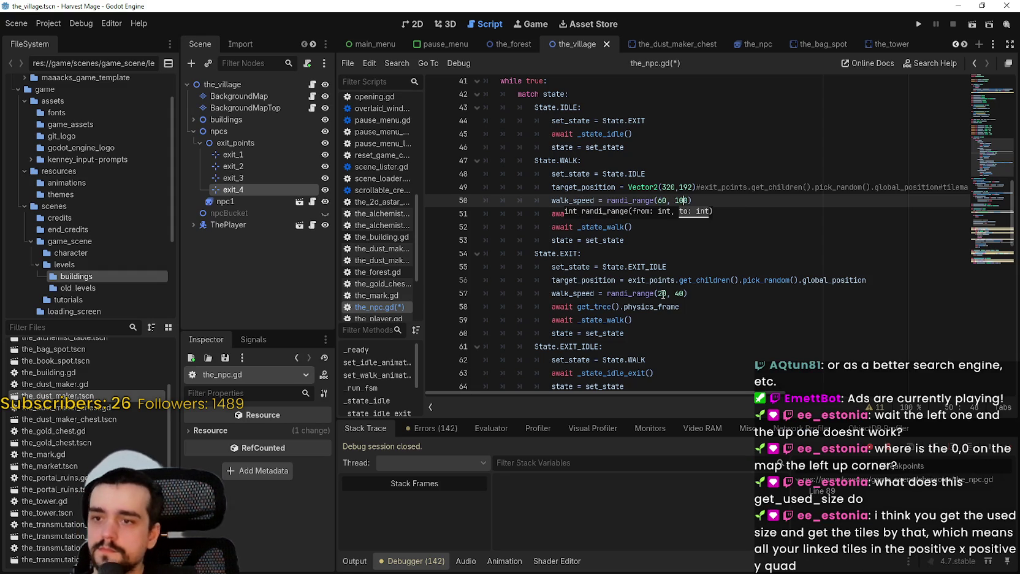
# Step: Set the EXIT walk_speed on line 57 to randi_range(60, 100), then relaunch the game
pyautogui.click(655, 293)
pyautogui.press('Delete')
pyautogui.write('6')
pyautogui.click(675, 294)
pyautogui.press('Delete')
pyautogui.write('10')
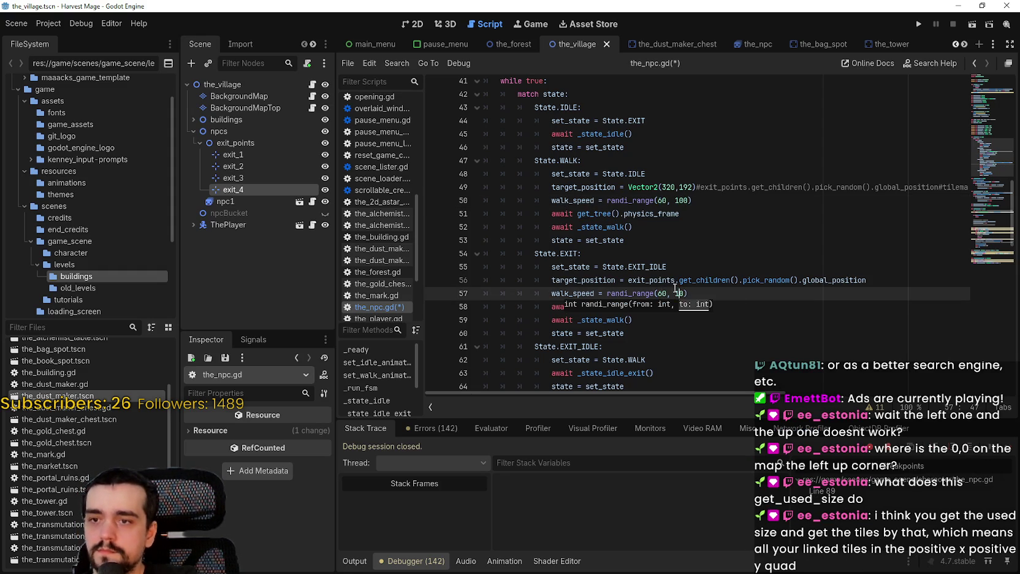
pyautogui.click(918, 24)
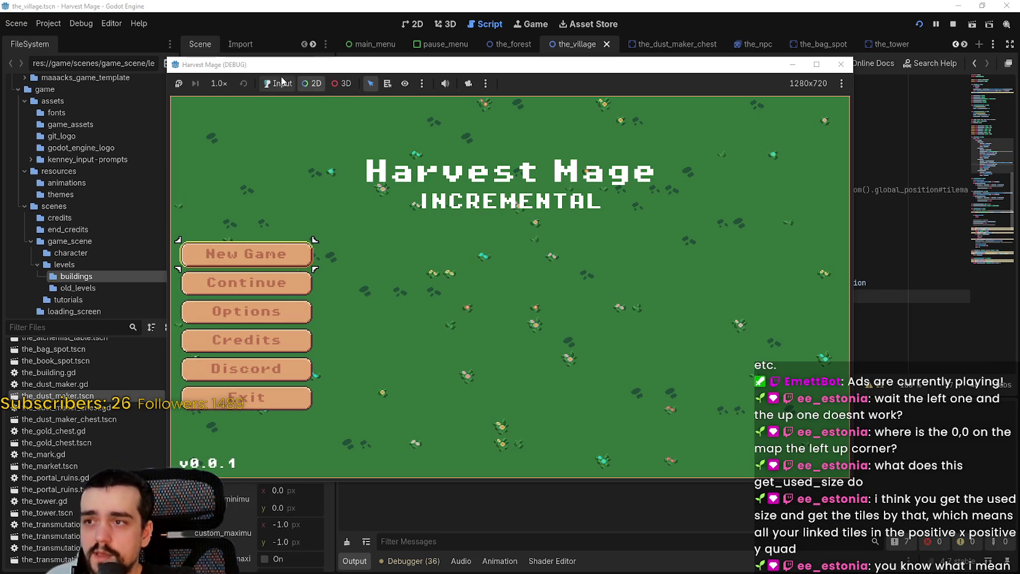
# Step: Continue the saved game into the village and resume past the first breakpoint
pyautogui.press('Down')
pyautogui.press('Return')
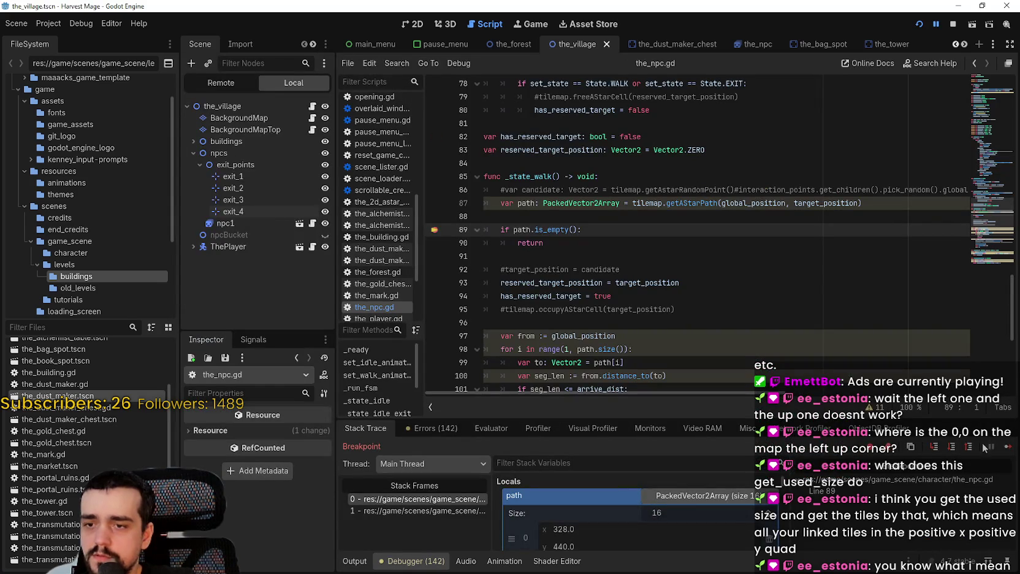
pyautogui.click(1007, 447)
# Step: Override the game camera, recentre the map, and resume until the NPC reaches the crossroads
pyautogui.click(313, 83)
pyautogui.scroll(-5, 494, 286)
pyautogui.moveTo(494, 286); pyautogui.dragTo(541, 305)
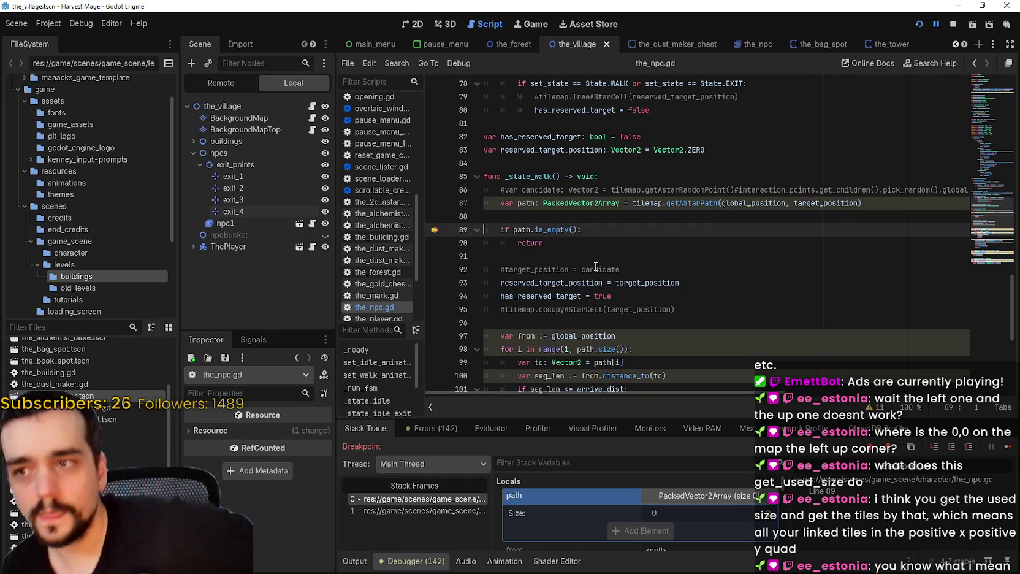
pyautogui.click(1008, 447)
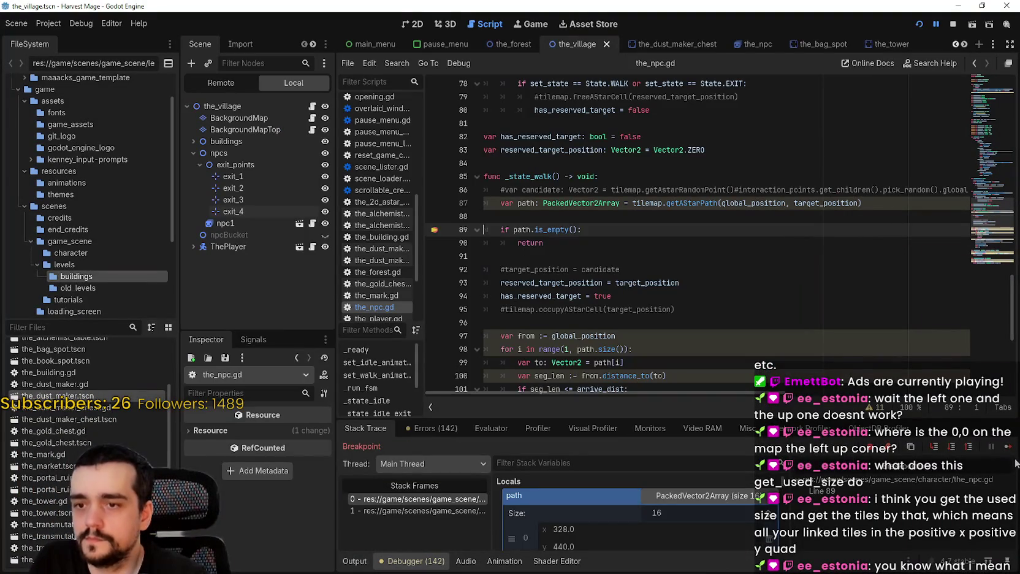
pyautogui.click(1008, 447)
pyautogui.press('Up')
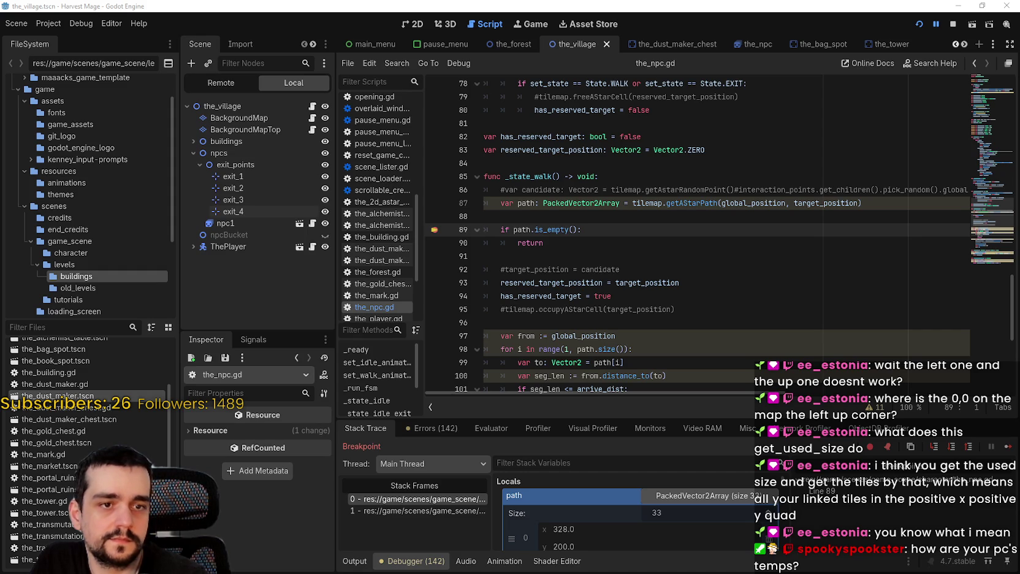
pyautogui.hotkey('alt', 'Tab')
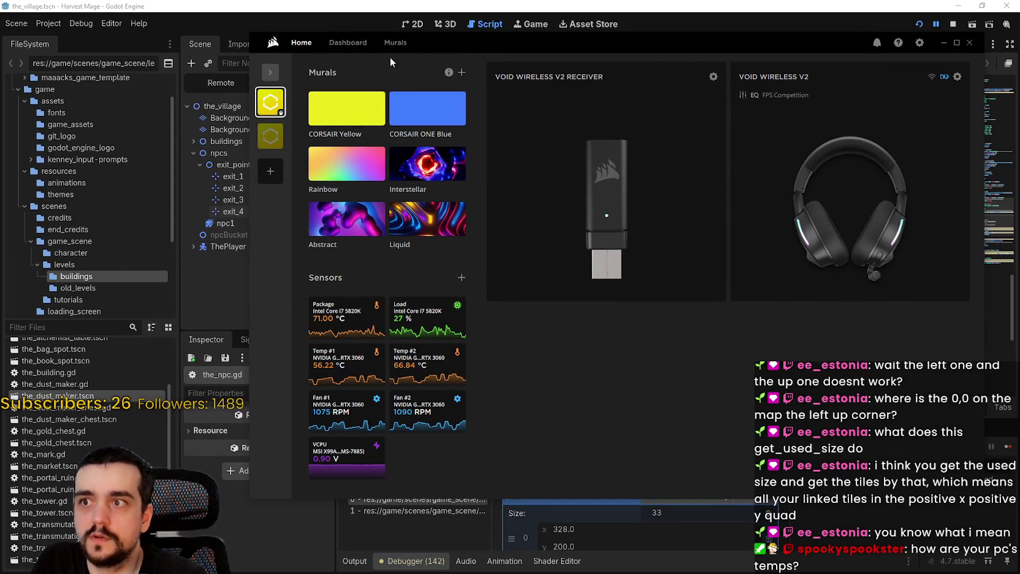
# Step: Show iCUE's sensor Dashboard, with CPU package at 72 °C, and shift the window left
pyautogui.click(350, 42)
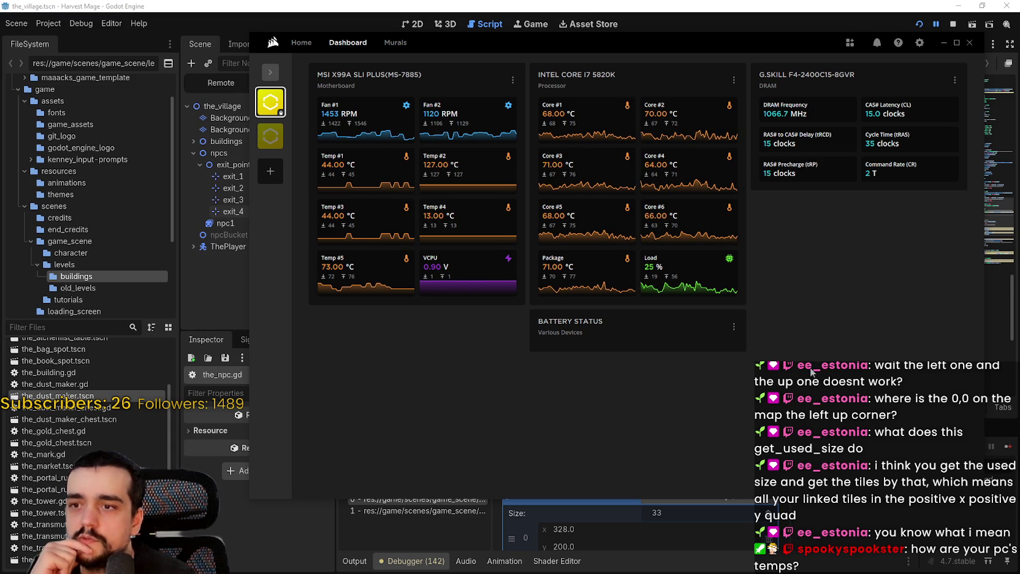
pyautogui.moveTo(793, 47); pyautogui.dragTo(738, 63)
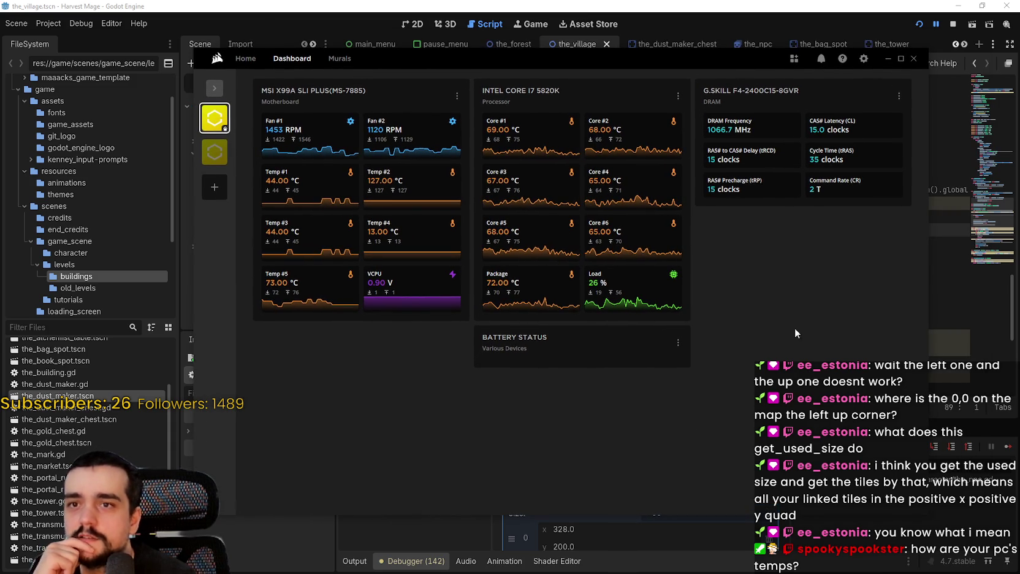
# Step: Close the iCUE dashboard and resume the game from the NPC script's breakpoint
pyautogui.click(911, 59)
pyautogui.click(612, 296)
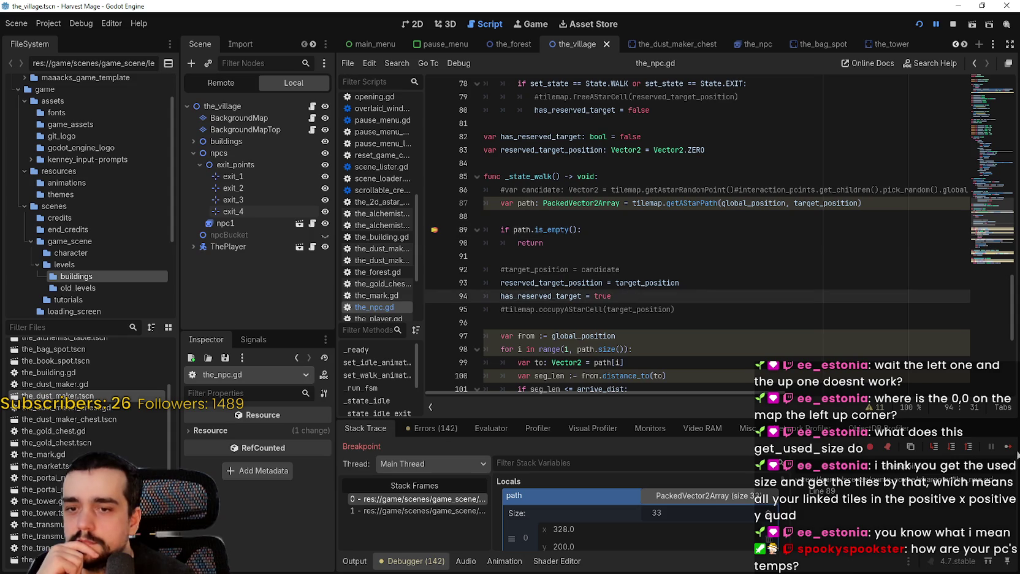
pyautogui.click(1008, 447)
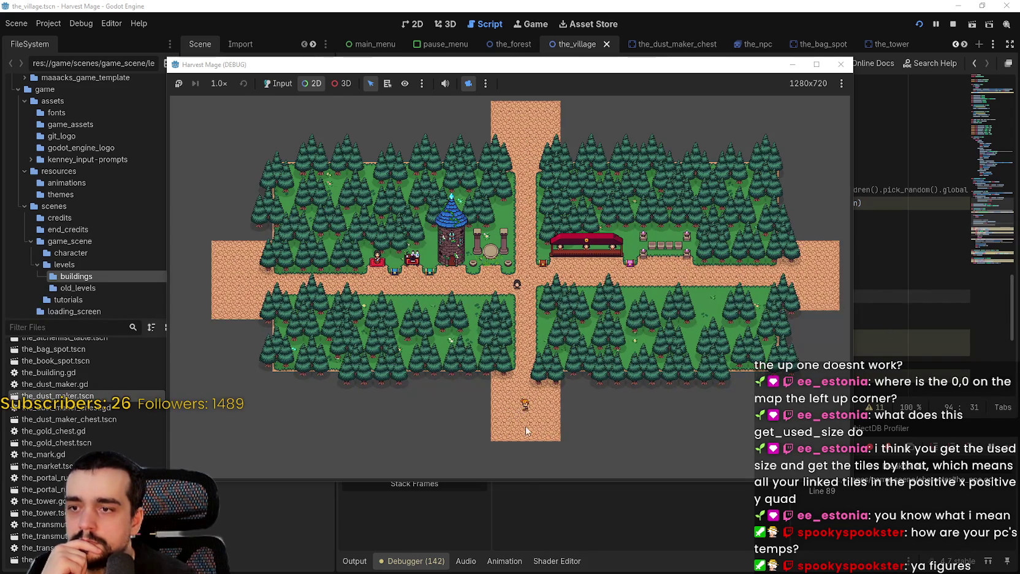
# Step: Keep resuming with F12 until the NPC stops at line 89 with an empty path
pyautogui.press('F12')
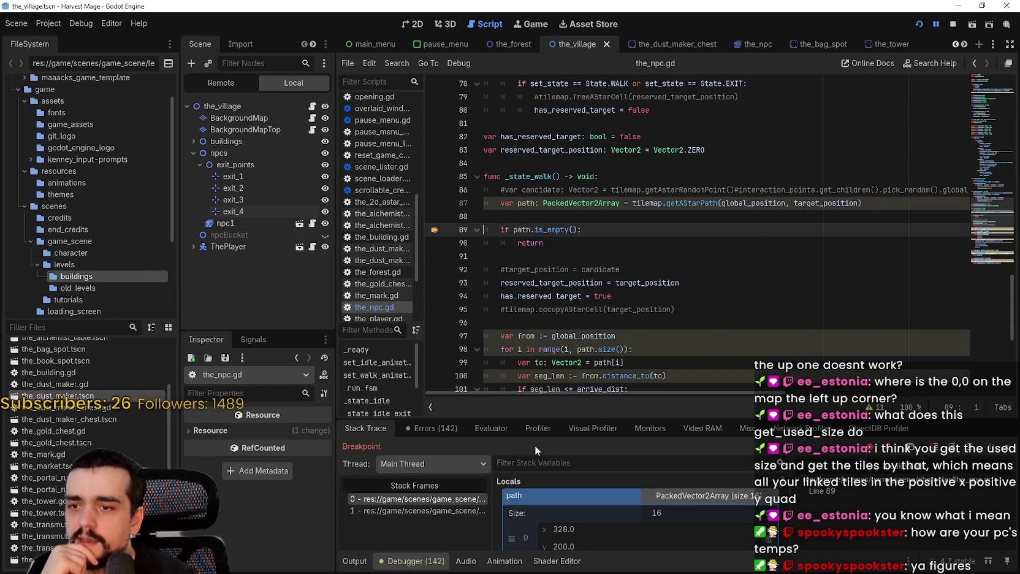
pyautogui.press('F12')
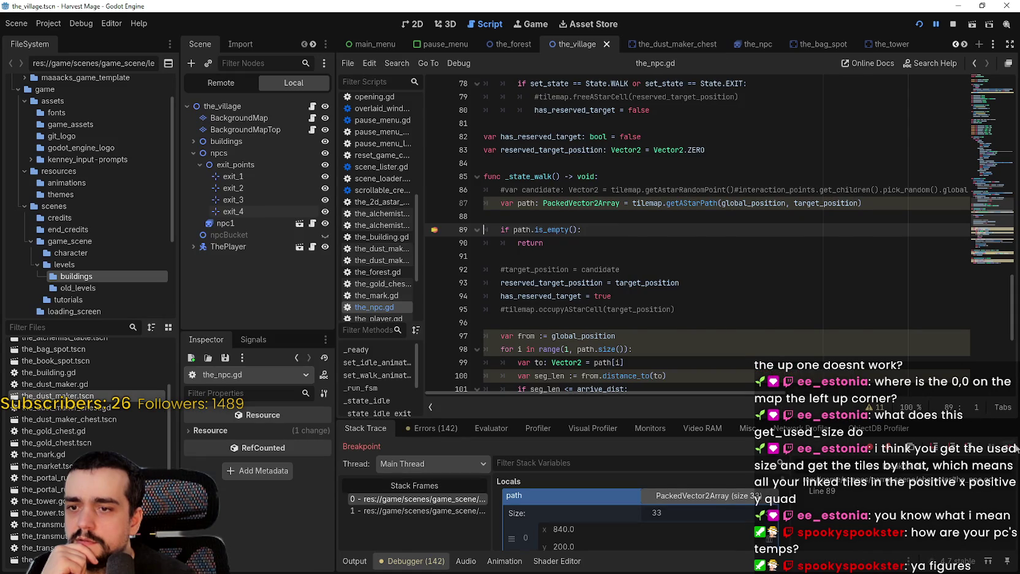
pyautogui.click(1015, 447)
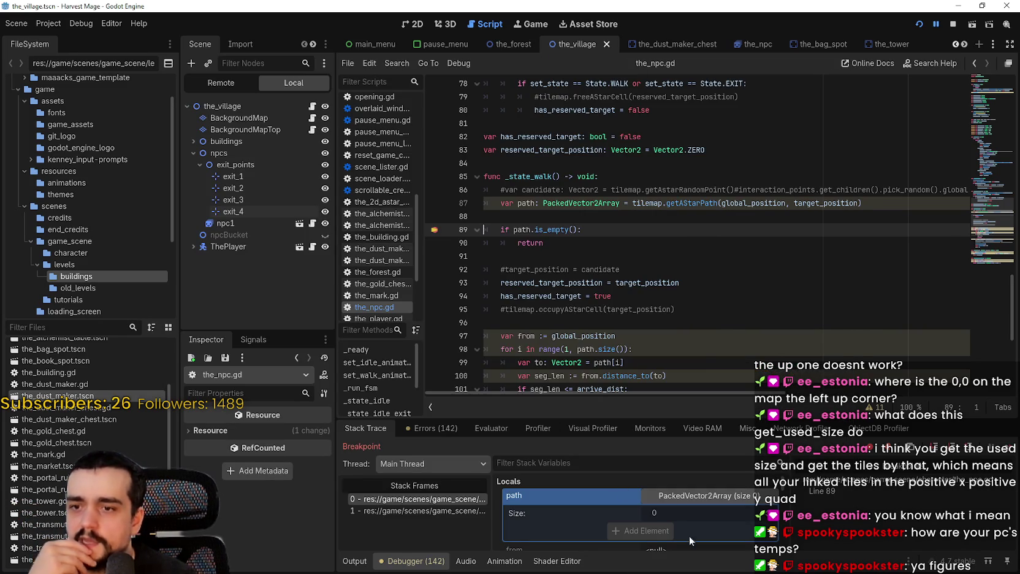
pyautogui.press('F12')
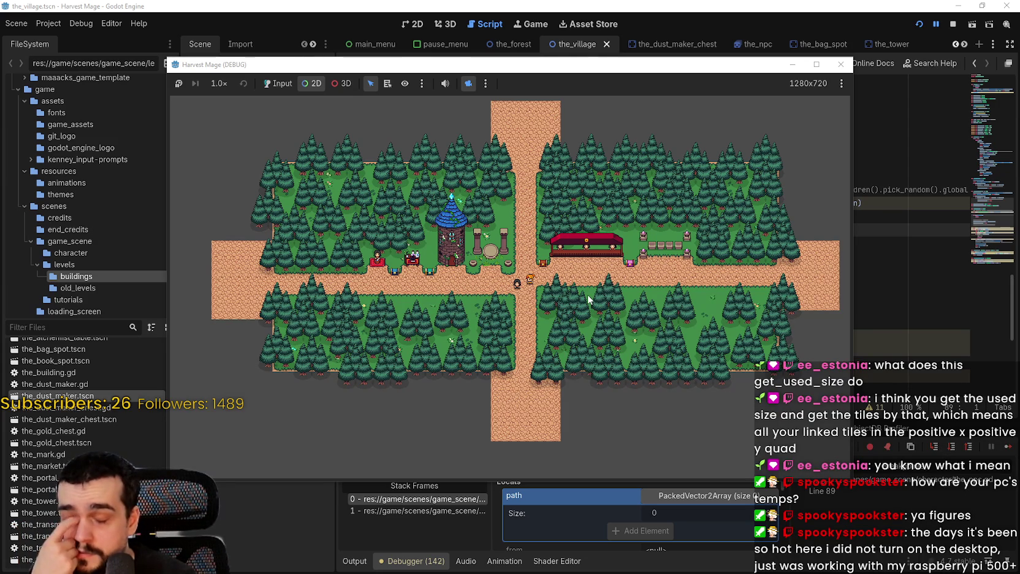
pyautogui.click(1009, 447)
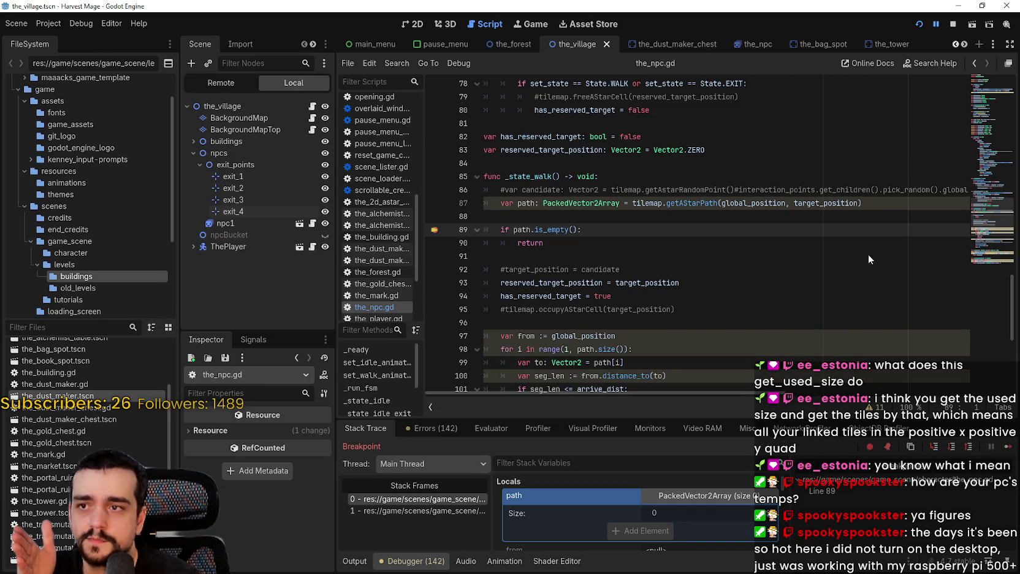
# Step: Select the exit_points target expression in the State.EXIT block
pyautogui.scroll(7, 793, 221)
pyautogui.scroll(5, 792, 221)
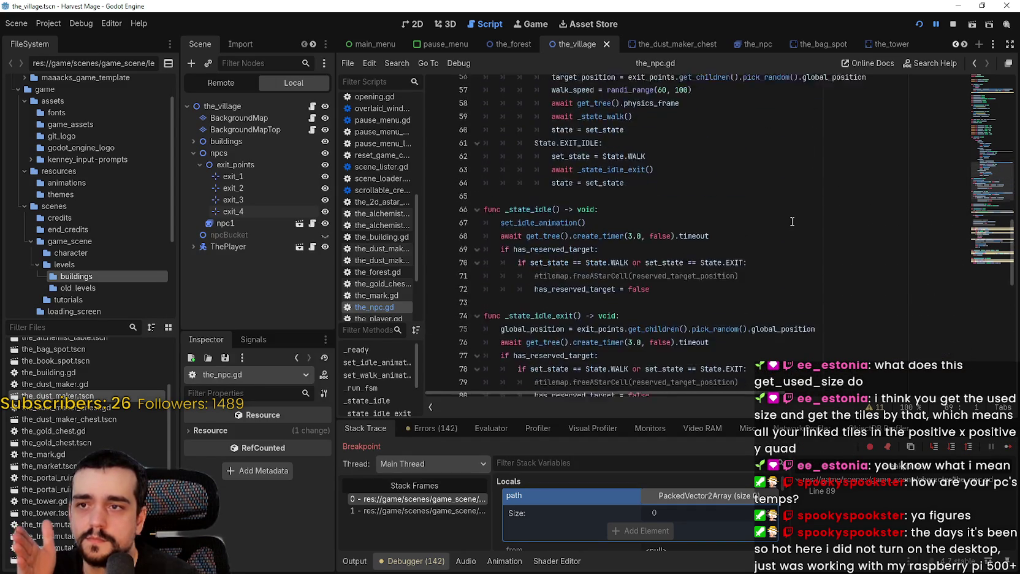
pyautogui.scroll(-1, 790, 238)
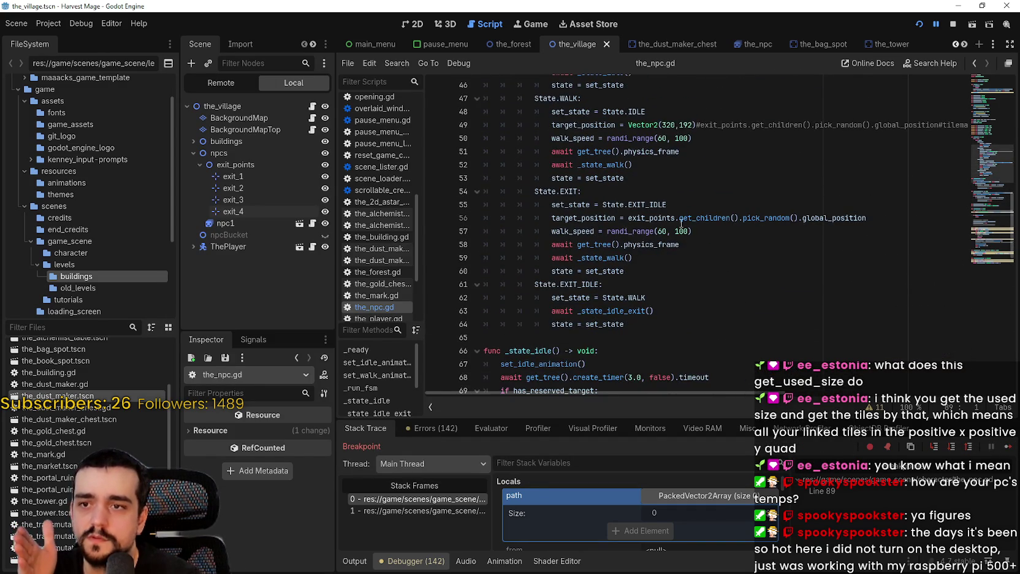
pyautogui.moveTo(628, 217); pyautogui.dragTo(867, 218)
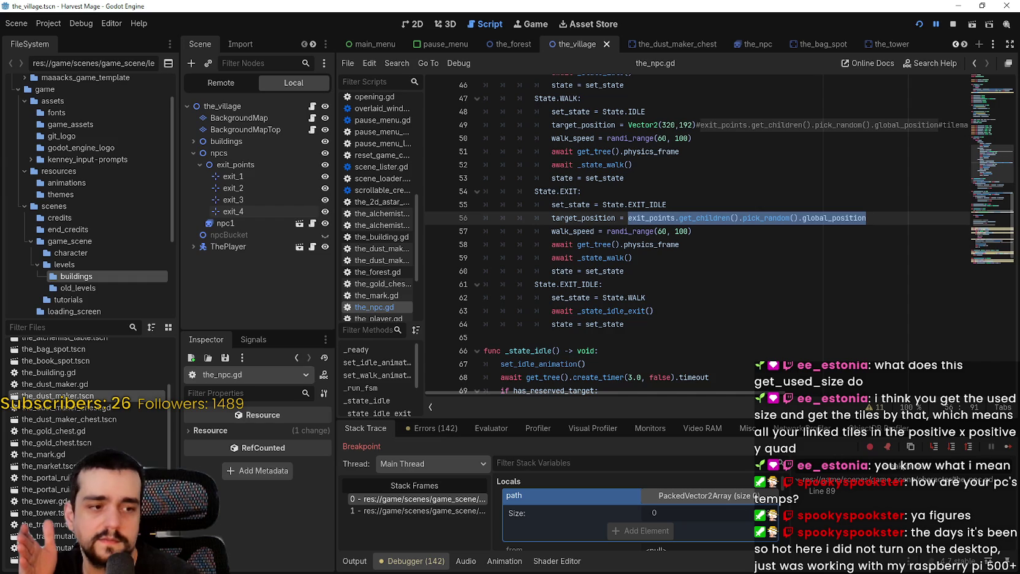
# Step: Resume and watch the game as an NPC heads toward the village's left exit
pyautogui.click(1009, 448)
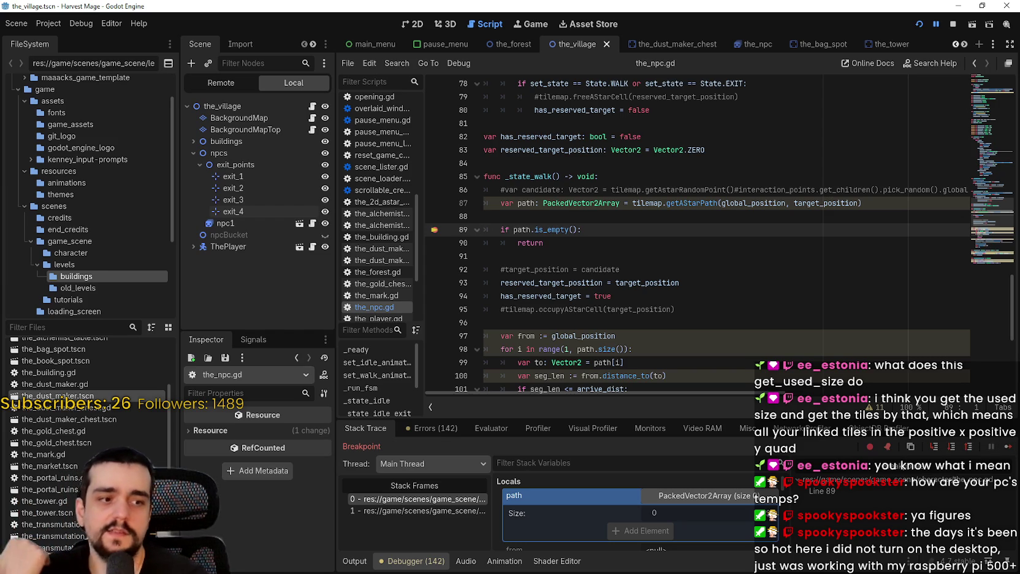
pyautogui.hotkey('alt', 'Tab')
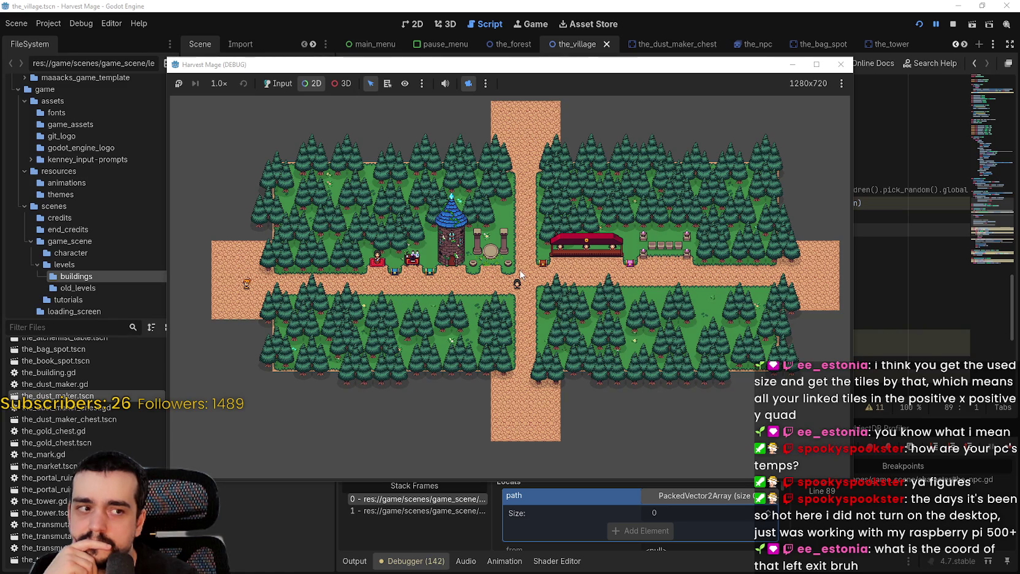
pyautogui.hotkey('alt', 'Tab')
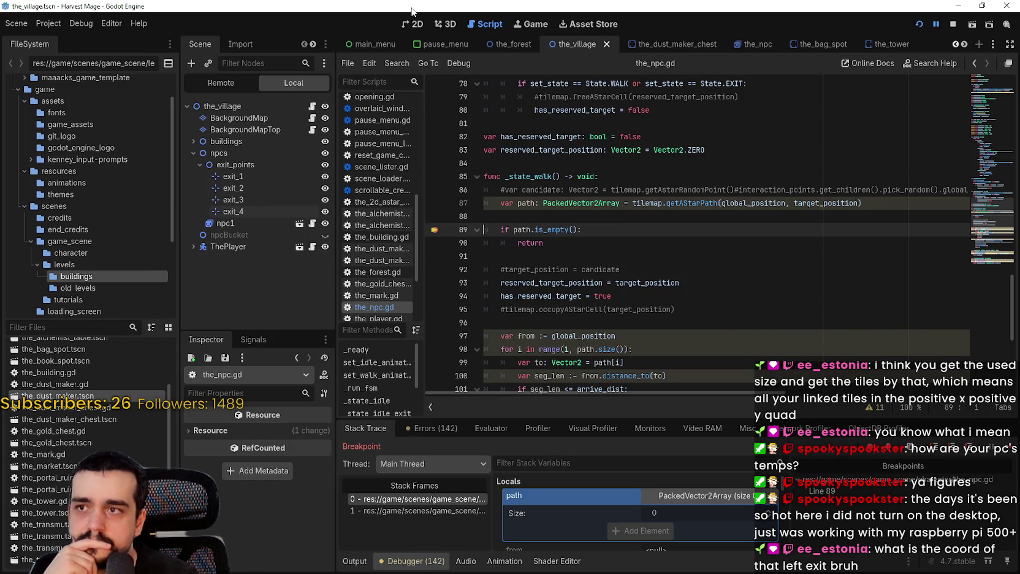
pyautogui.click(413, 24)
# Step: Inspect the exit_1, exit_3 and exit_4 marker positions in the Transform section
pyautogui.scroll(4, 482, 244)
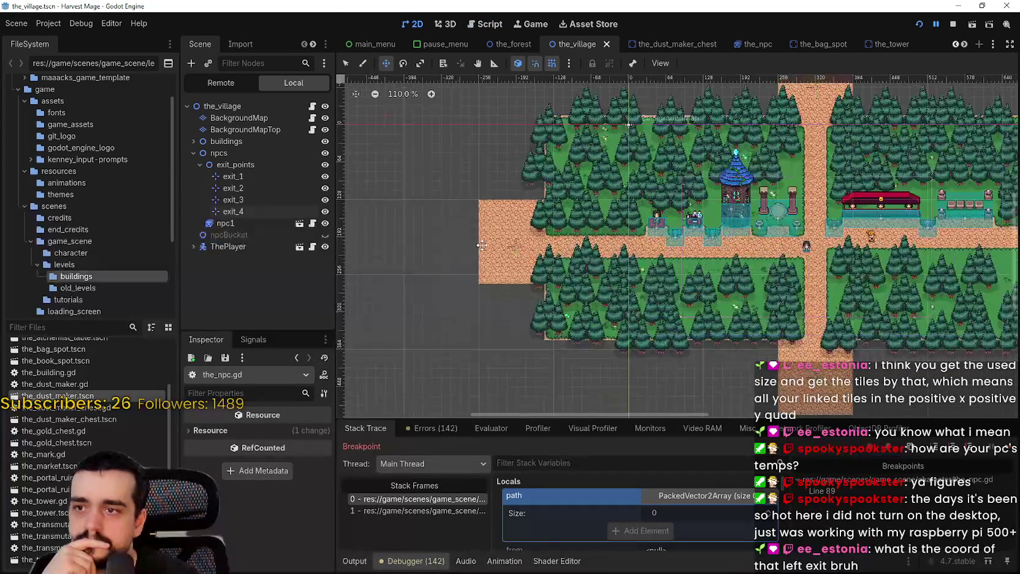
pyautogui.scroll(5, 482, 245)
pyautogui.click(233, 176)
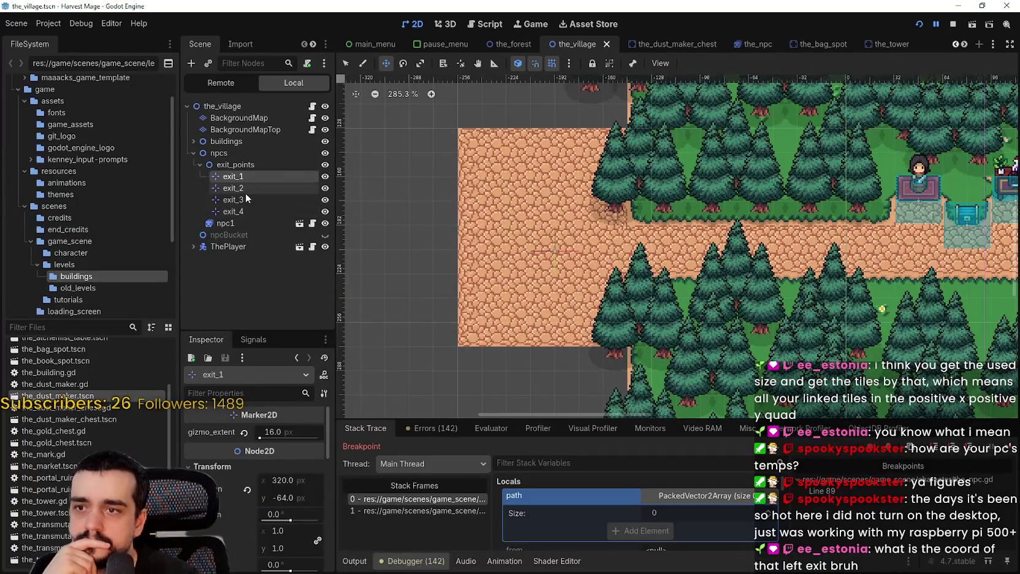
pyautogui.click(233, 199)
pyautogui.scroll(4, 561, 259)
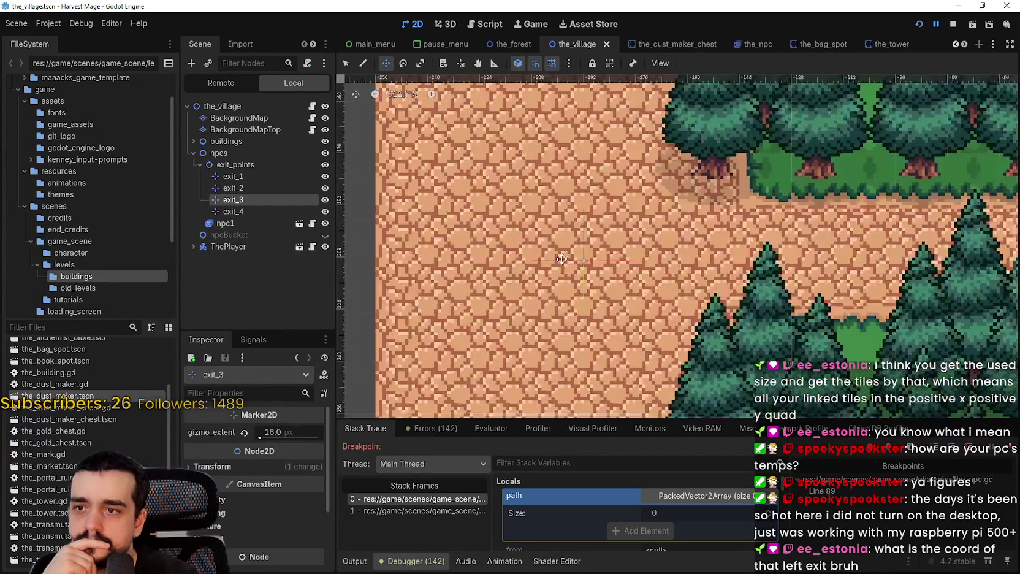
pyautogui.scroll(2, 561, 258)
pyautogui.click(267, 211)
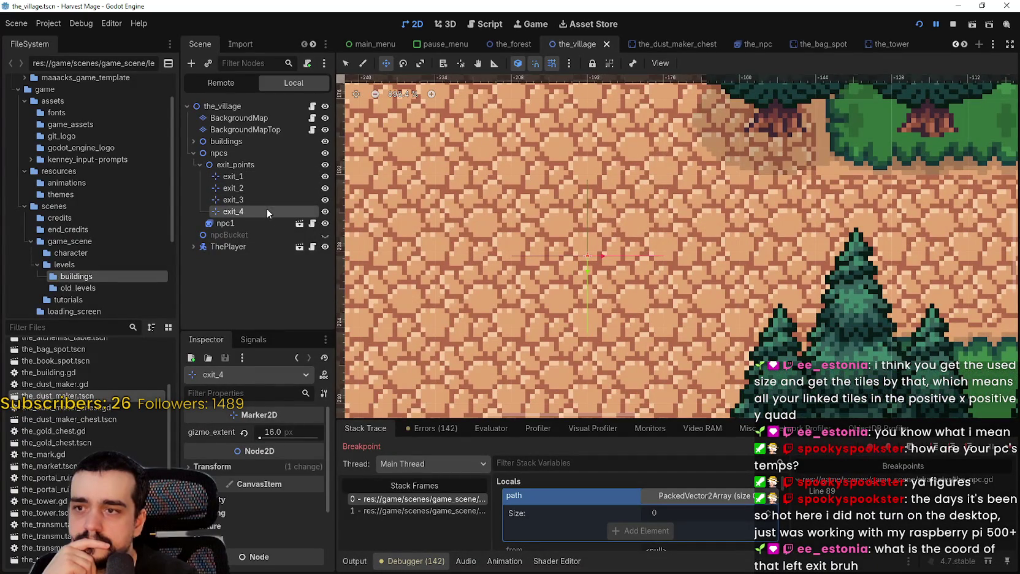
pyautogui.scroll(-2, 274, 515)
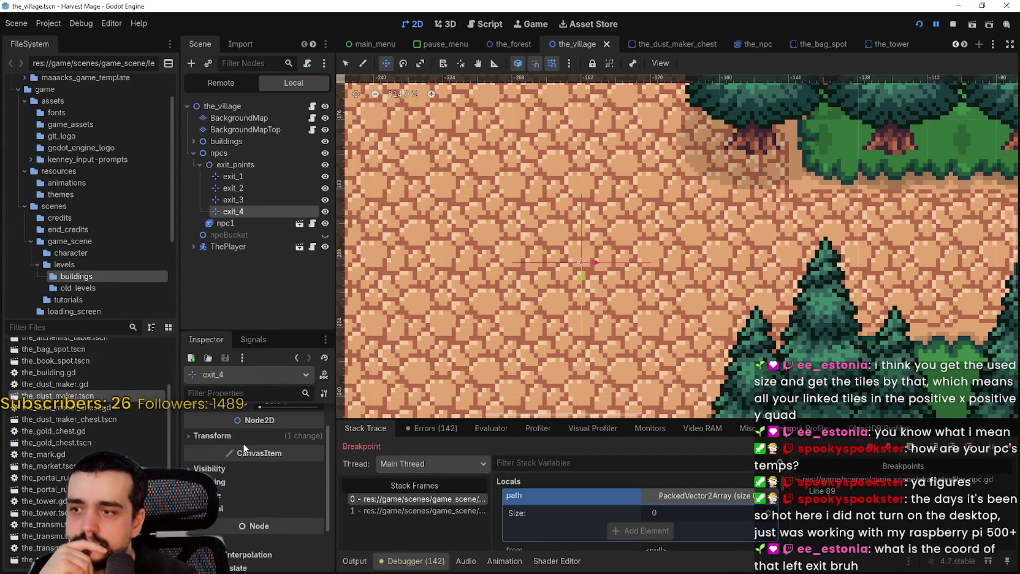
pyautogui.click(241, 439)
pyautogui.click(346, 499)
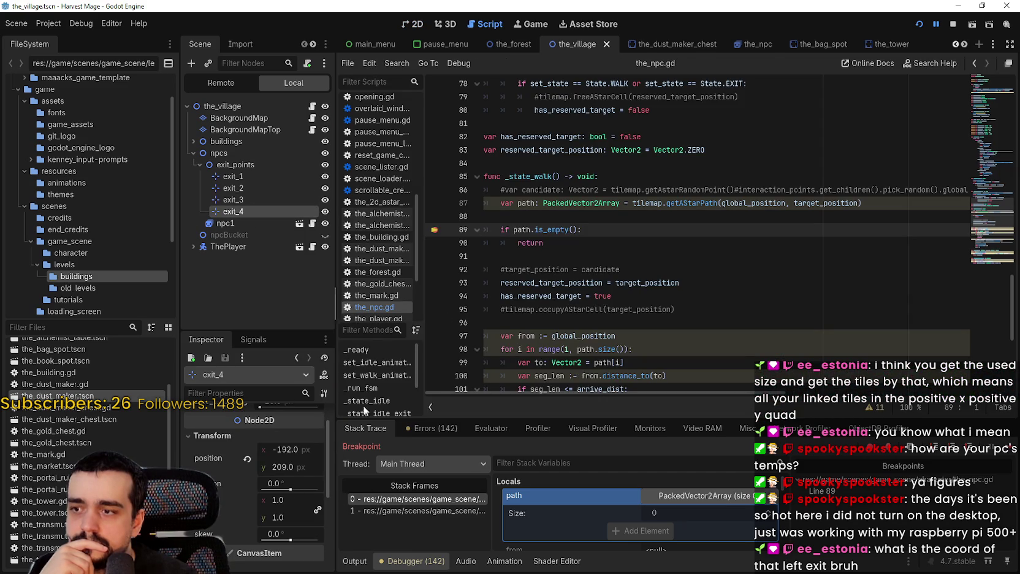
pyautogui.hotkey('ctrl', 'F1')
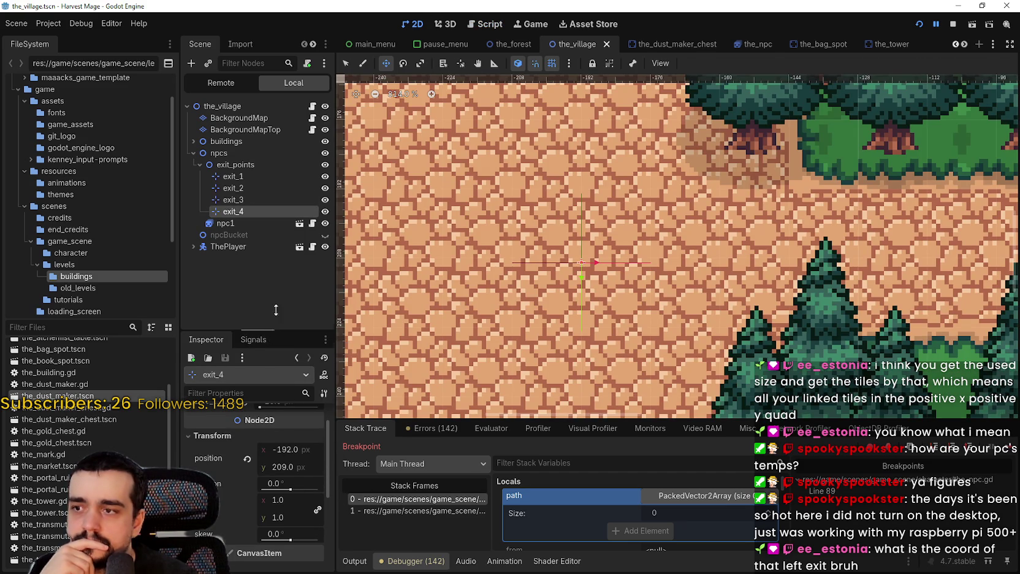
# Step: Move the exit_4 marker up so its position becomes (-192, 208)
pyautogui.moveTo(270, 333); pyautogui.dragTo(271, 247)
pyautogui.scroll(-1, 558, 308)
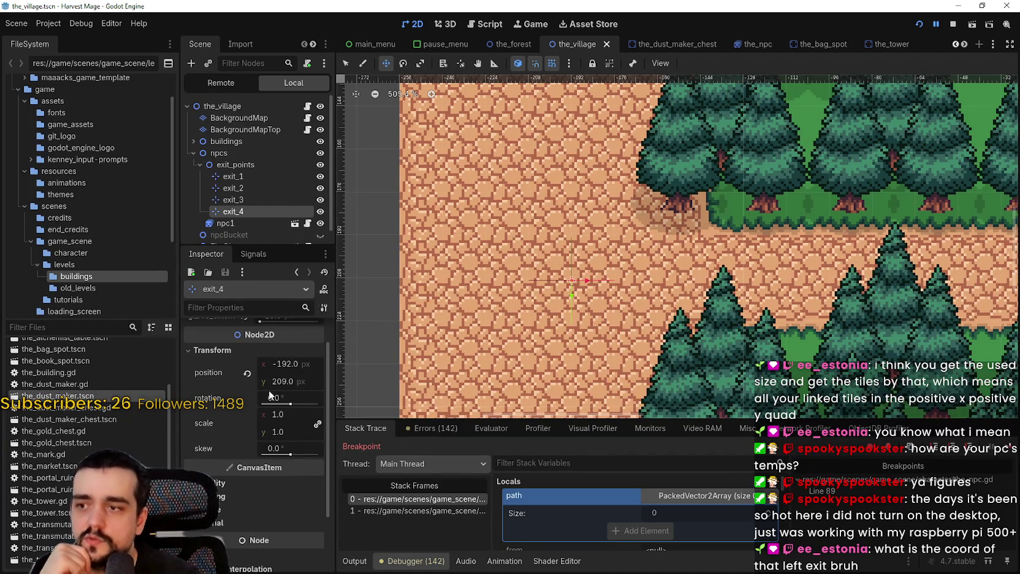
pyautogui.click(287, 382)
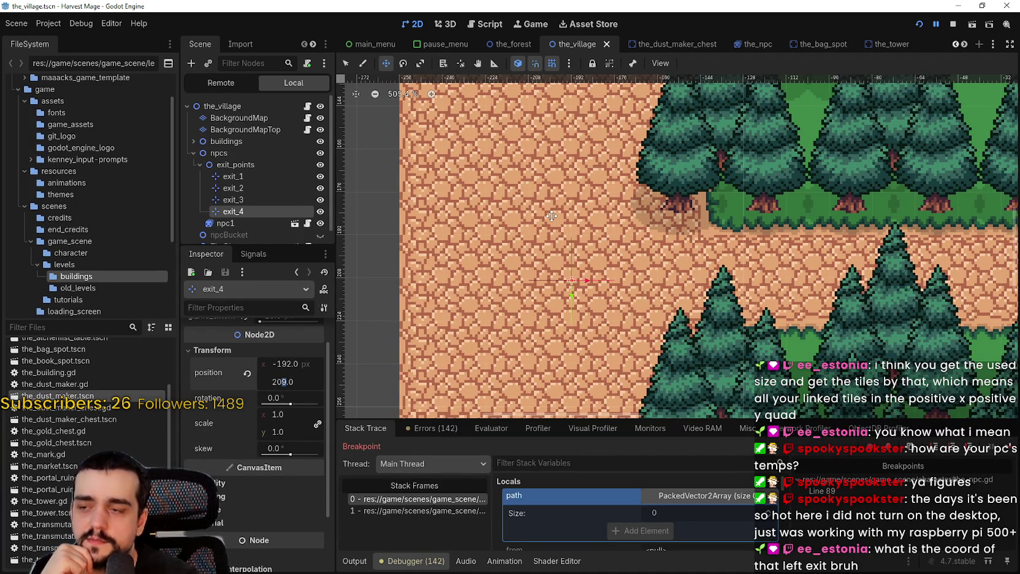
pyautogui.scroll(2, 589, 308)
pyautogui.press('Return')
pyautogui.moveTo(580, 283); pyautogui.dragTo(580, 279)
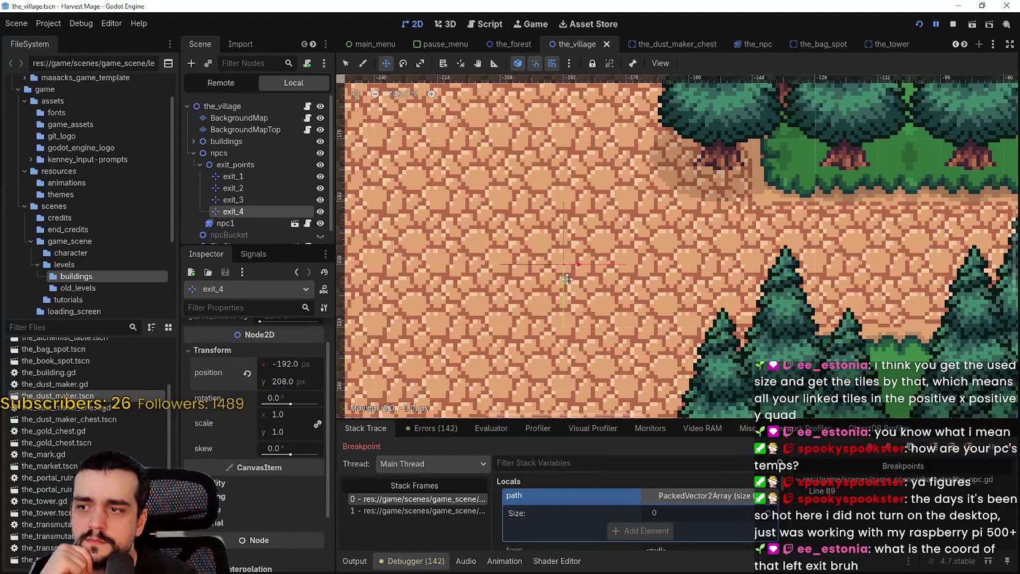
pyautogui.scroll(-8, 616, 337)
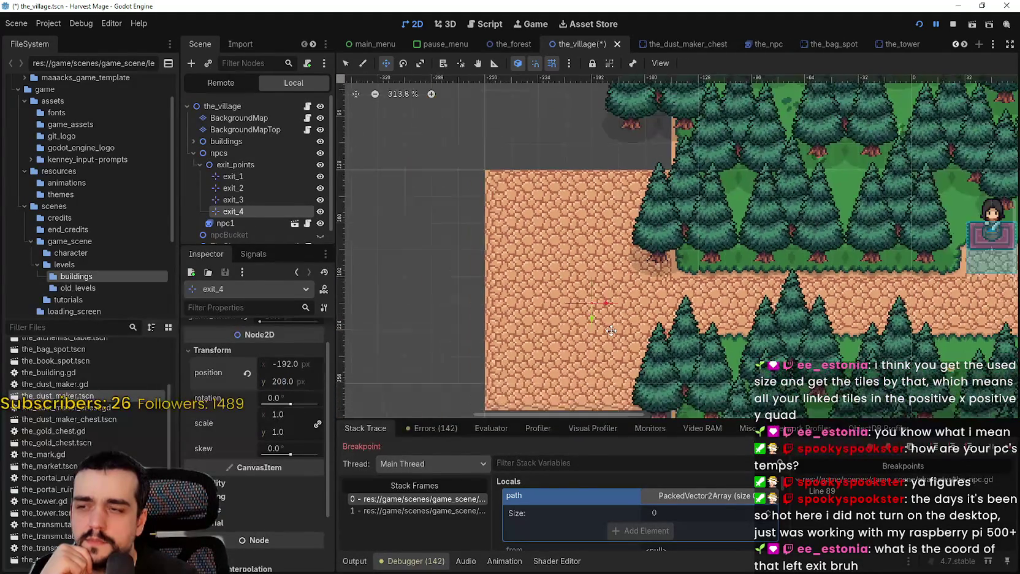
# Step: Compare exit_1, exit_2 and exit_3 positions, reselect exit_4, and relaunch the game
pyautogui.click(248, 176)
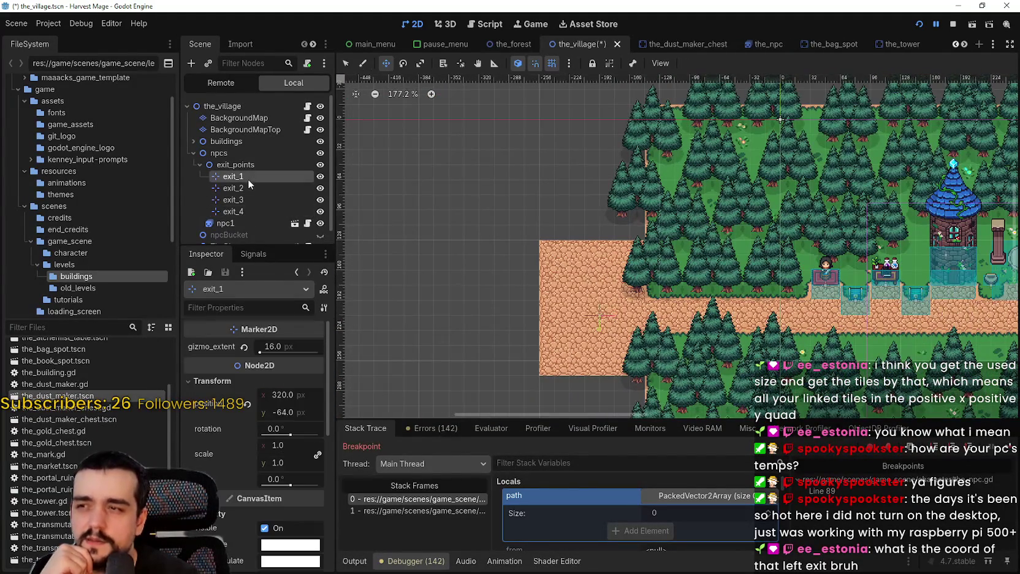
pyautogui.click(247, 187)
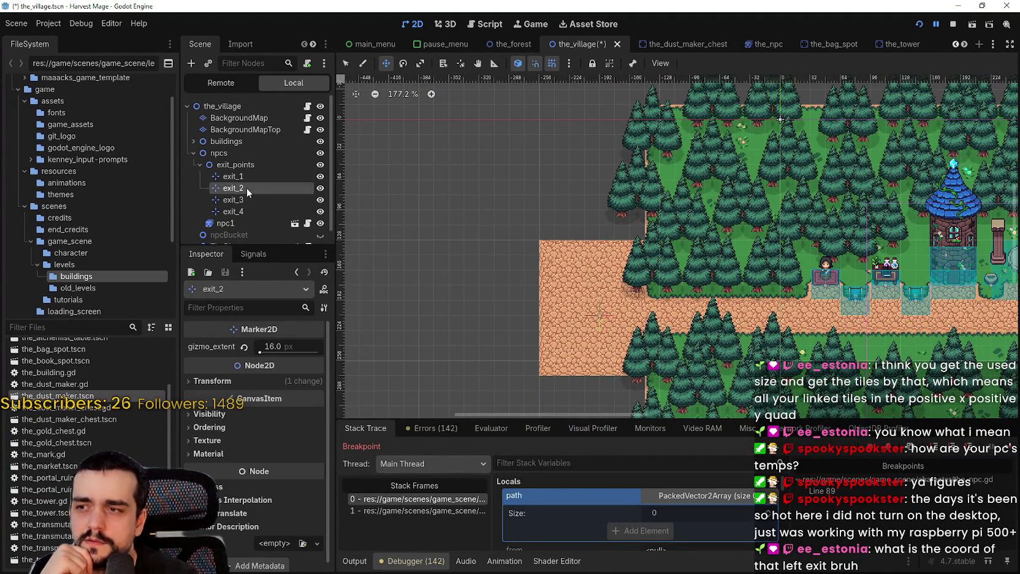
pyautogui.click(229, 380)
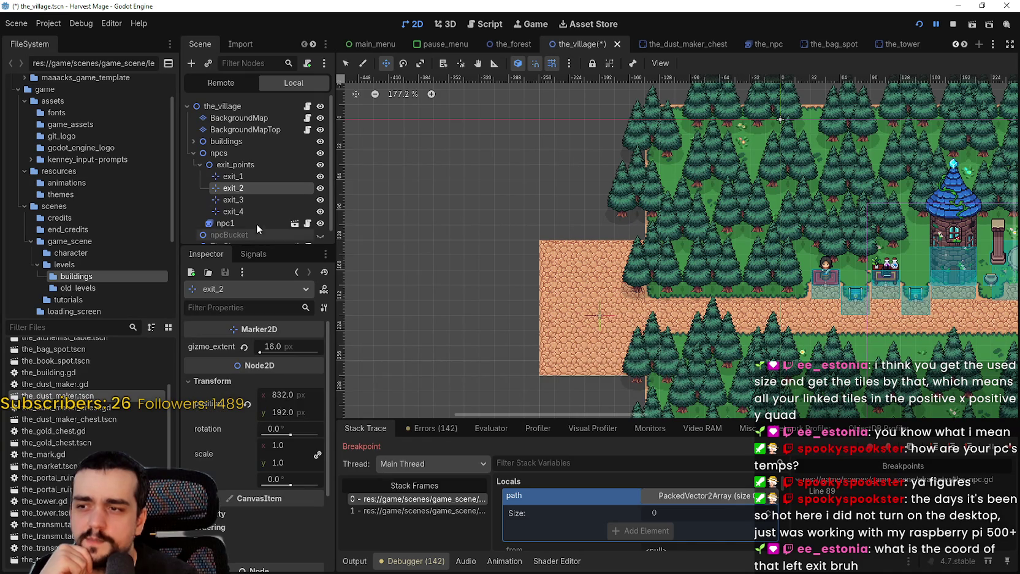
pyautogui.click(248, 199)
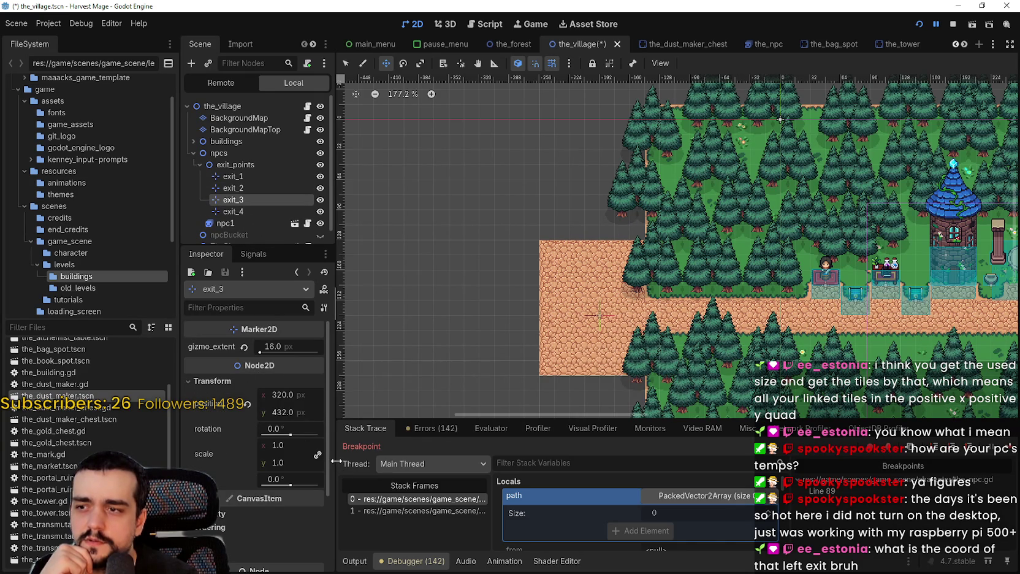
pyautogui.click(235, 211)
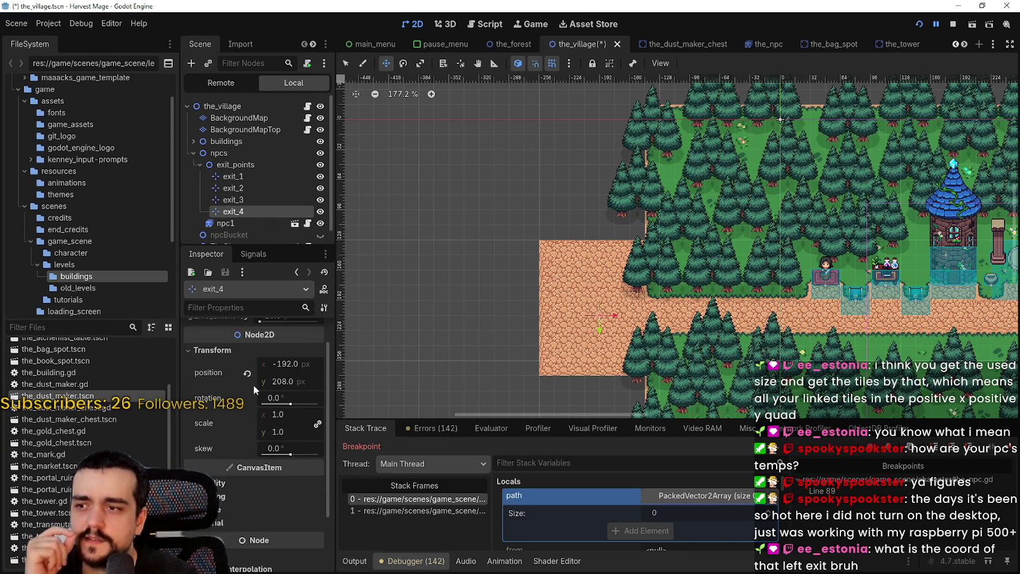
pyautogui.scroll(-1, 748, 239)
pyautogui.scroll(-2, 747, 238)
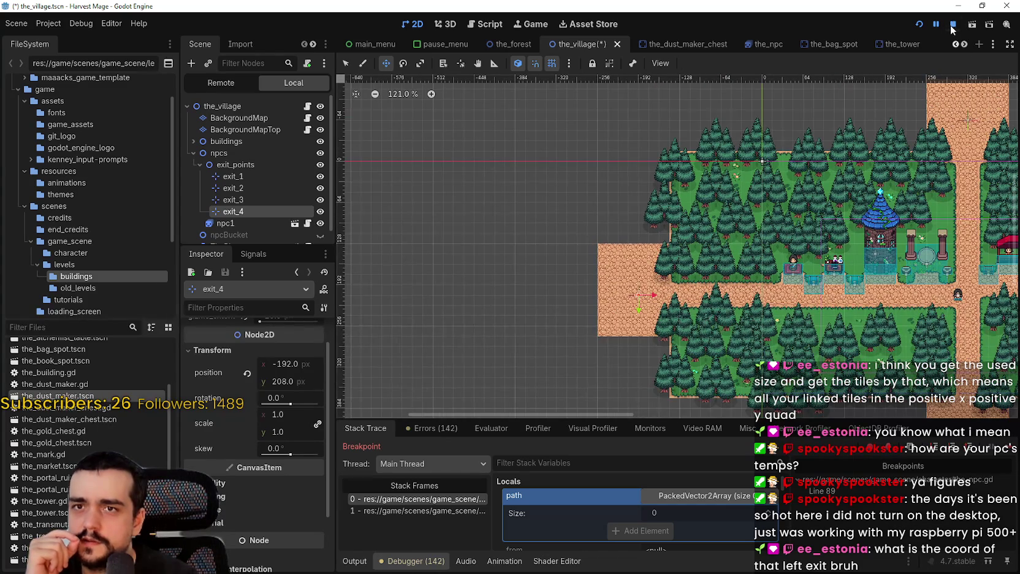
pyautogui.click(920, 24)
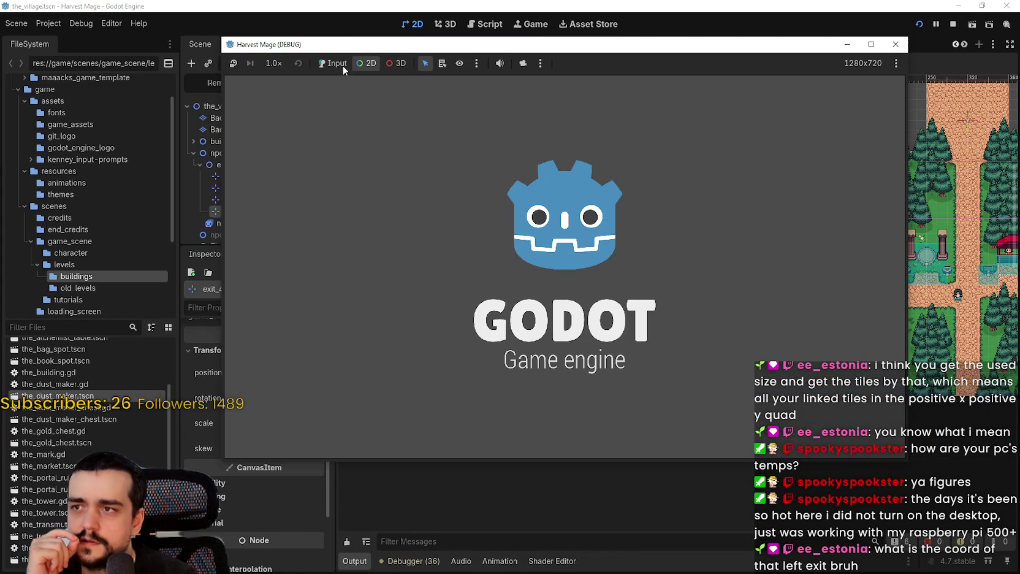
# Step: Skip into level loading, stop the debug session, and select the BackgroundMap tile layer
pyautogui.click(338, 66)
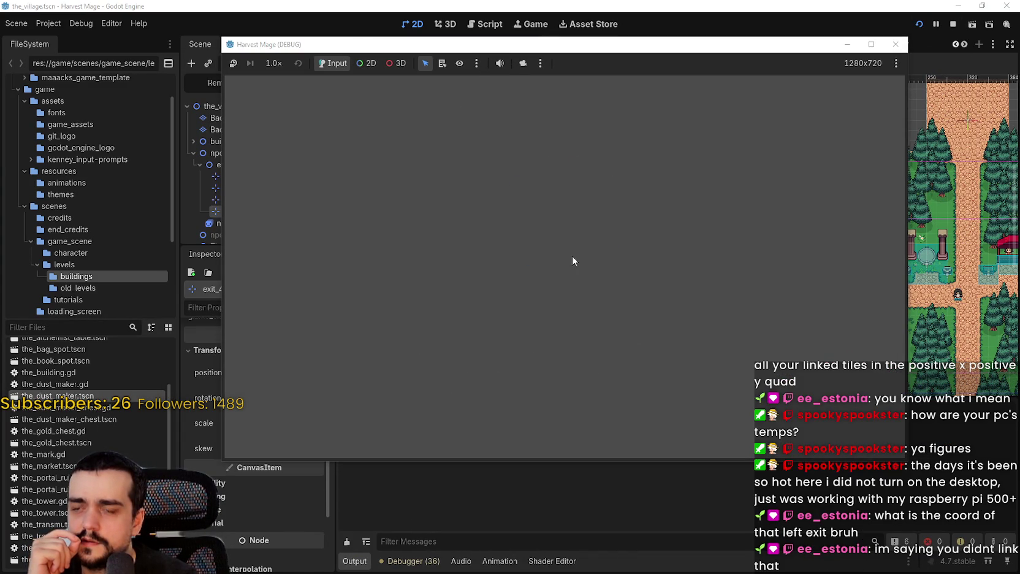
pyautogui.press('Return')
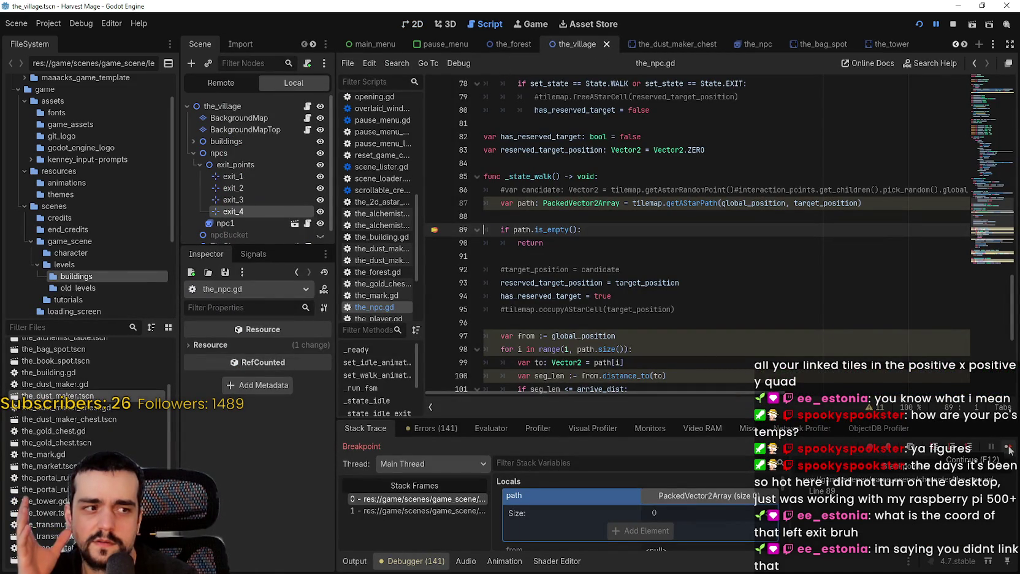
pyautogui.click(576, 235)
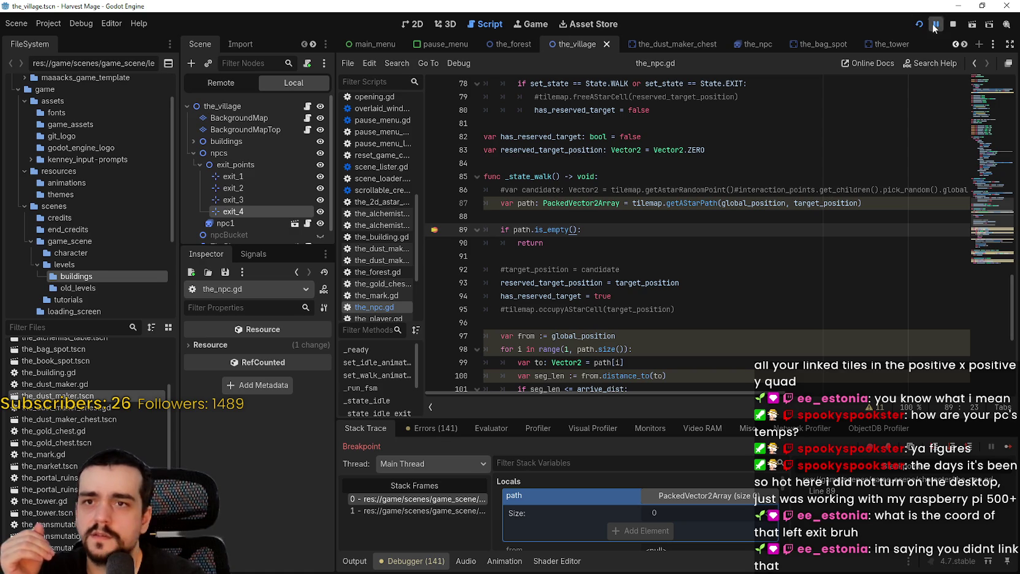
pyautogui.click(954, 23)
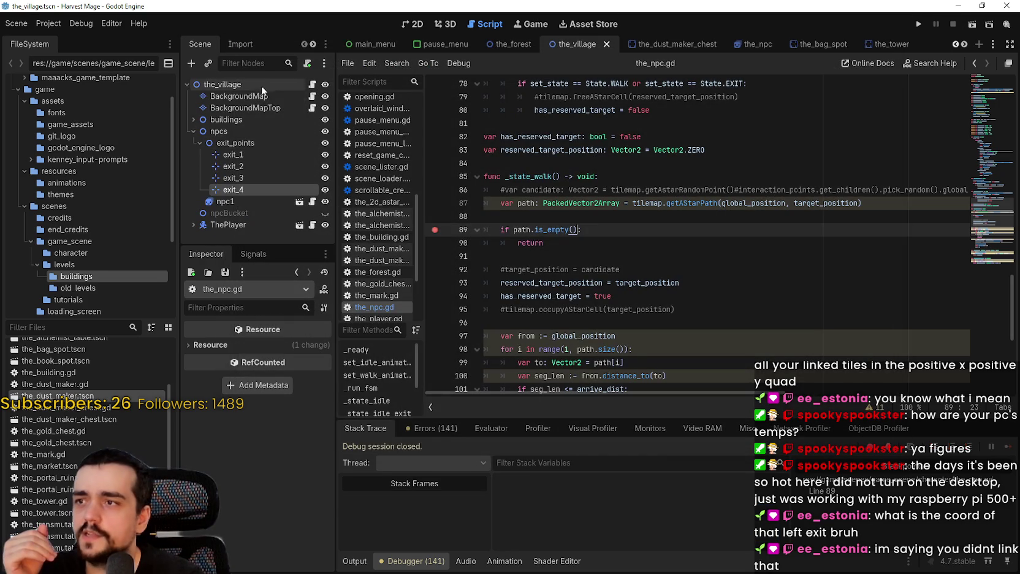
pyautogui.click(313, 100)
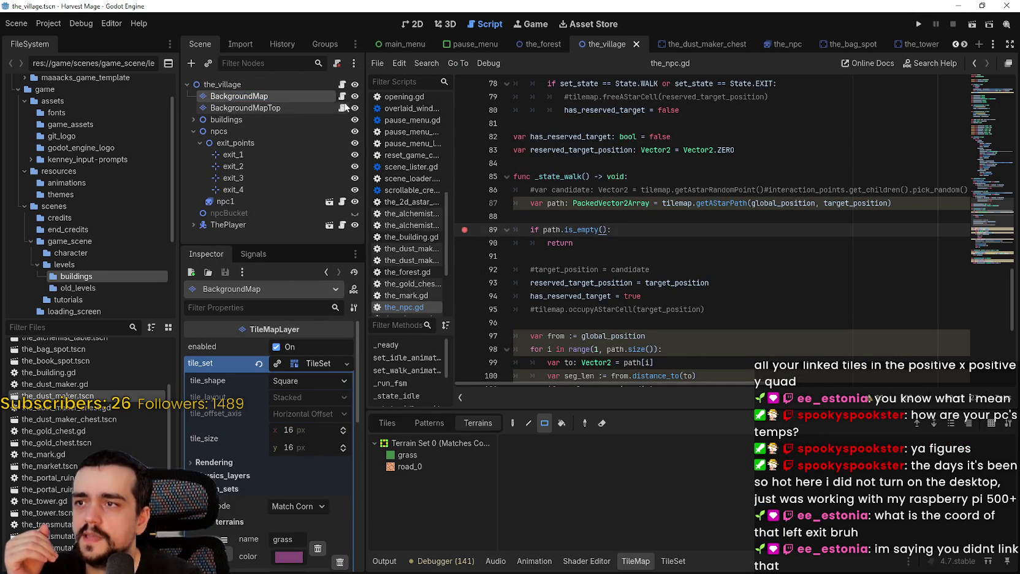
# Step: Open background_map.gd and mark the grid loop lines and the used map size line
pyautogui.click(341, 96)
pyautogui.click(777, 203)
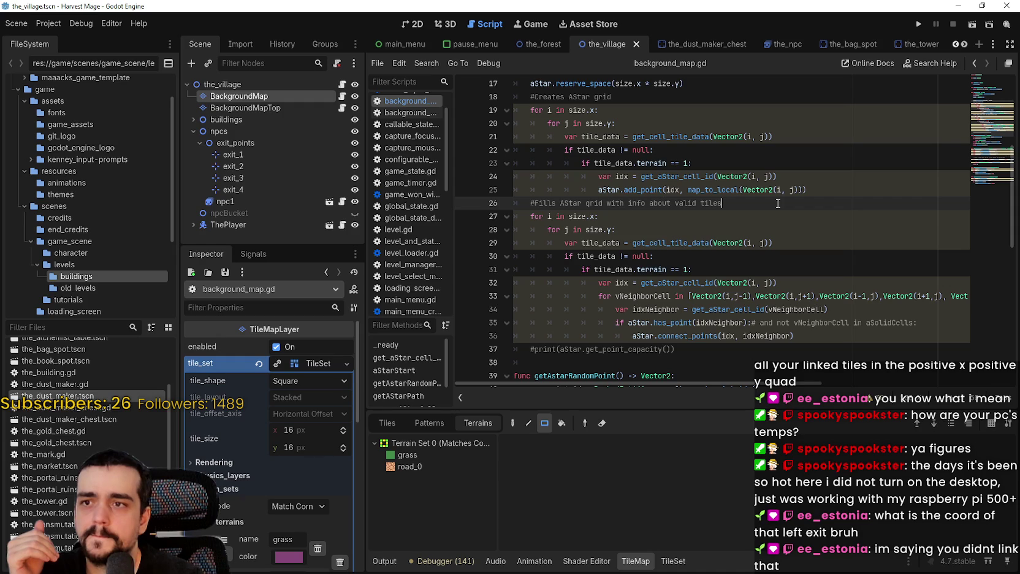
pyautogui.scroll(-1, 777, 203)
pyautogui.scroll(3, 586, 229)
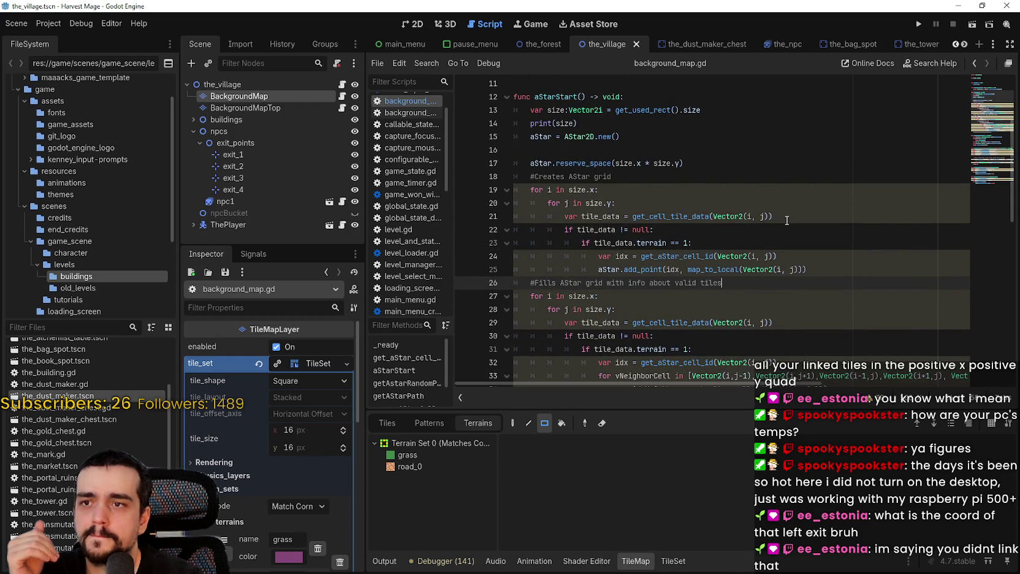
pyautogui.moveTo(774, 216); pyautogui.dragTo(514, 203)
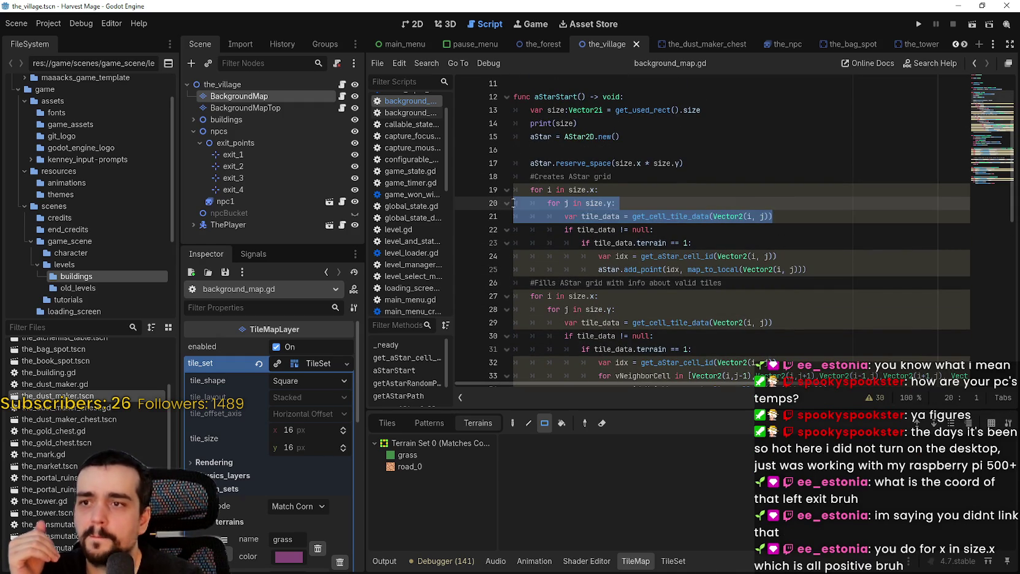
pyautogui.moveTo(700, 110)
pyautogui.mouseDown()
pyautogui.moveTo(515, 111)
pyautogui.moveTo(525, 111)
pyautogui.mouseUp()
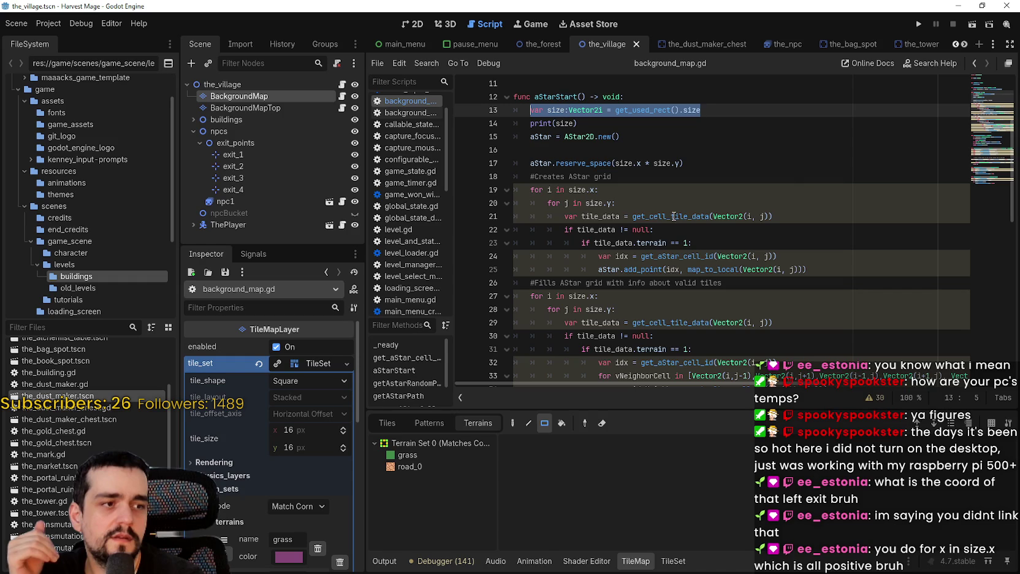
# Step: Read the get_cell_tile_data and connect_points docs, then return to the village 2D view
pyautogui.moveTo(672, 218)
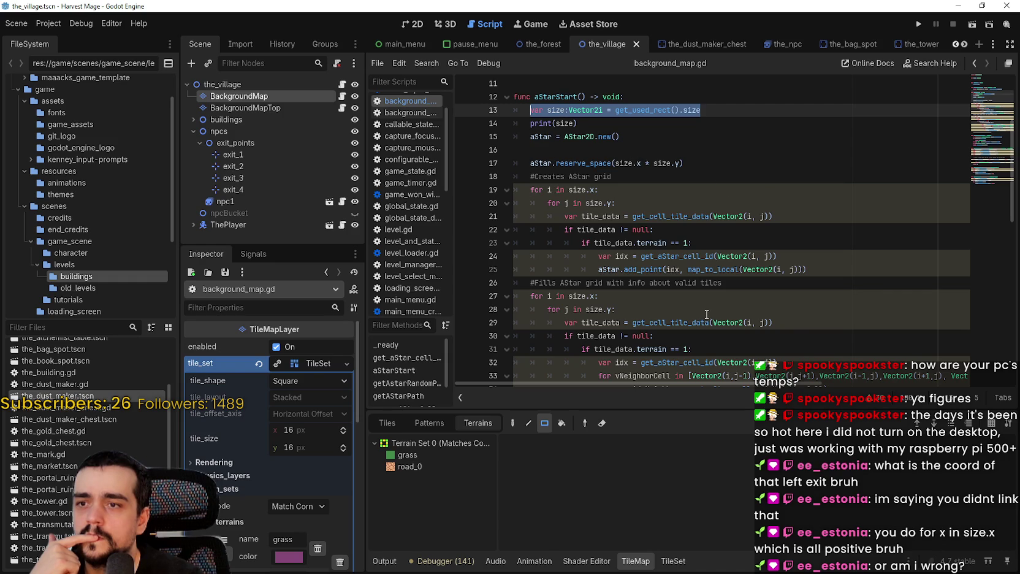
pyautogui.scroll(-3, 707, 315)
pyautogui.moveTo(703, 293)
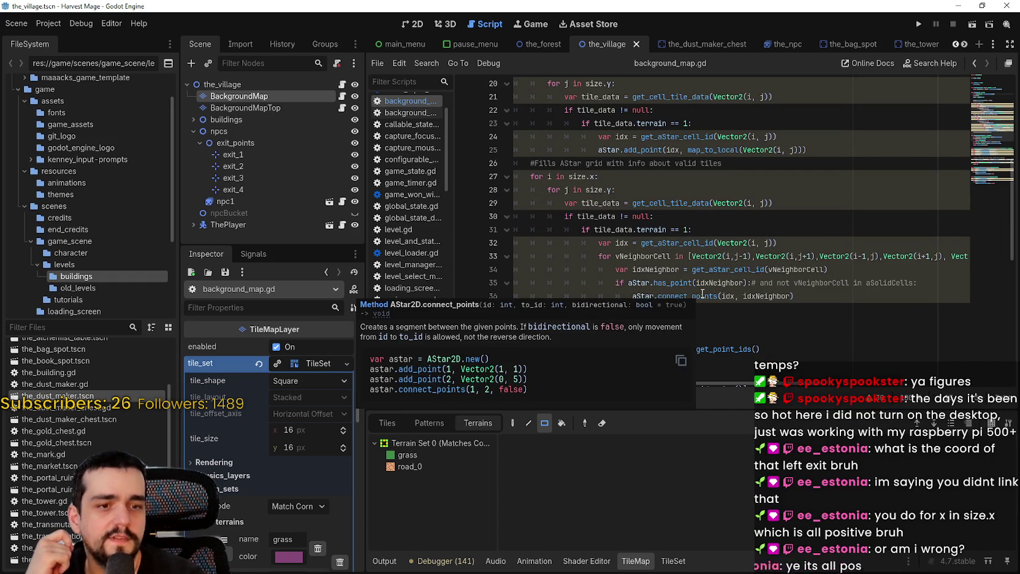
pyautogui.scroll(1, 703, 293)
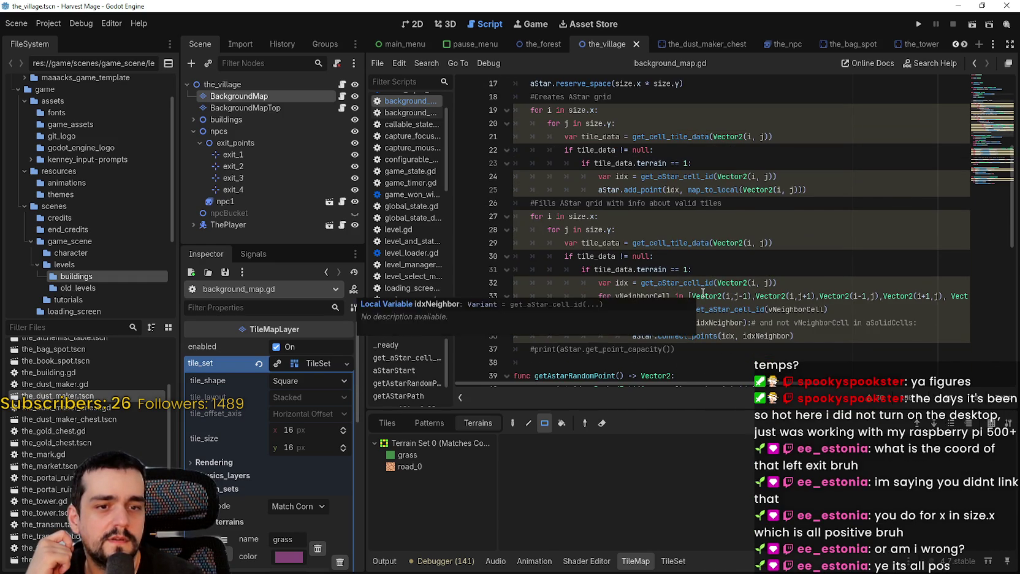
pyautogui.scroll(1, 703, 291)
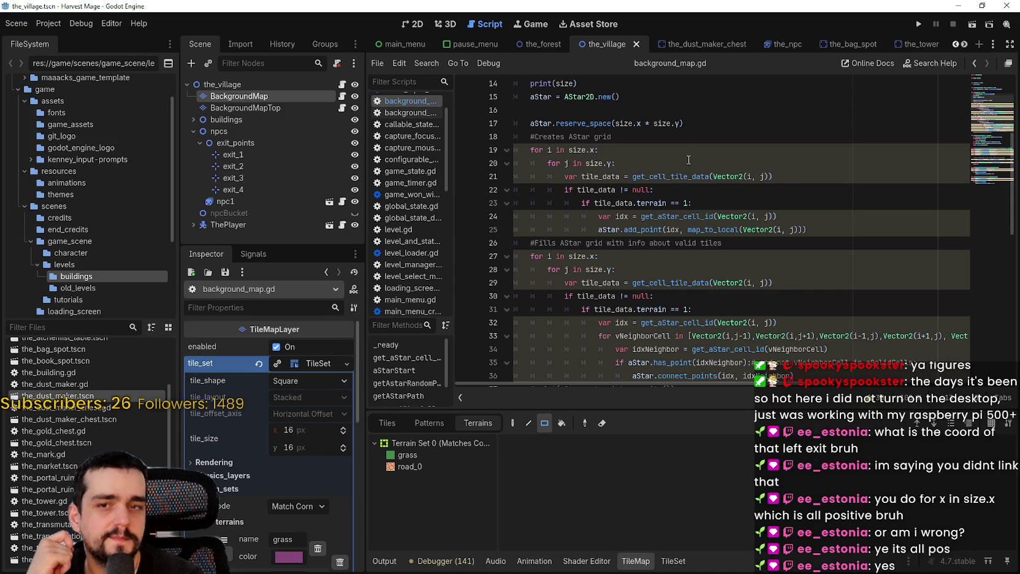
pyautogui.click(411, 24)
pyautogui.scroll(-8, 715, 265)
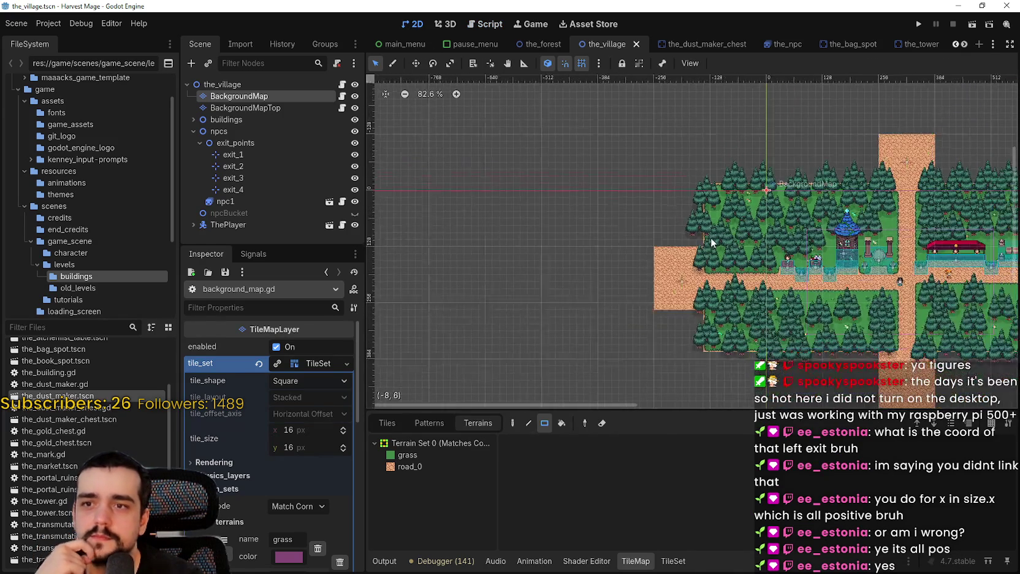
# Step: Collapse the TileSet resource in the Inspector and pick the pencil Paint tool
pyautogui.scroll(3, 786, 301)
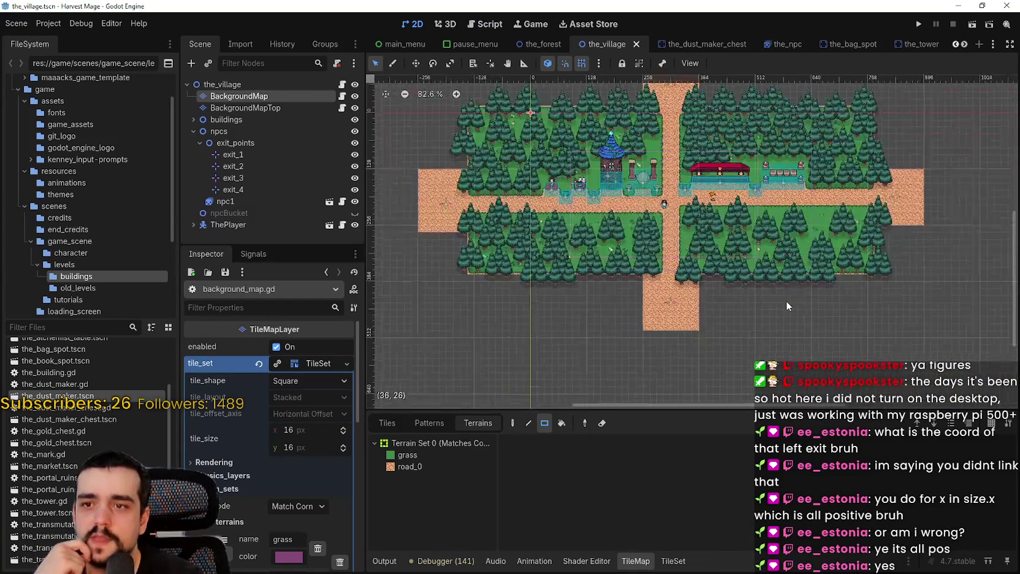
pyautogui.scroll(-4, 784, 299)
pyautogui.scroll(-2, 849, 303)
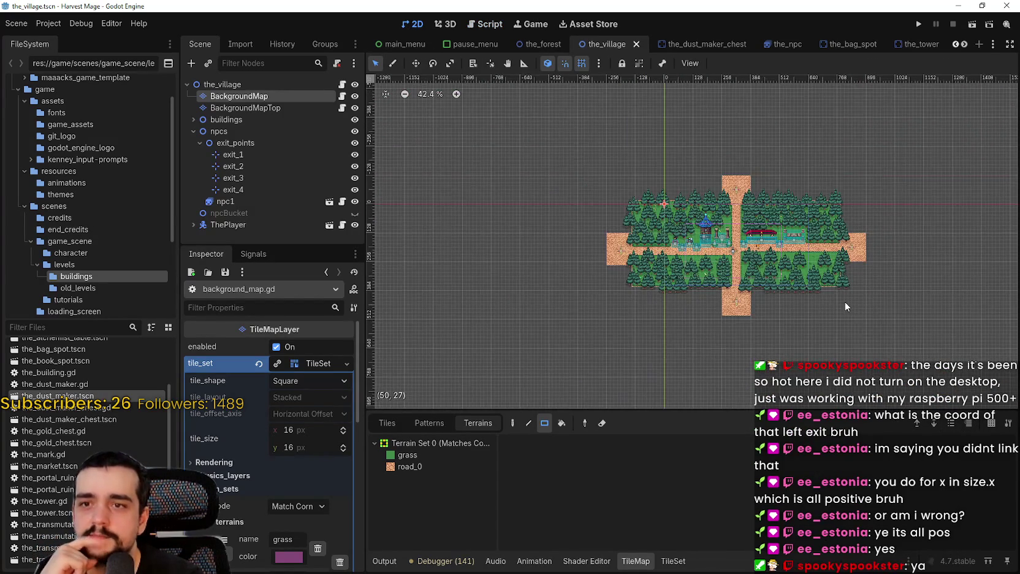
pyautogui.scroll(6, 845, 301)
pyautogui.scroll(-1, 766, 368)
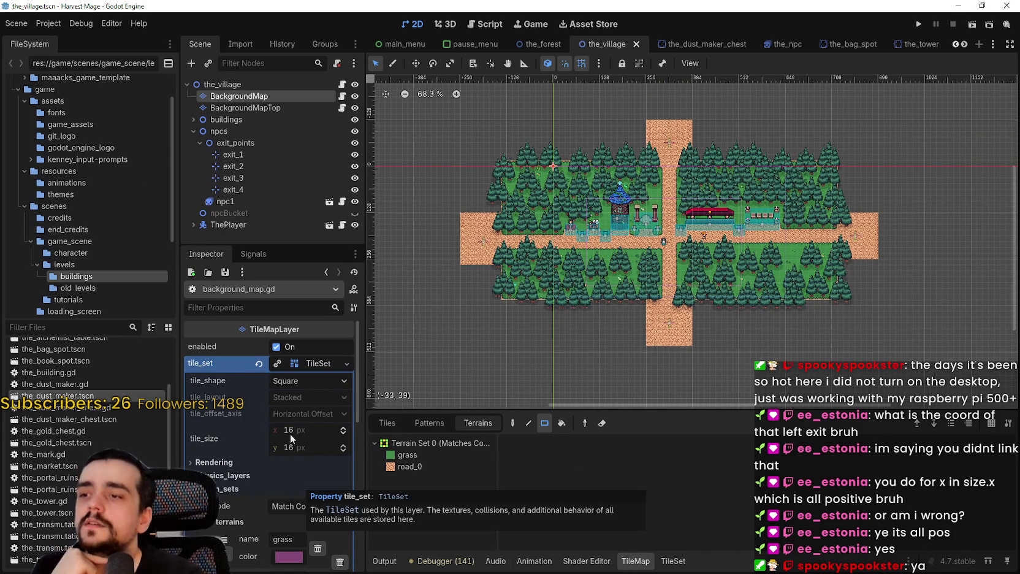
pyautogui.click(315, 364)
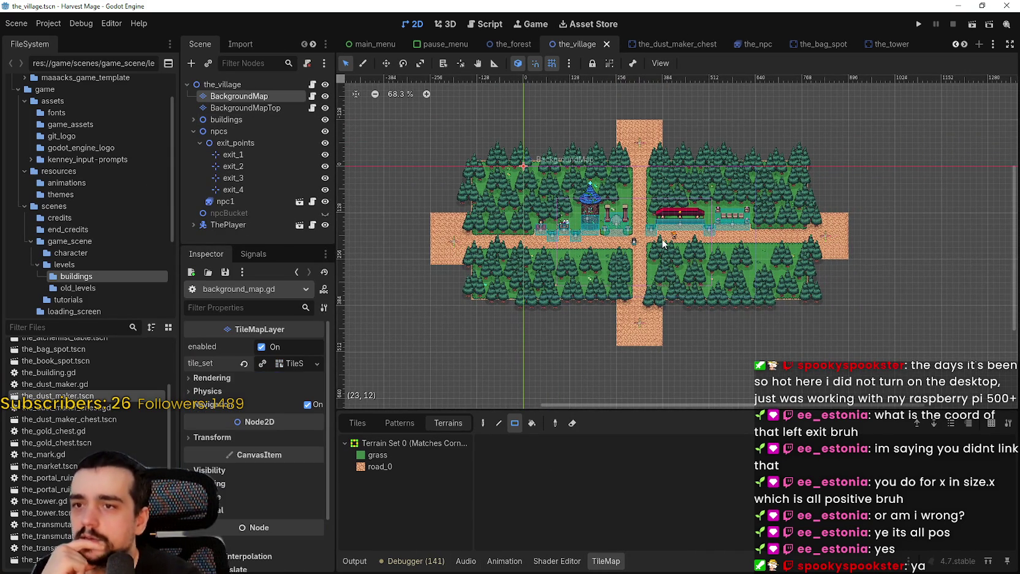
pyautogui.scroll(2, 655, 238)
pyautogui.scroll(-3, 653, 238)
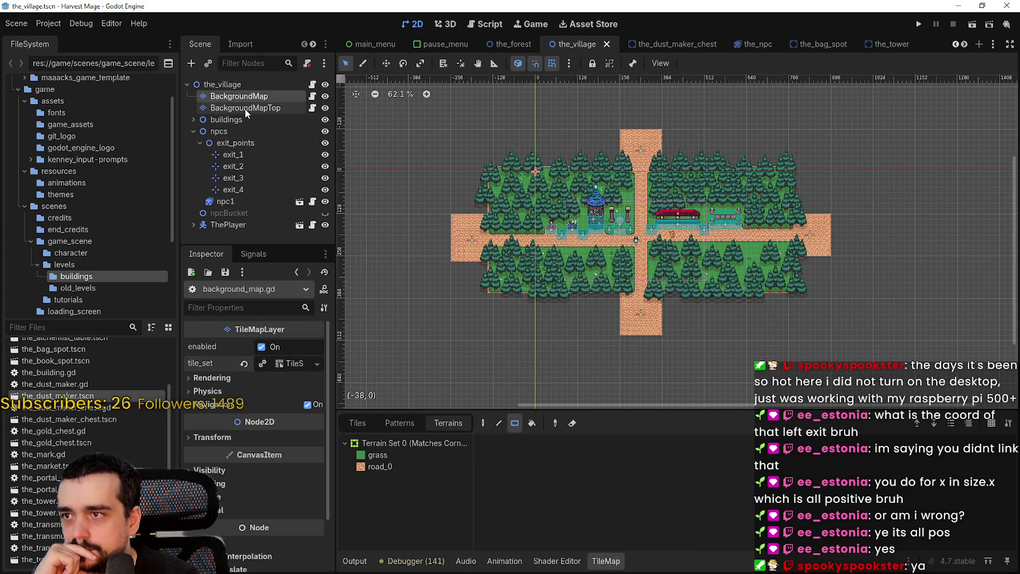
pyautogui.click(483, 423)
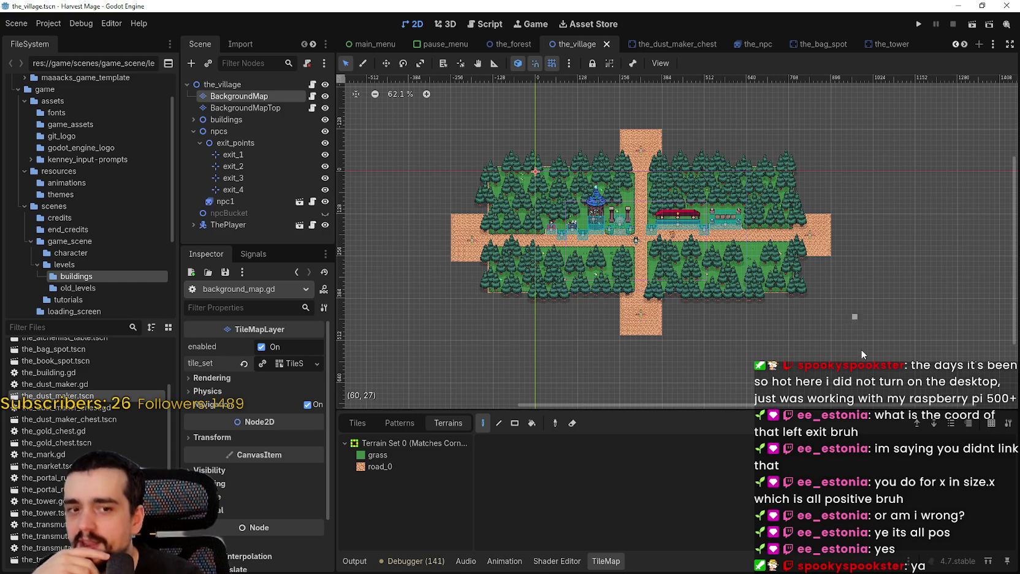
# Step: Show the main_terrain.png atlas, choose the Select tool, and box-select the map layers
pyautogui.click(396, 423)
pyautogui.click(443, 424)
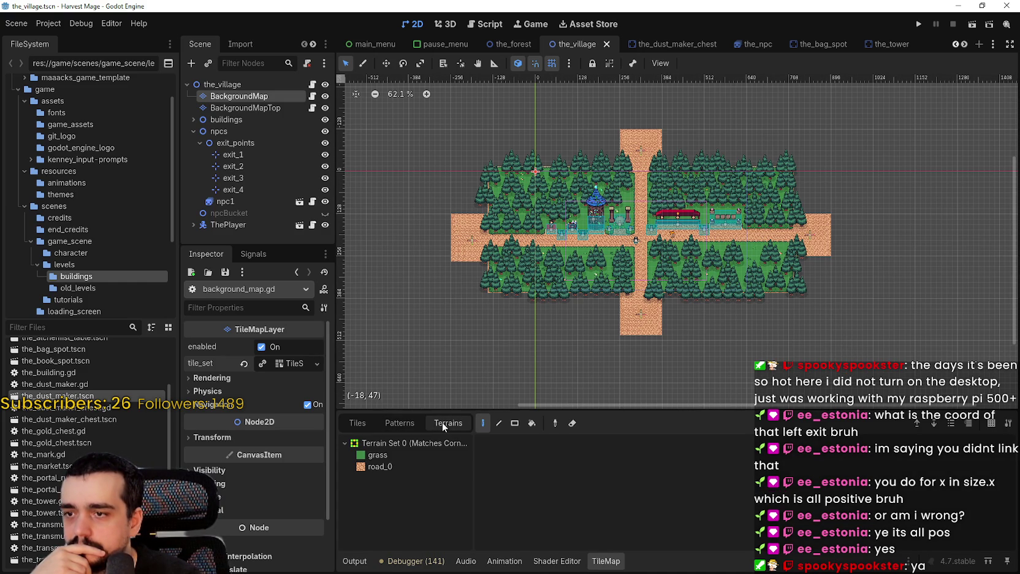
pyautogui.click(360, 427)
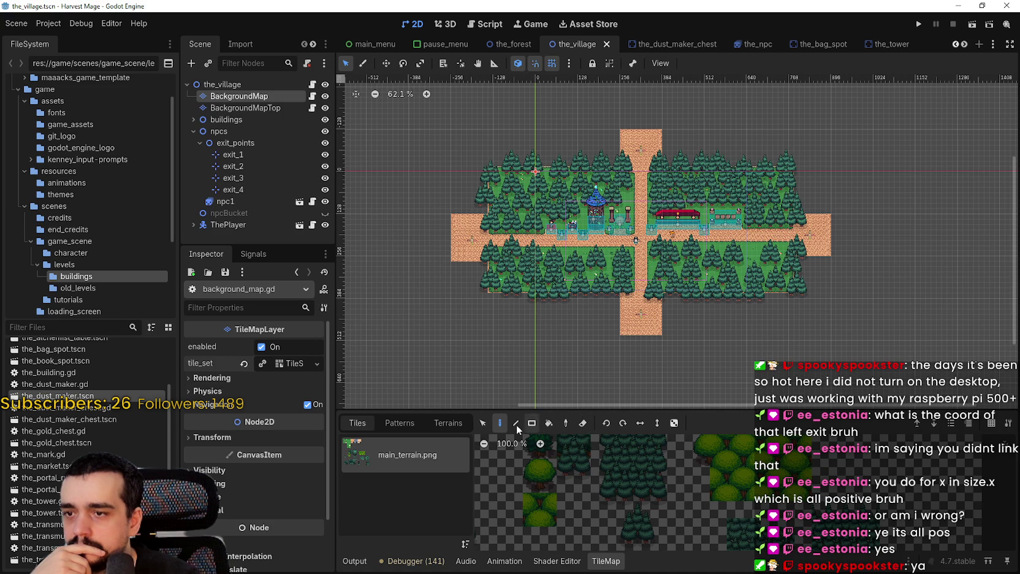
pyautogui.click(484, 423)
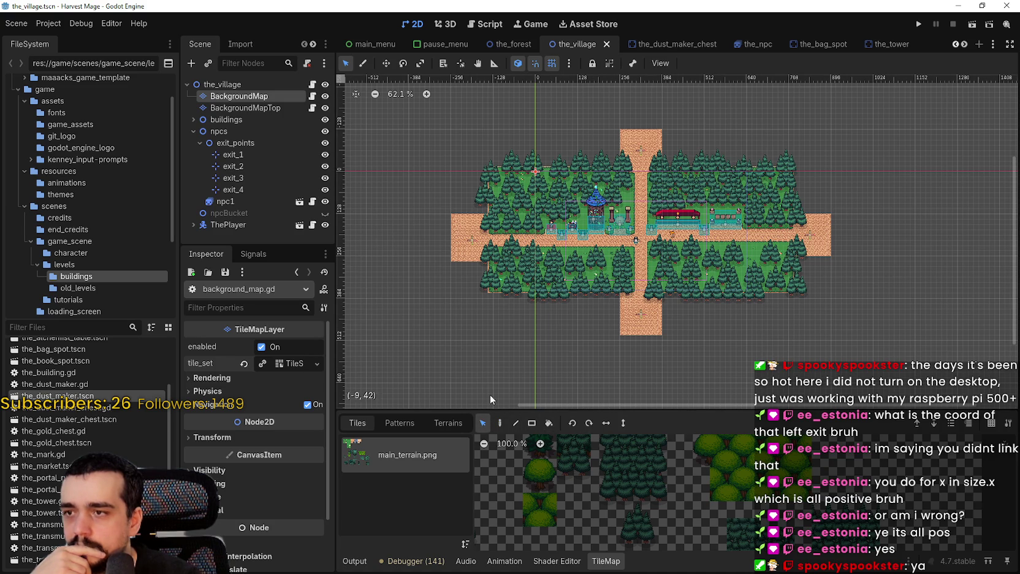
pyautogui.keyDown('ctrl'); pyautogui.click(246, 108); pyautogui.keyUp('ctrl')
pyautogui.moveTo(408, 337); pyautogui.dragTo(931, 96)
# Step: Select only the BackgroundMap layer and box-select all ground tiles across the map
pyautogui.click(593, 412)
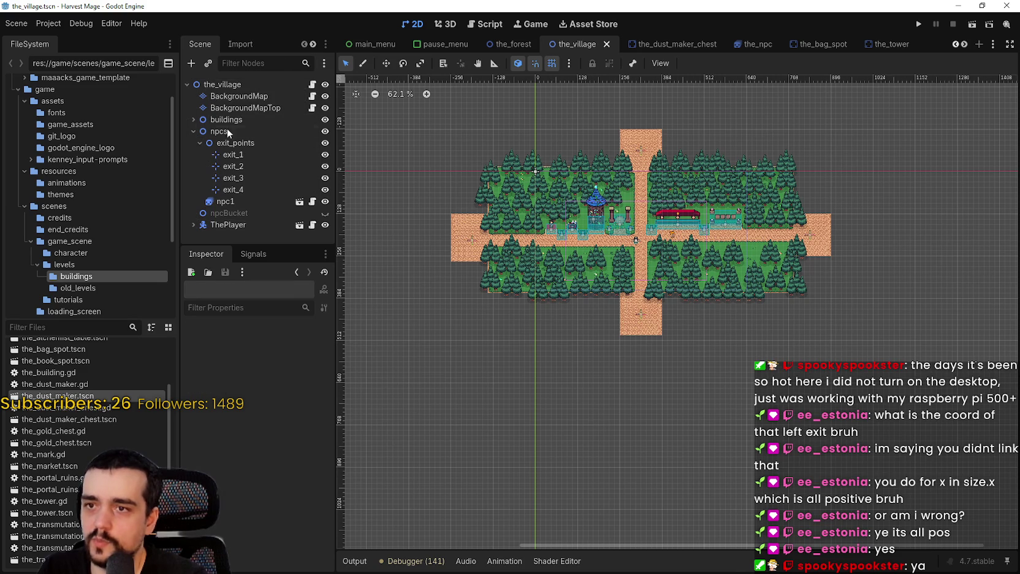
pyautogui.click(216, 100)
pyautogui.keyDown('ctrl'); pyautogui.click(225, 108); pyautogui.keyUp('ctrl')
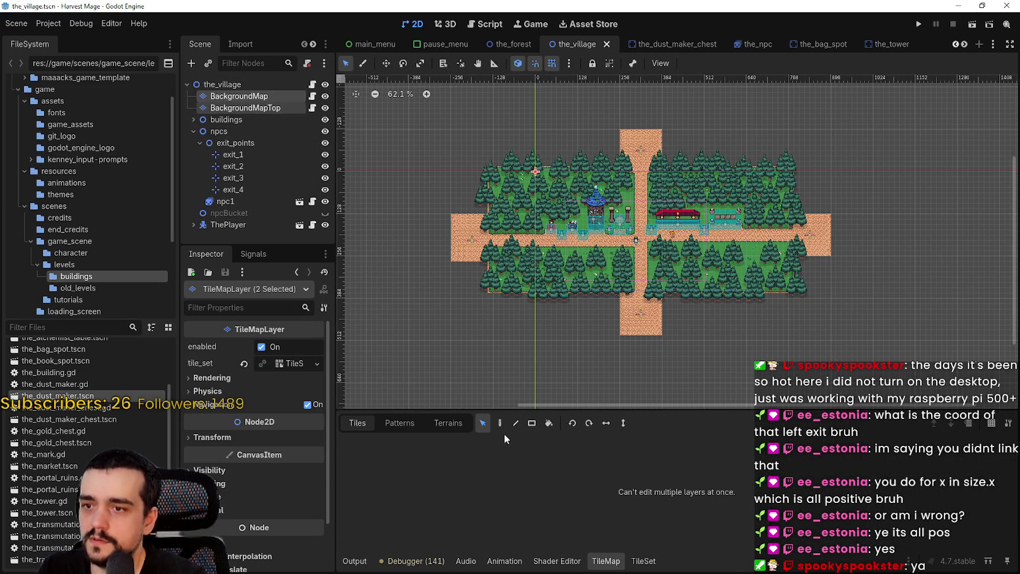
pyautogui.click(534, 333)
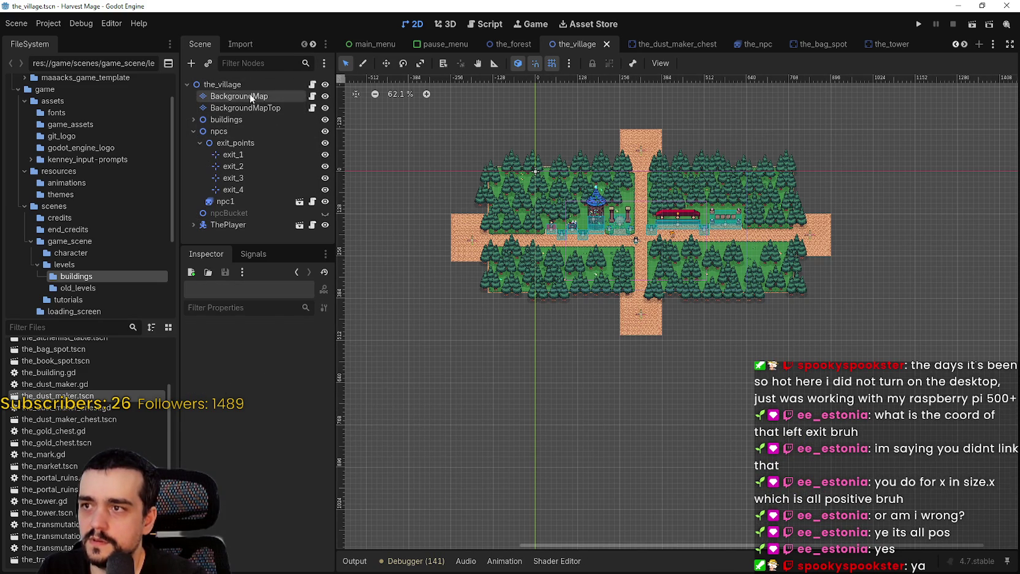
pyautogui.click(250, 95)
pyautogui.moveTo(429, 341)
pyautogui.mouseDown()
pyautogui.moveTo(900, 137)
pyautogui.moveTo(907, 105)
pyautogui.mouseUp()
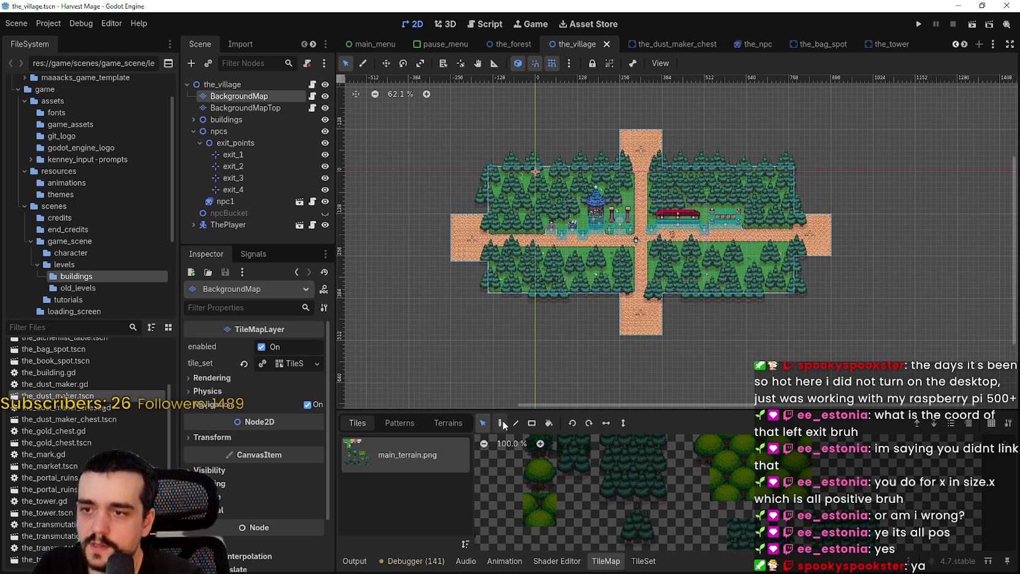
# Step: Drag the ground tile layer right and down to a new offset
pyautogui.click(385, 64)
pyautogui.press('q')
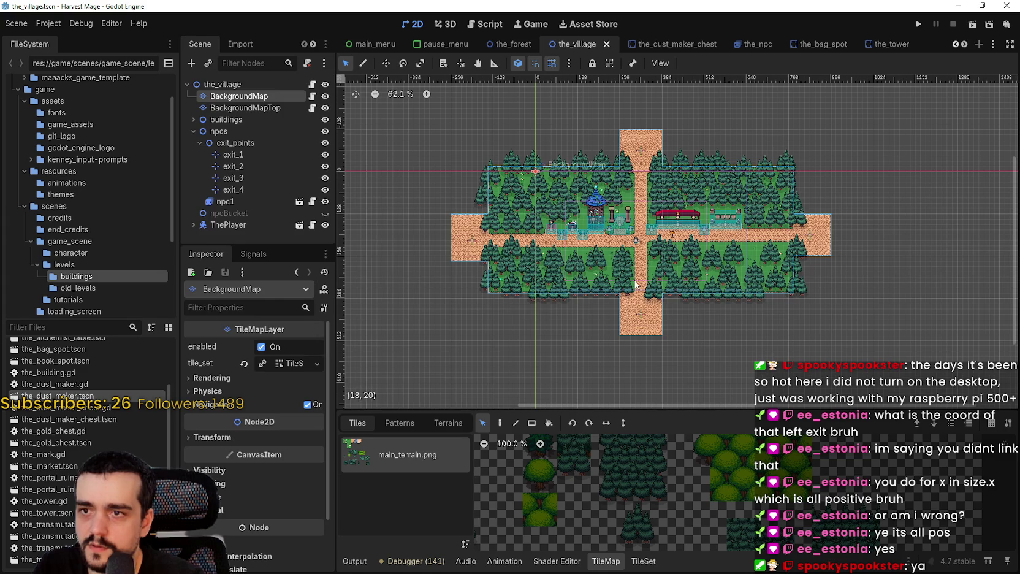
pyautogui.moveTo(636, 284)
pyautogui.mouseDown()
pyautogui.moveTo(703, 306)
pyautogui.moveTo(718, 322)
pyautogui.moveTo(682, 322)
pyautogui.moveTo(692, 323)
pyautogui.moveTo(695, 295)
pyautogui.mouseUp()
# Step: Switch to the BackgroundMapTop layer and box-select all its tree tiles across the map
pyautogui.scroll(4, 814, 166)
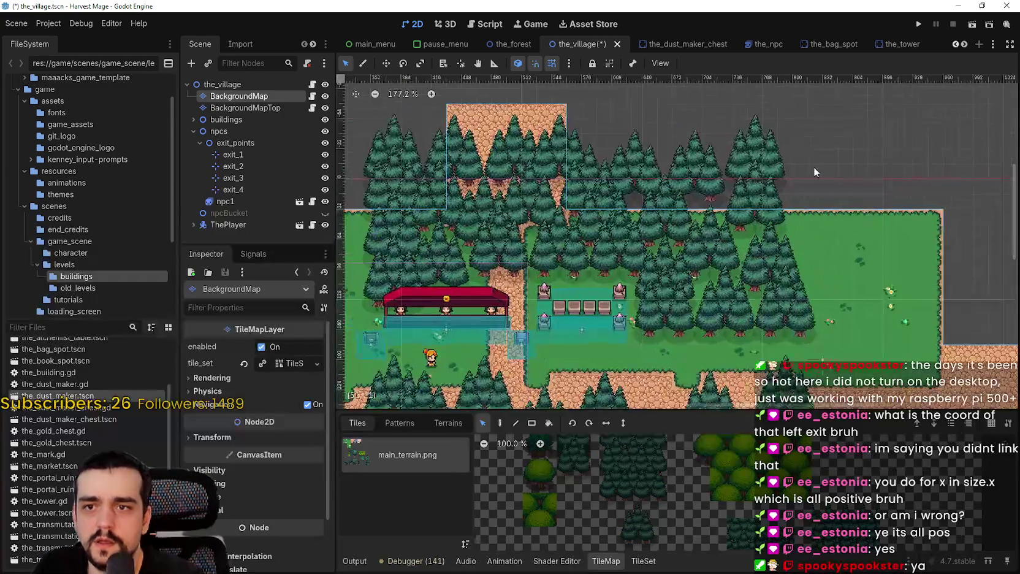
pyautogui.scroll(1, 814, 168)
pyautogui.scroll(-4, 810, 169)
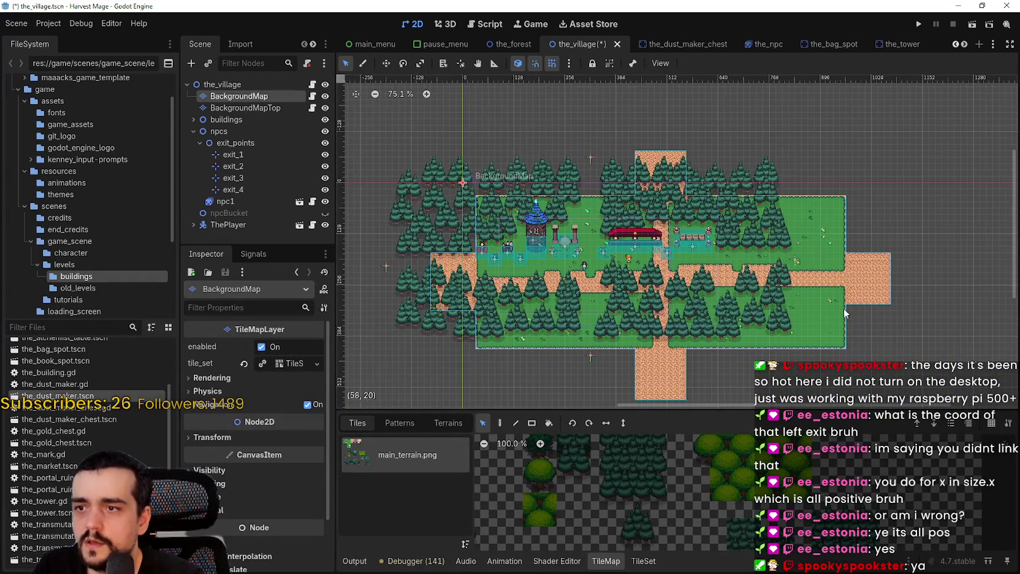
pyautogui.scroll(5, 552, 301)
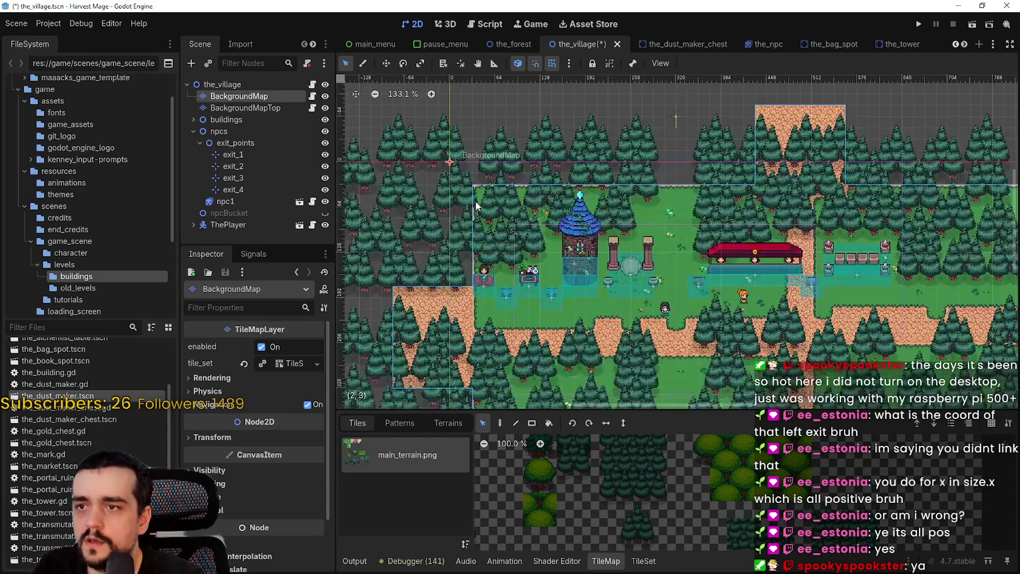
pyautogui.scroll(-5, 554, 286)
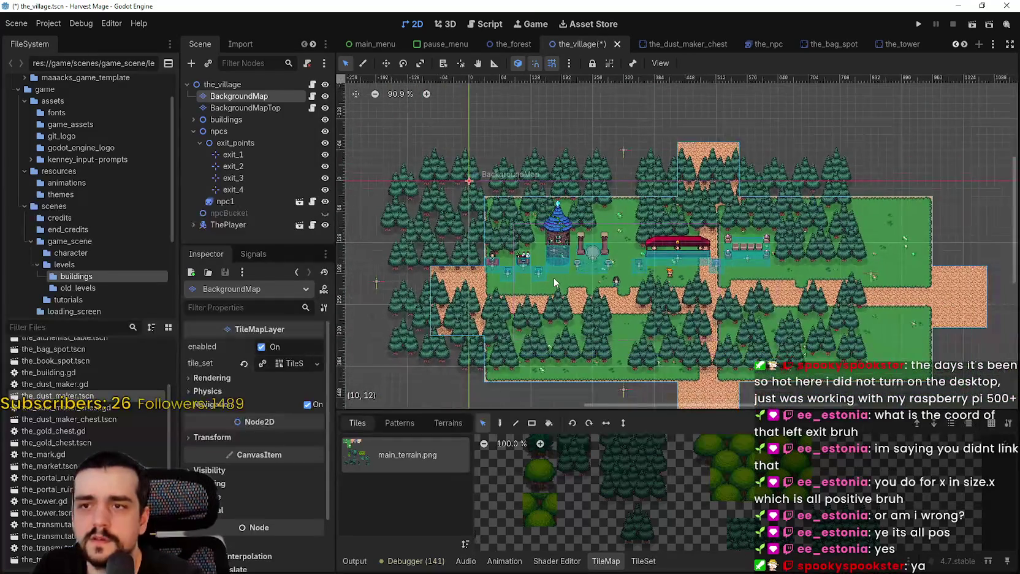
pyautogui.click(254, 109)
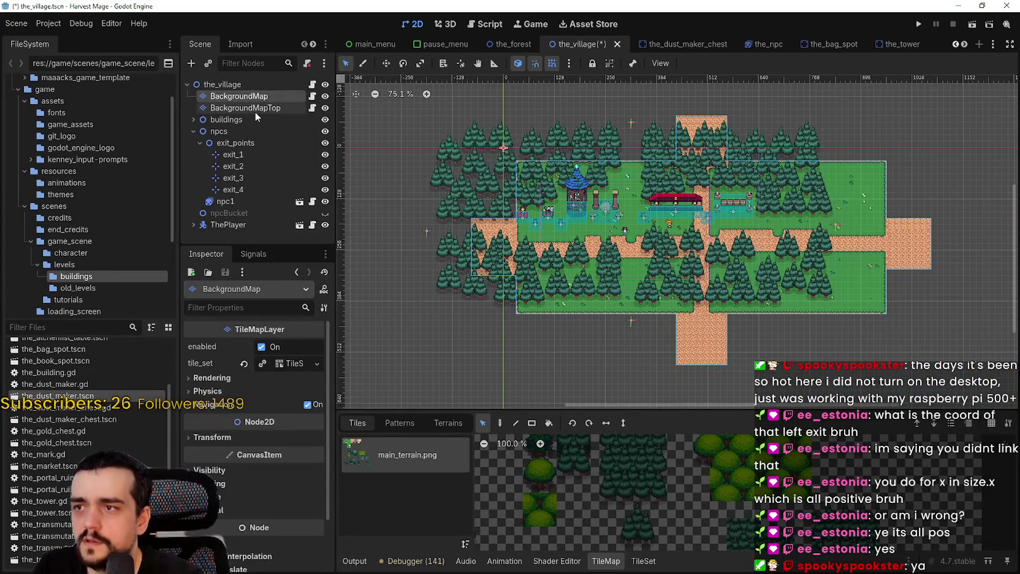
pyautogui.moveTo(406, 379); pyautogui.dragTo(999, 84)
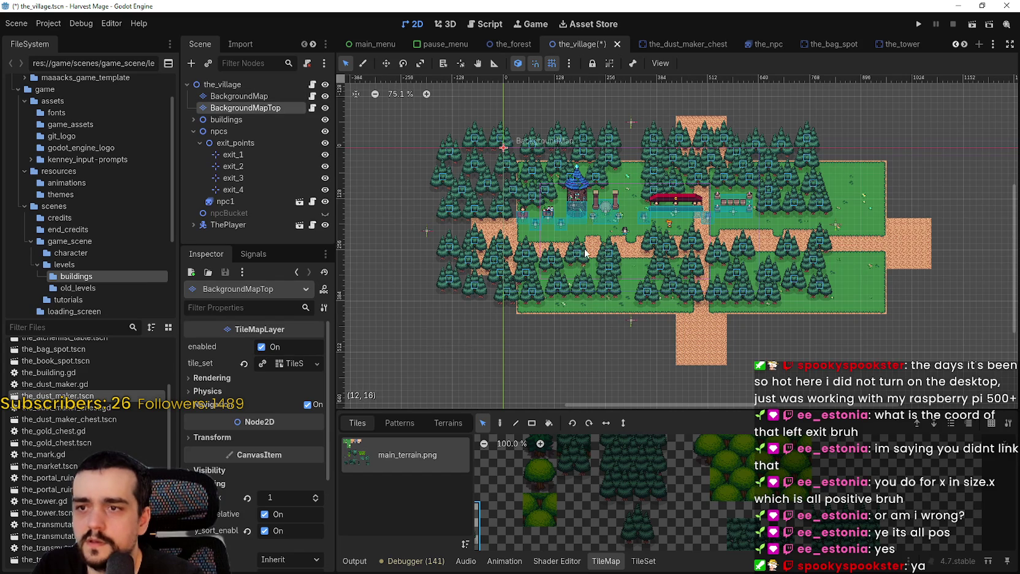
# Step: Drop the moved tree tiles onto the shifted ground, using undo to fix the placement
pyautogui.scroll(2, 586, 253)
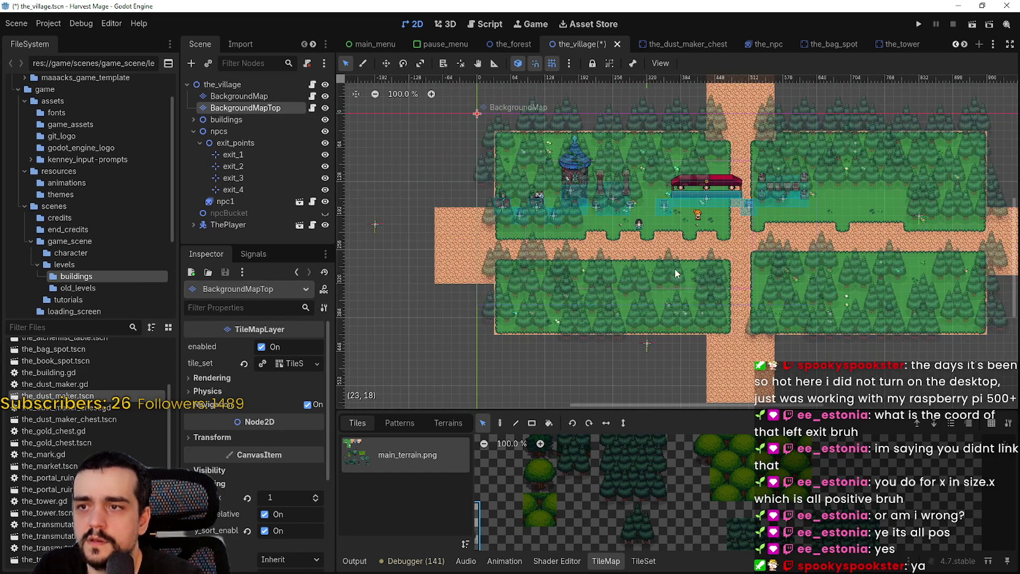
pyautogui.click(684, 274)
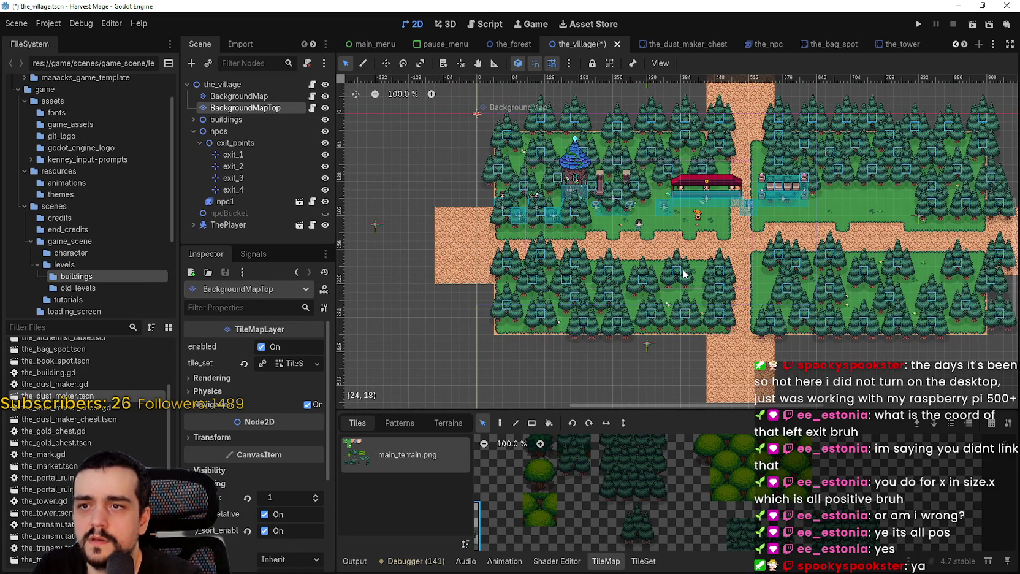
pyautogui.scroll(1, 709, 239)
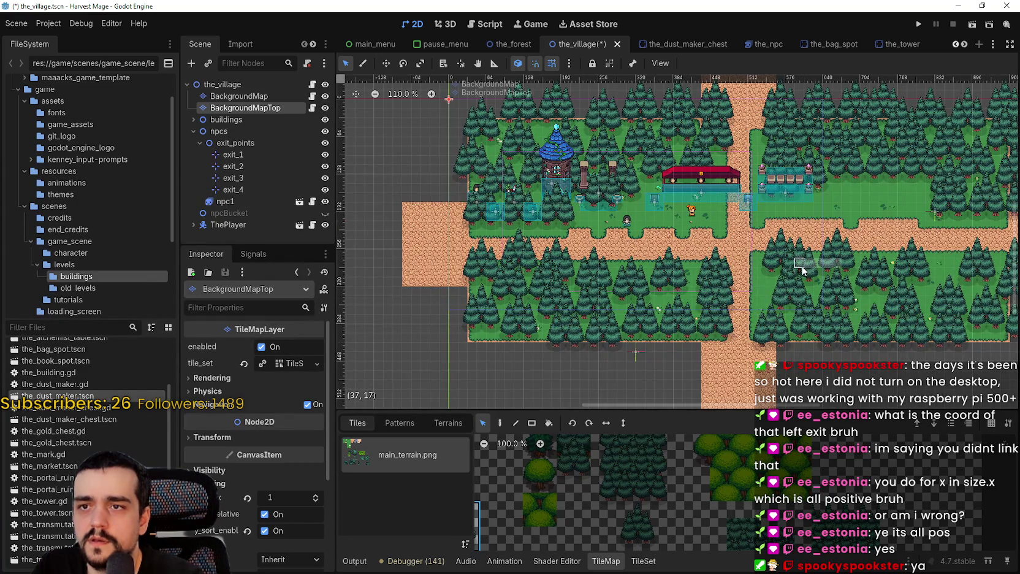
pyautogui.scroll(-3, 783, 287)
pyautogui.moveTo(440, 377); pyautogui.dragTo(1011, 92)
pyautogui.scroll(3, 692, 189)
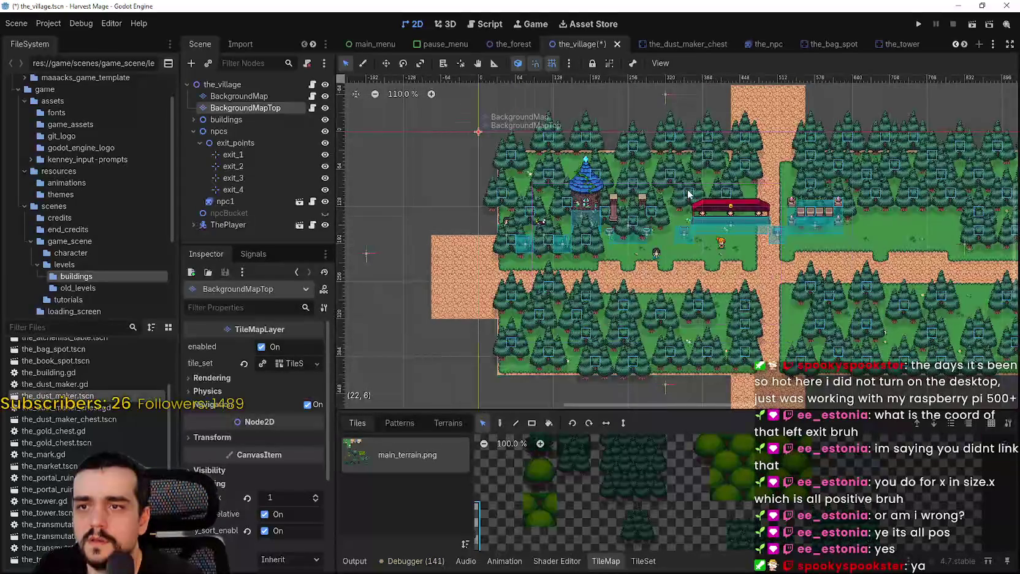
pyautogui.click(680, 194)
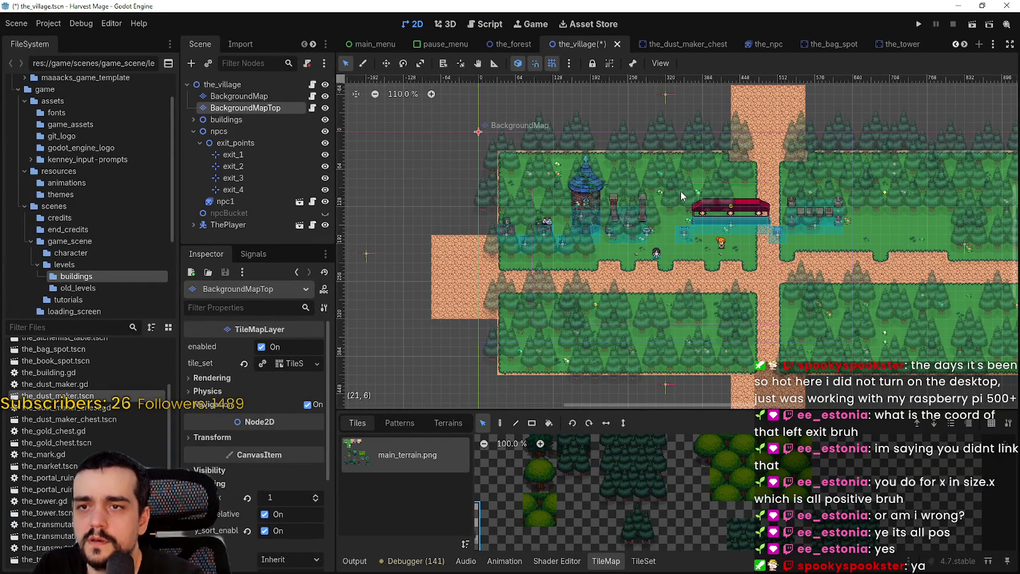
pyautogui.hotkey('ctrl', 'z')
pyautogui.hotkey('ctrl', 'z')
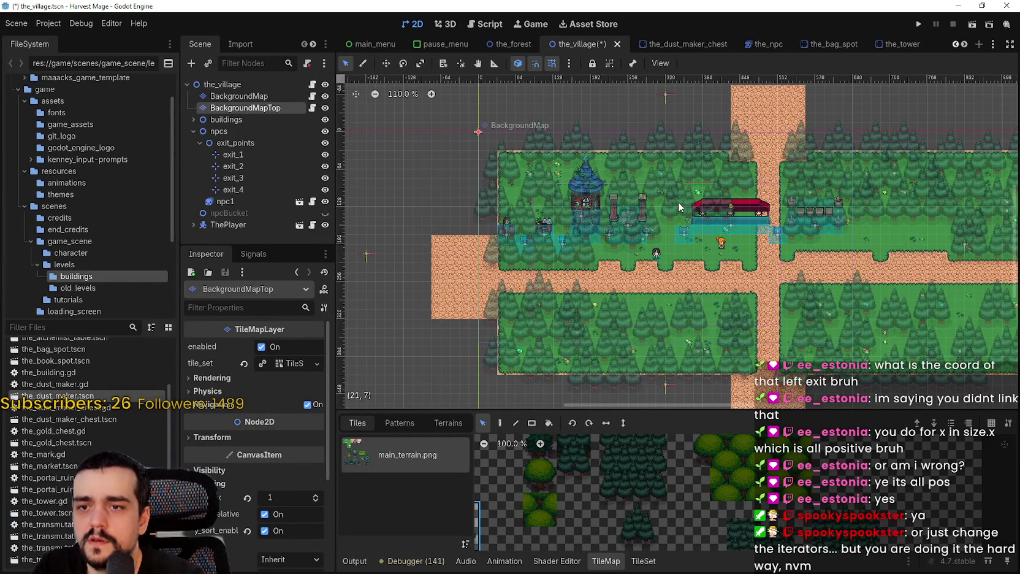
pyautogui.hotkey('ctrl', 'z')
# Step: Select and expand the buildings group to list its child buildings
pyautogui.scroll(-2, 679, 207)
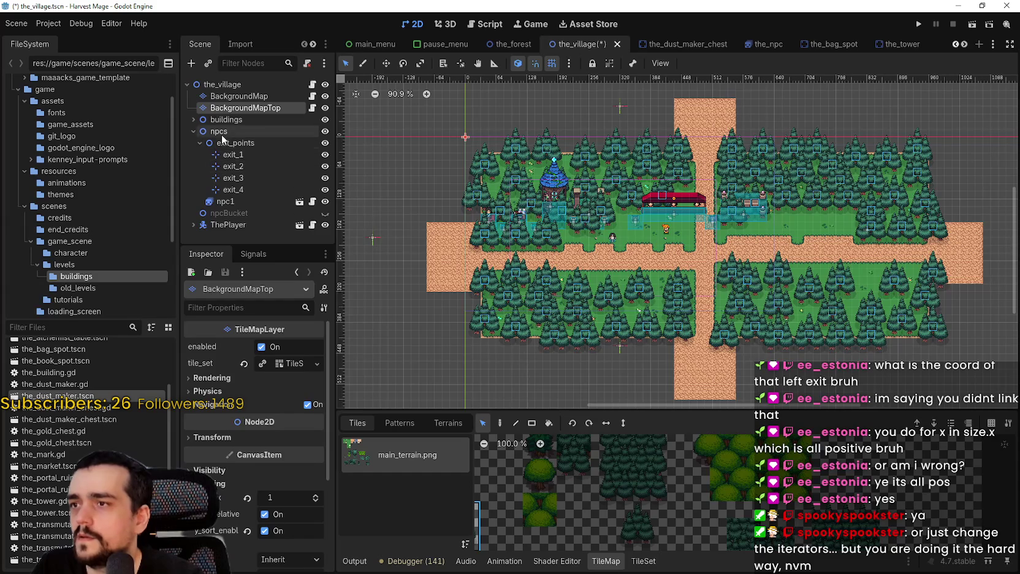
pyautogui.click(239, 120)
pyautogui.click(192, 120)
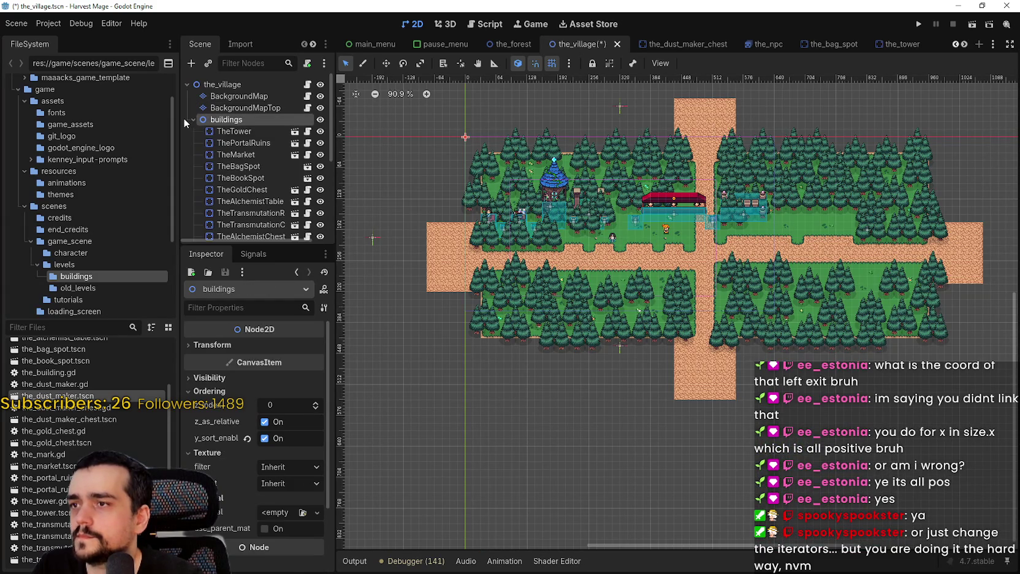
# Step: Select all twelve building nodes from TheTower down and switch to the Move tool
pyautogui.click(236, 132)
pyautogui.scroll(-3, 244, 161)
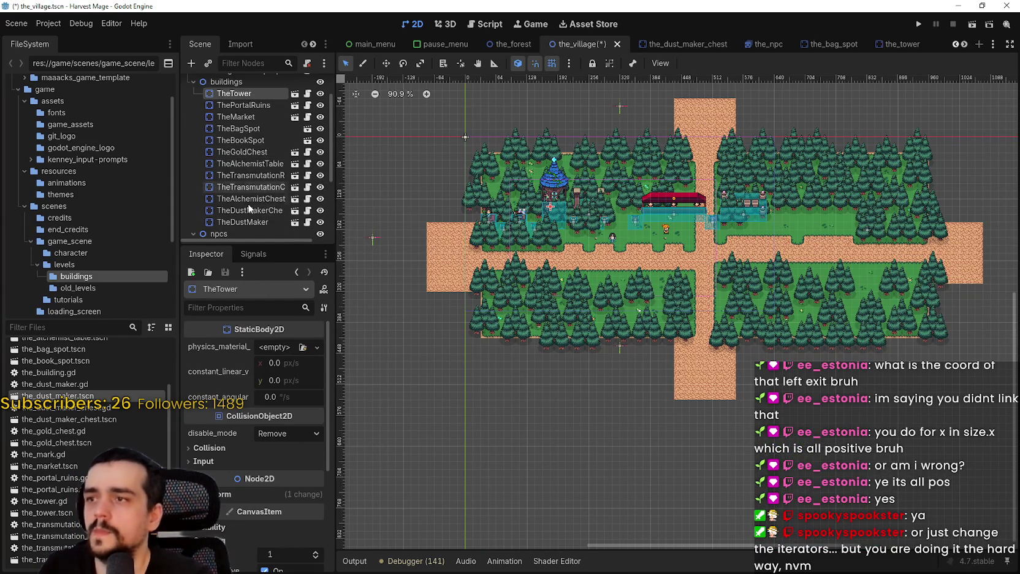
pyautogui.keyDown('shift'); pyautogui.click(249, 204); pyautogui.keyUp('shift')
pyautogui.press('w')
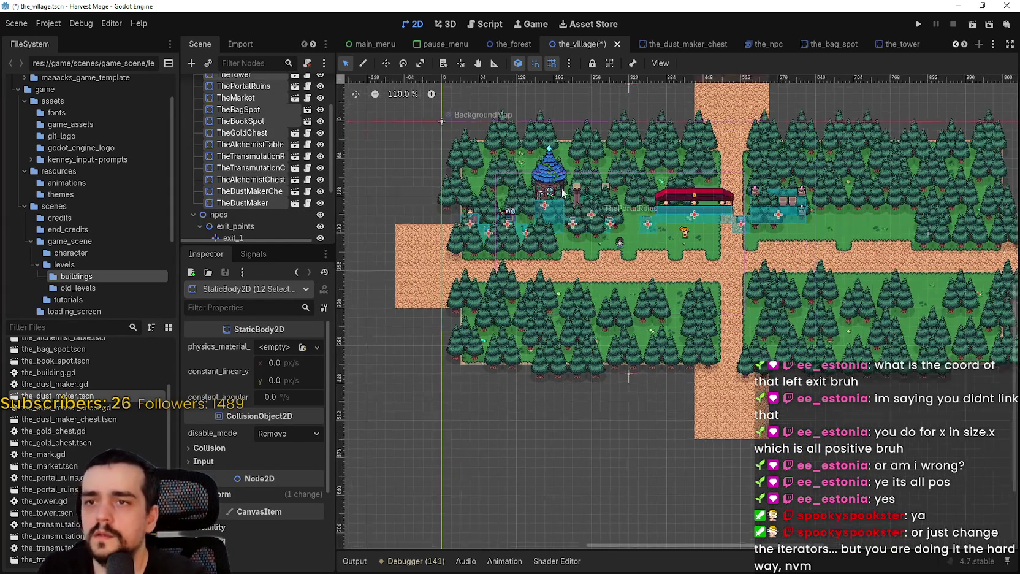
# Step: Drag the buildings so they end up 32 px right and 16 px up
pyautogui.scroll(3, 654, 229)
pyautogui.moveTo(654, 229)
pyautogui.mouseDown()
pyautogui.moveTo(793, 260)
pyautogui.moveTo(798, 278)
pyautogui.mouseUp()
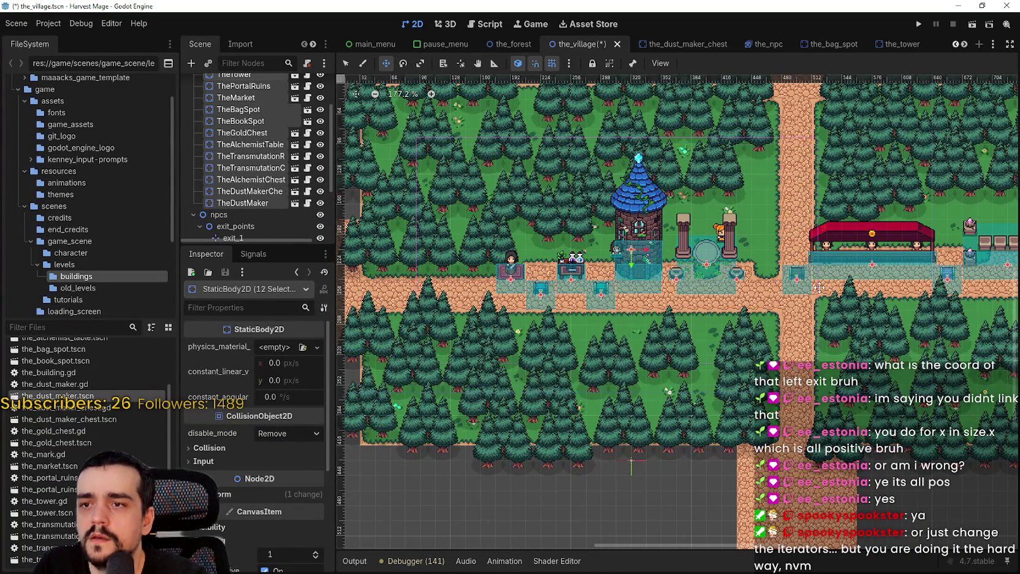
pyautogui.scroll(5, 820, 287)
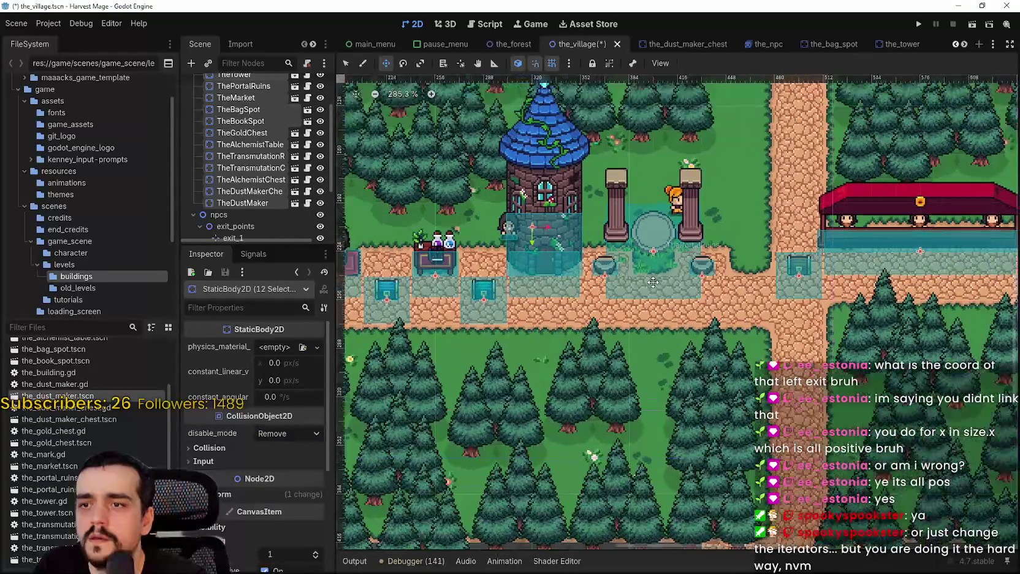
pyautogui.scroll(-1, 654, 282)
pyautogui.moveTo(661, 283)
pyautogui.mouseDown()
pyautogui.moveTo(730, 278)
pyautogui.moveTo(715, 278)
pyautogui.moveTo(711, 266)
pyautogui.mouseUp()
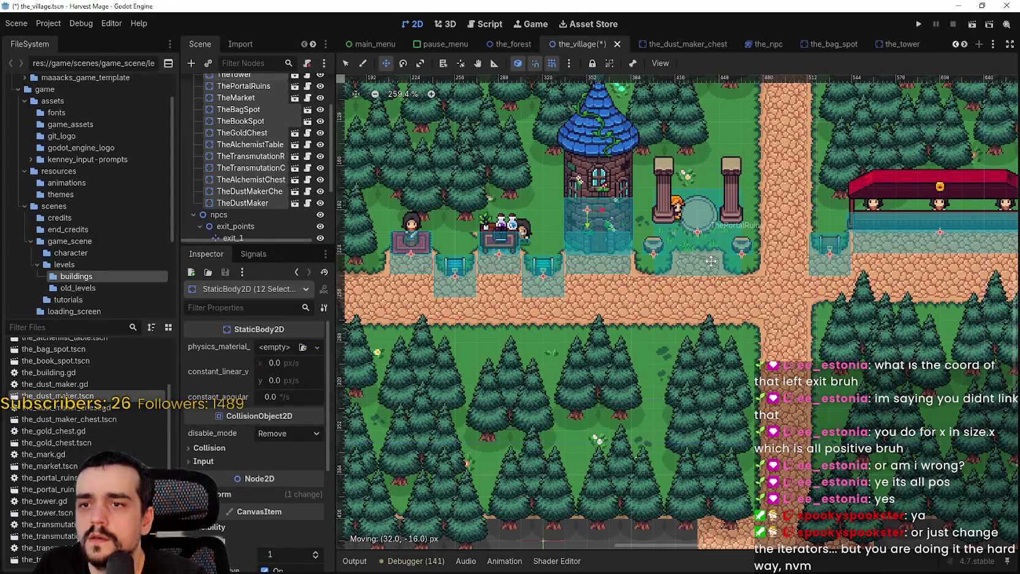
pyautogui.scroll(3, 749, 291)
pyautogui.scroll(-5, 750, 289)
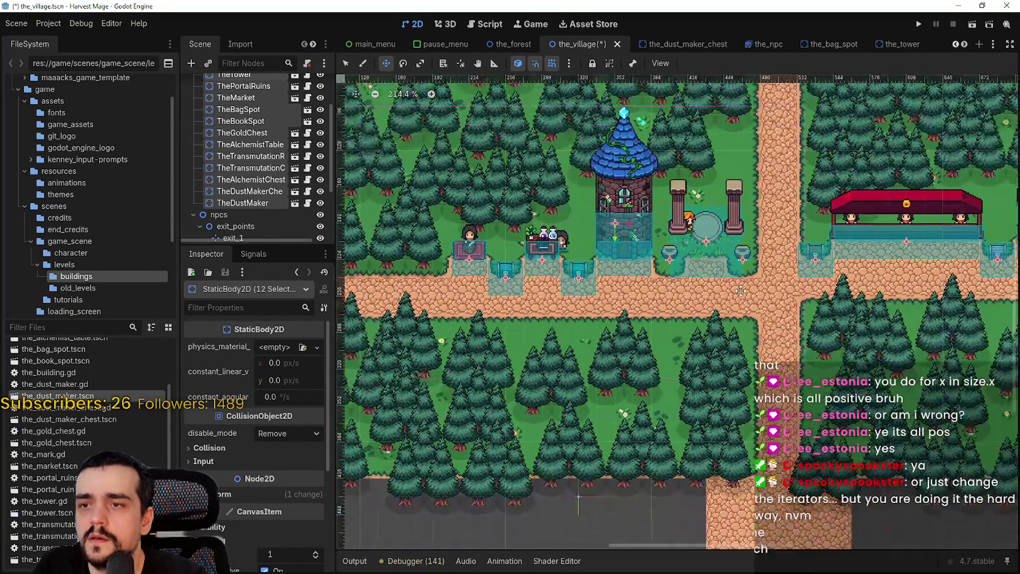
pyautogui.scroll(7, 755, 263)
pyautogui.scroll(-14, 754, 263)
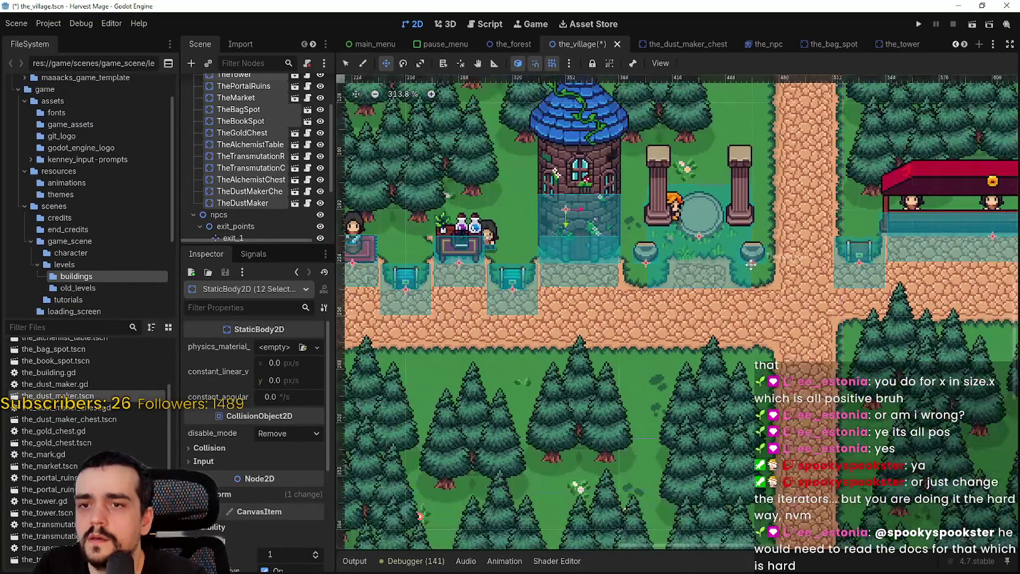
pyautogui.scroll(-4, 521, 325)
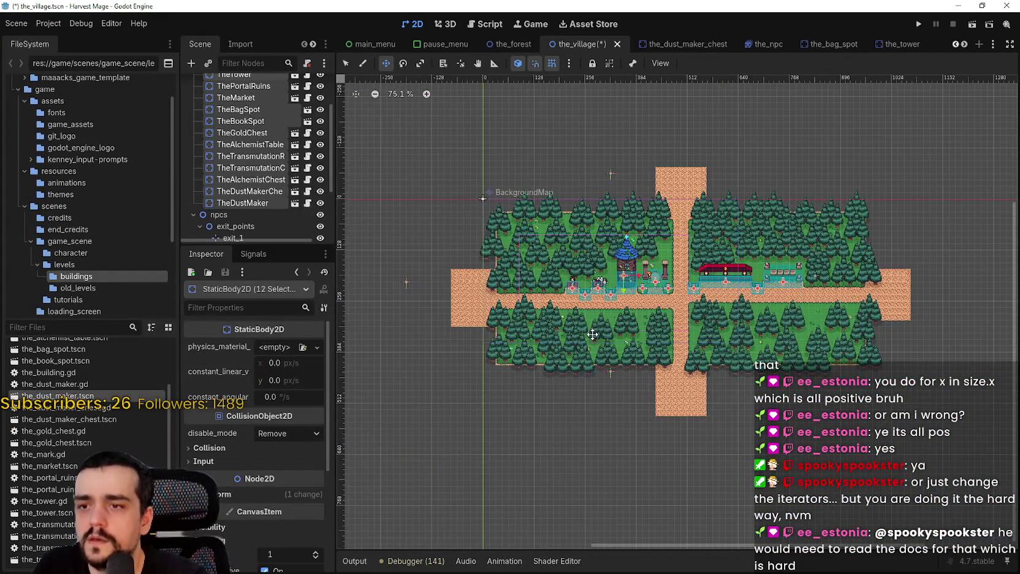
pyautogui.scroll(1, 812, 301)
pyautogui.scroll(3, 227, 159)
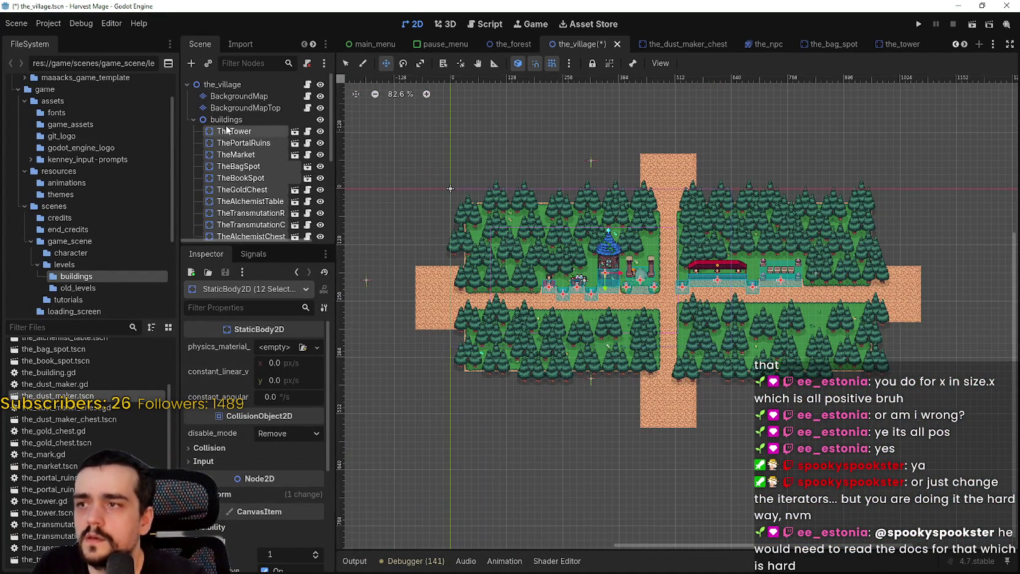
# Step: Expand npcs and move the exit_1 marker to the north road's end at (496, 16)
pyautogui.click(194, 119)
pyautogui.click(194, 131)
pyautogui.click(224, 157)
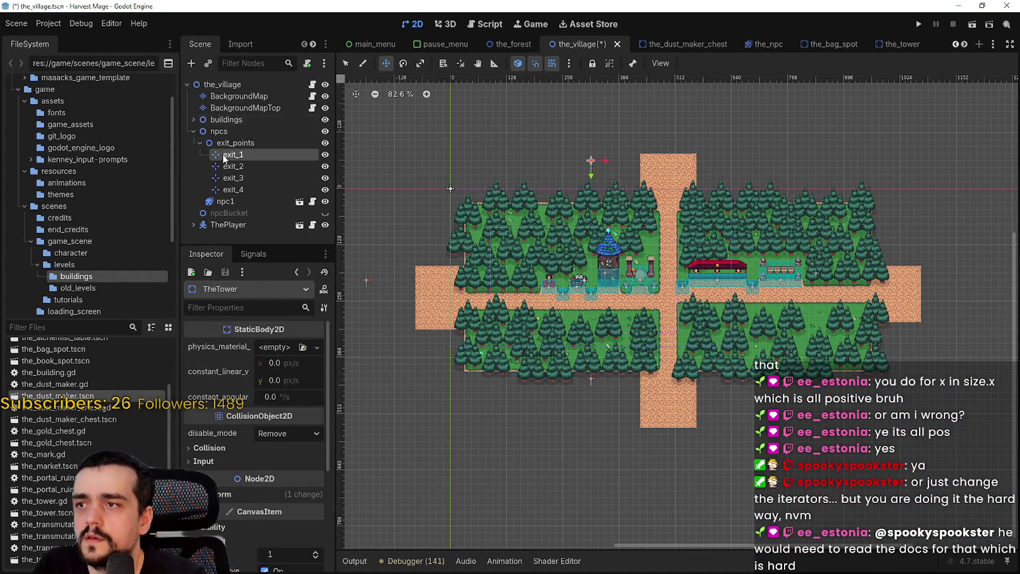
pyautogui.scroll(8, 592, 208)
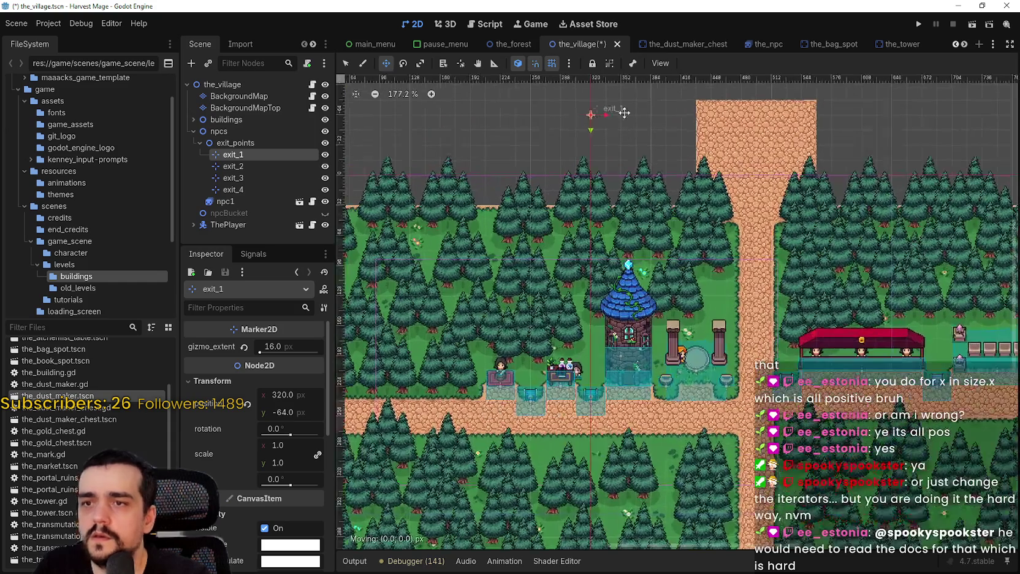
pyautogui.moveTo(590, 107)
pyautogui.mouseDown()
pyautogui.moveTo(752, 193)
pyautogui.moveTo(758, 209)
pyautogui.mouseUp()
# Step: Select the BackgroundMap layer to bring up its tile editor
pyautogui.scroll(10, 758, 206)
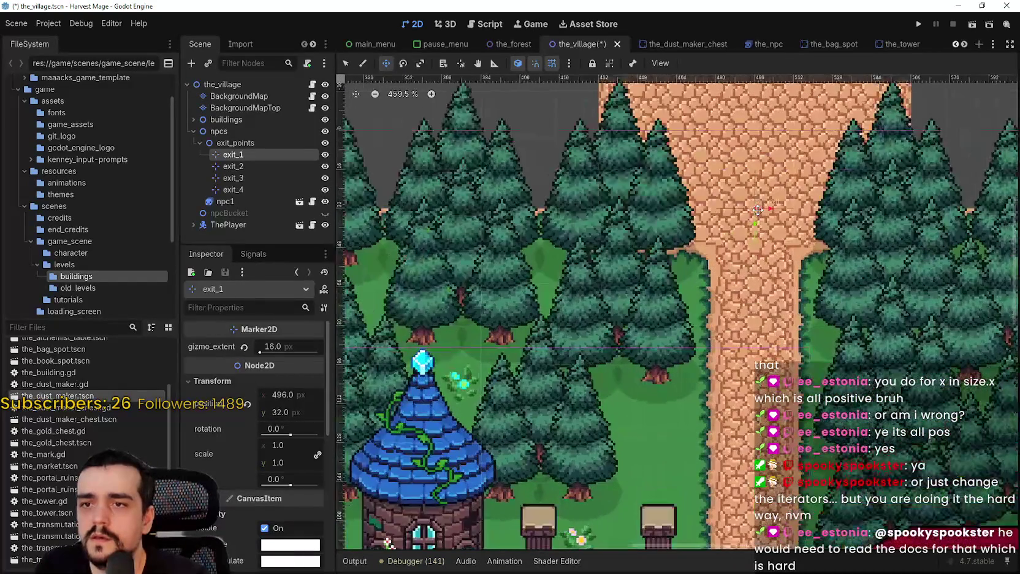
pyautogui.scroll(-2, 622, 228)
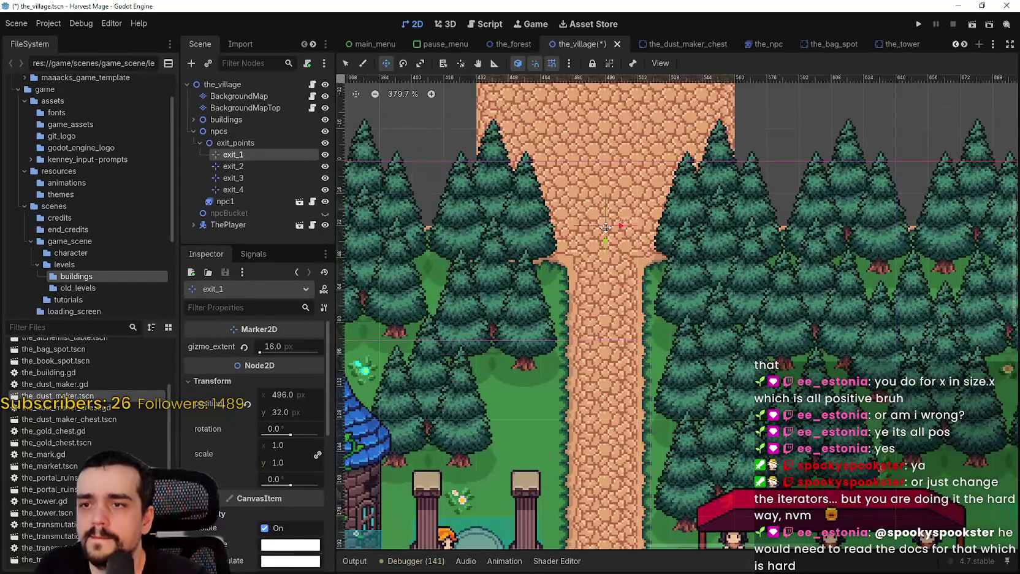
pyautogui.scroll(5, 603, 207)
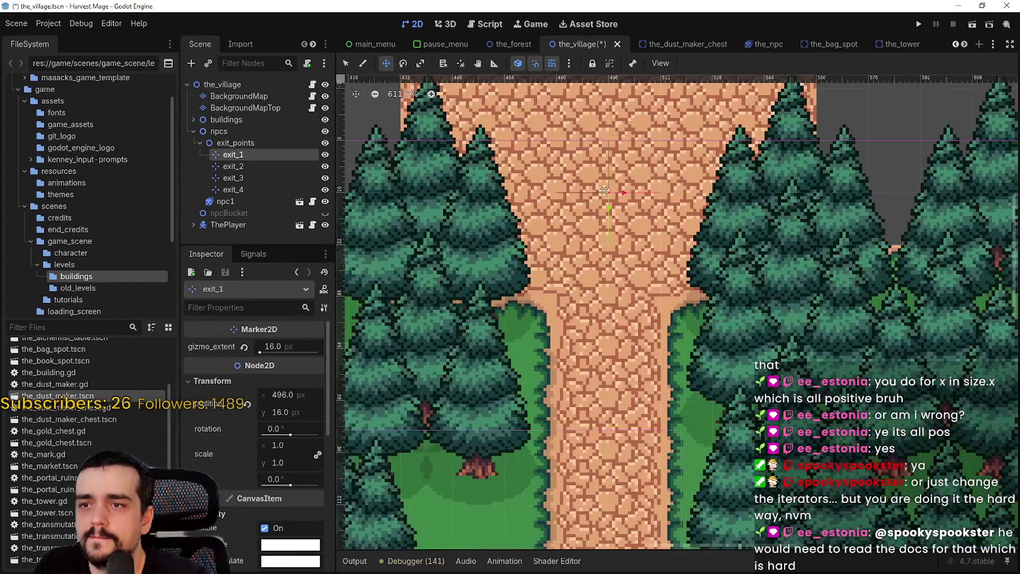
pyautogui.scroll(-13, 603, 195)
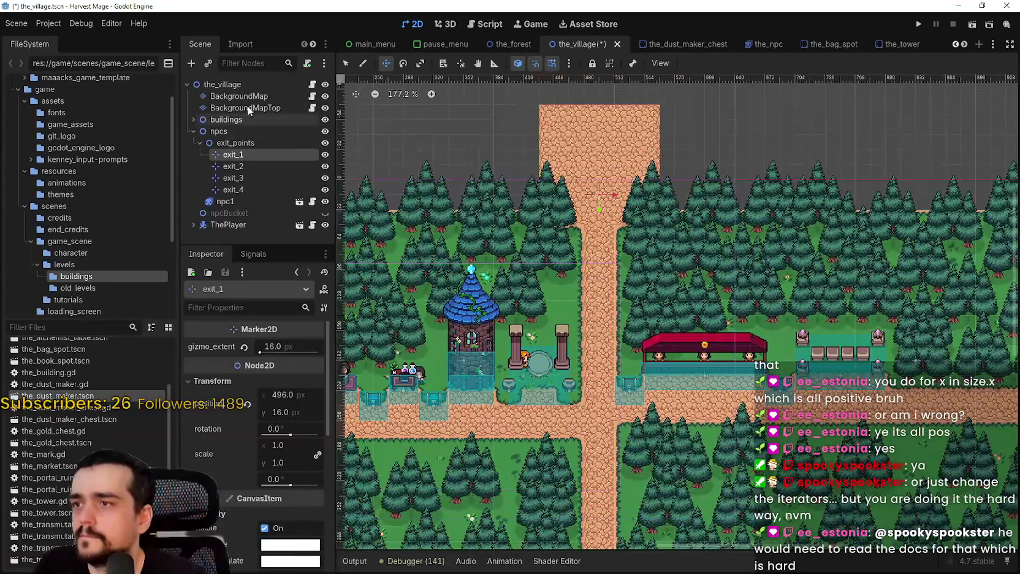
pyautogui.click(244, 97)
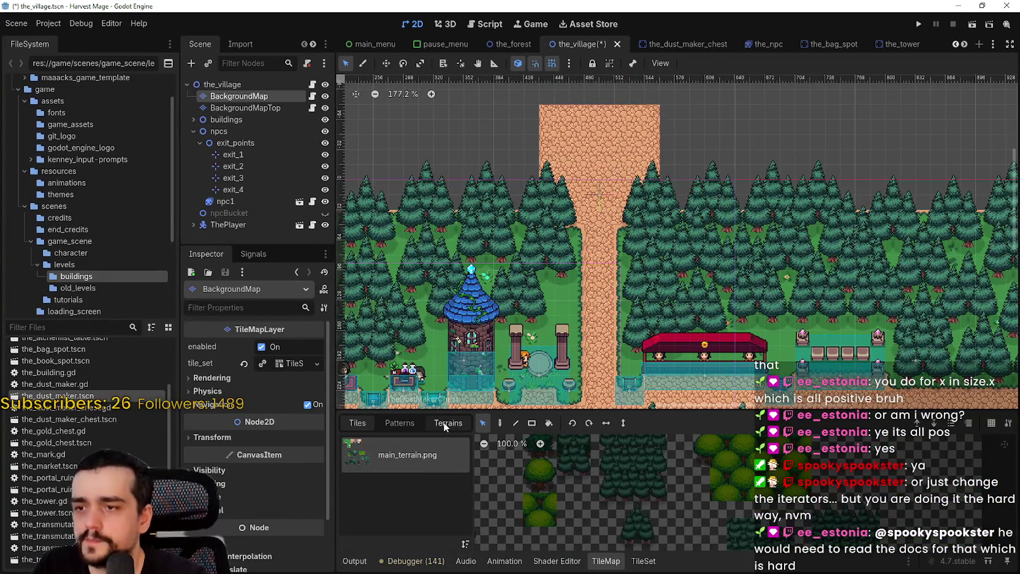
# Step: Pick the road_0 terrain in the TileMap Terrains tab
pyautogui.click(447, 423)
pyautogui.click(380, 467)
pyautogui.scroll(-8, 632, 264)
pyautogui.hscroll(3, 632, 264)
pyautogui.scroll(1, 613, 246)
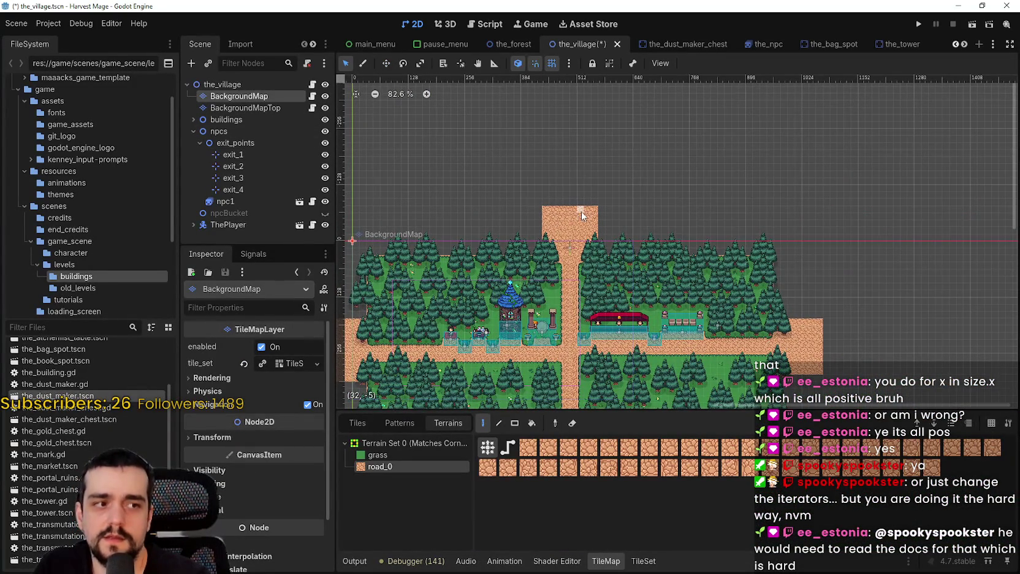
pyautogui.scroll(10, 581, 213)
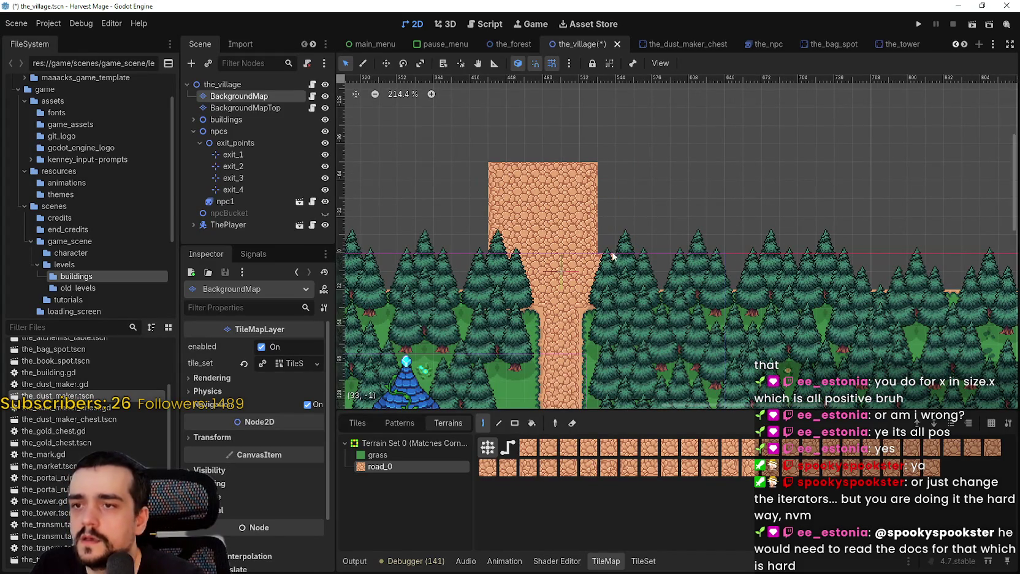
pyautogui.scroll(4, 613, 280)
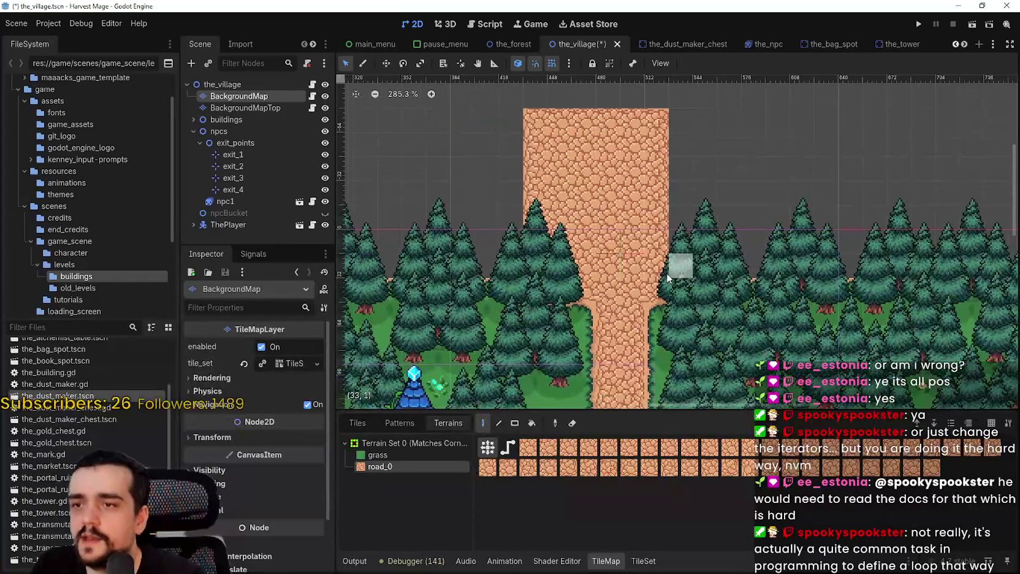
pyautogui.scroll(-7, 662, 270)
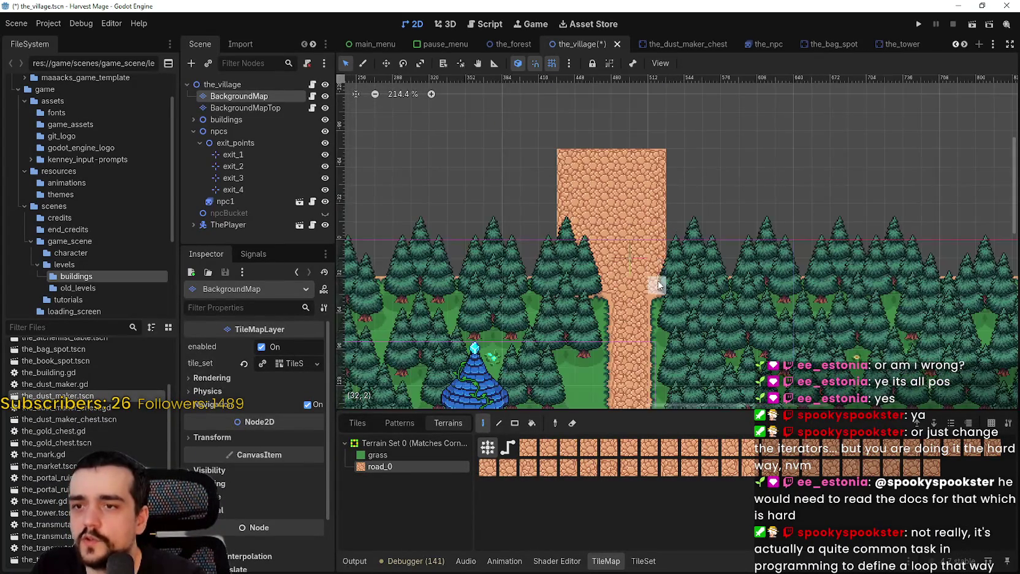
pyautogui.scroll(2, 661, 261)
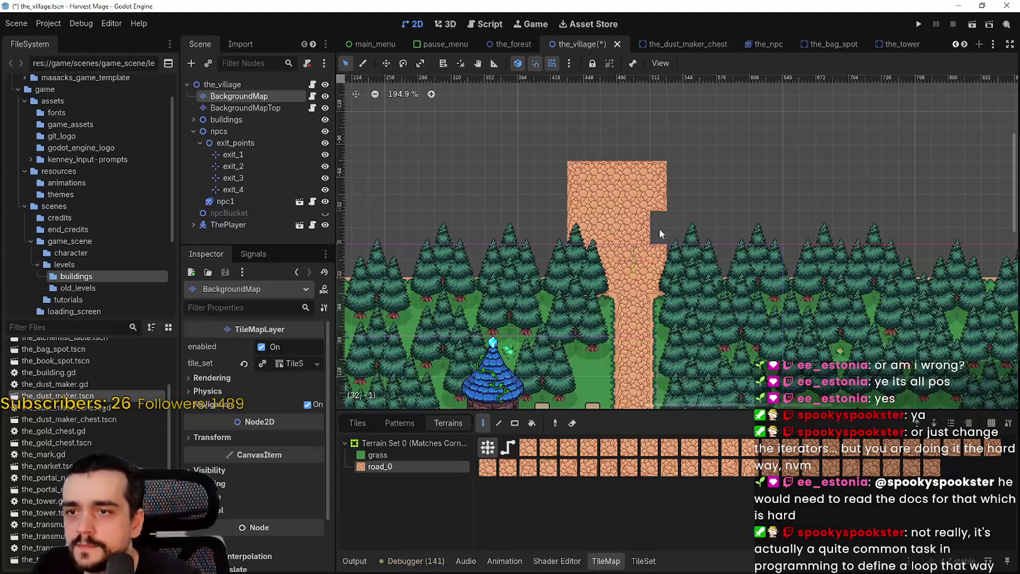
# Step: Erase the road tiles at the top of the north path and the stone block above the trees
pyautogui.rightClick(613, 230)
pyautogui.rightClick(587, 236)
pyautogui.scroll(6, 598, 244)
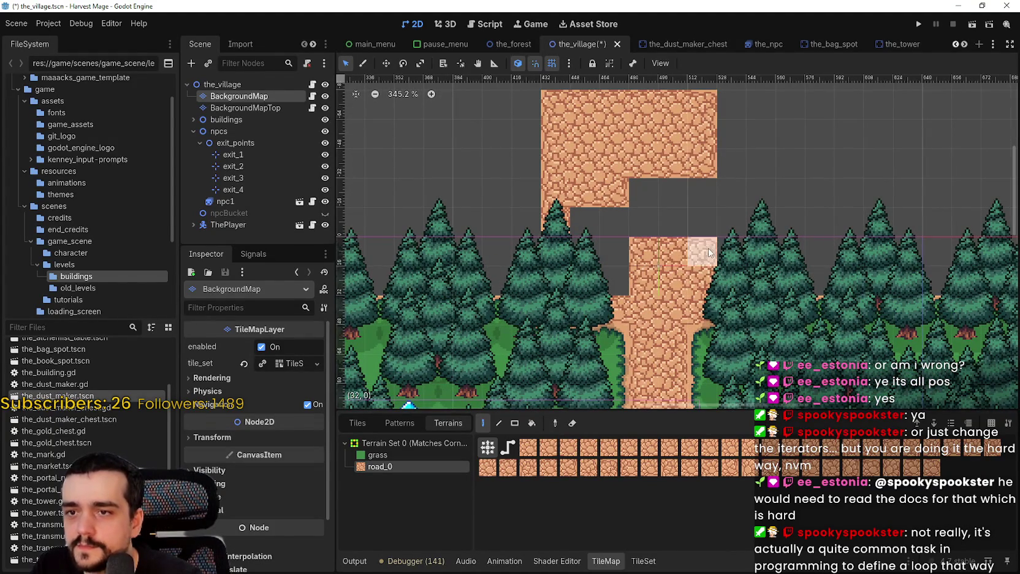
pyautogui.scroll(-12, 709, 271)
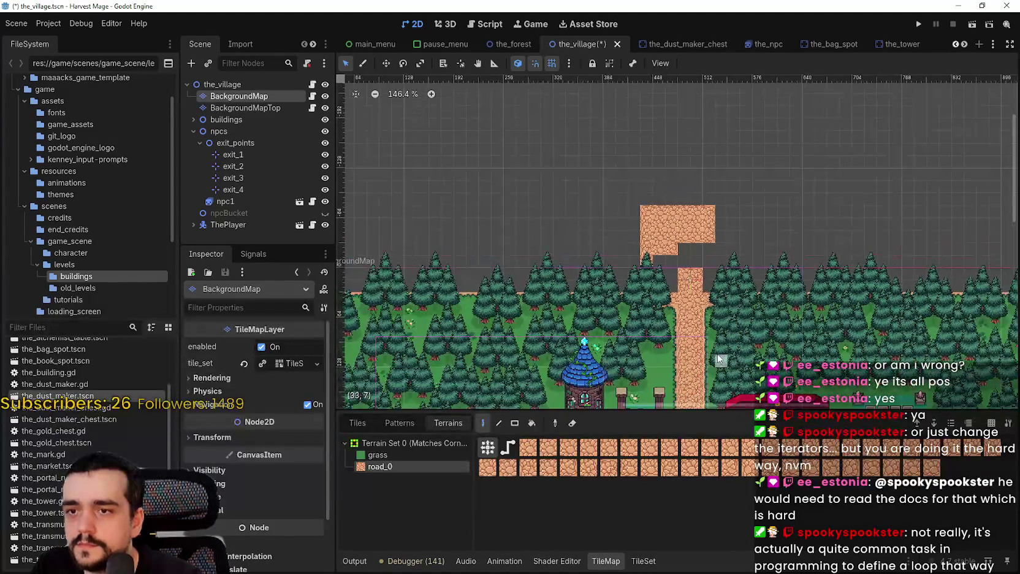
pyautogui.scroll(7, 705, 288)
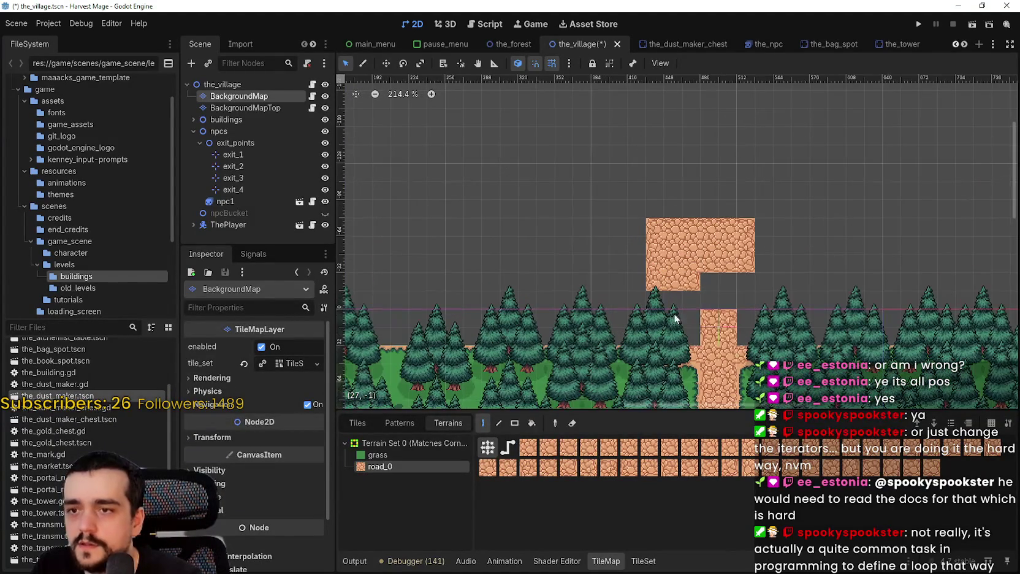
pyautogui.click(515, 423)
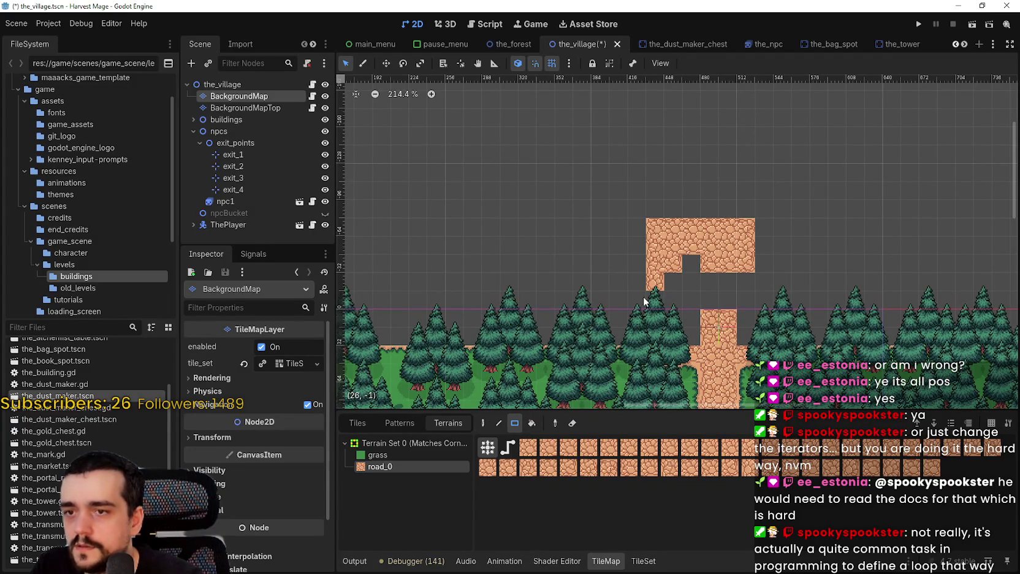
pyautogui.moveTo(643, 299); pyautogui.dragTo(788, 202)
pyautogui.scroll(-5, 685, 290)
pyautogui.scroll(2, 685, 290)
pyautogui.scroll(-5, 476, 288)
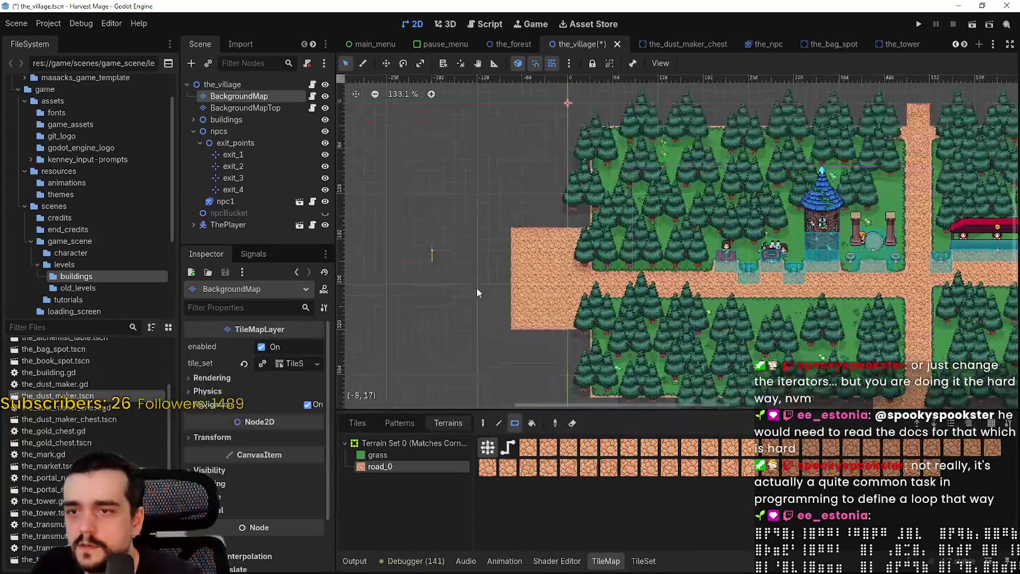
pyautogui.hscroll(-5, 476, 287)
# Step: Rectangle-erase the road stubs beyond the left, bottom and right map edges
pyautogui.moveTo(455, 188)
pyautogui.mouseDown()
pyautogui.moveTo(574, 375)
pyautogui.moveTo(592, 371)
pyautogui.mouseUp()
pyautogui.scroll(2, 593, 299)
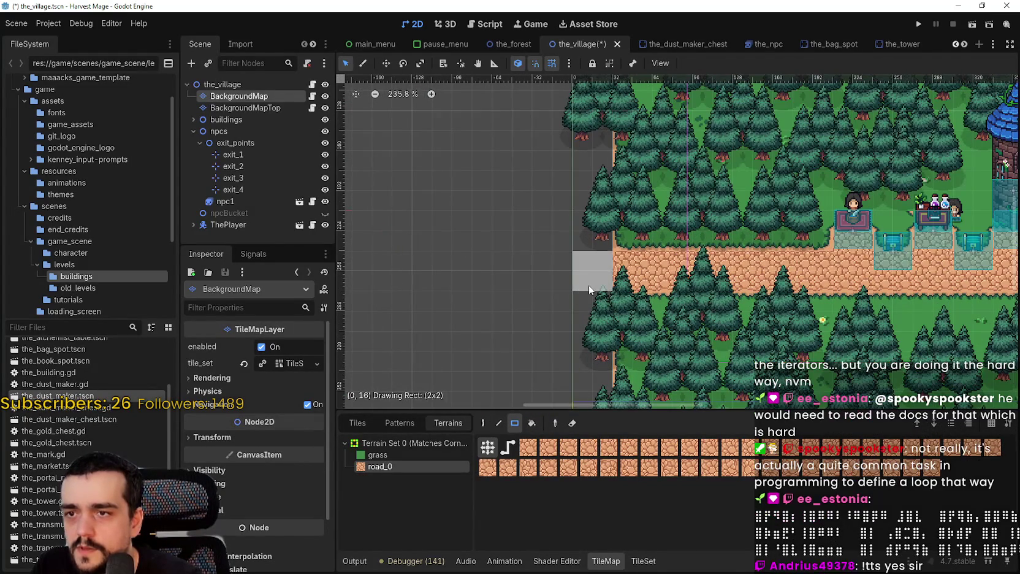
pyautogui.scroll(-5, 590, 300)
pyautogui.scroll(-2, 590, 301)
pyautogui.hscroll(5, 594, 285)
pyautogui.scroll(-3, 600, 270)
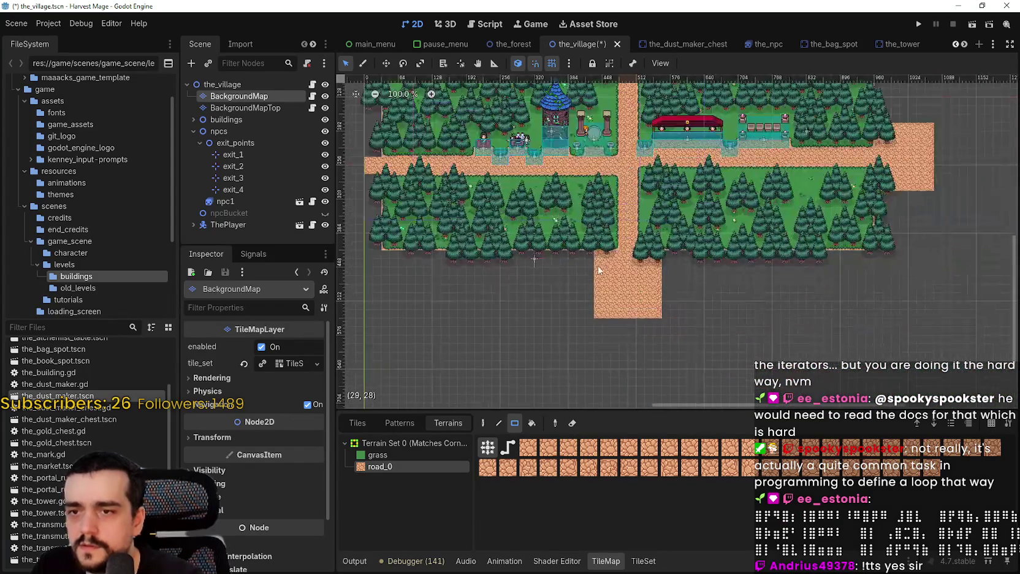
pyautogui.moveTo(596, 252); pyautogui.dragTo(663, 316)
pyautogui.scroll(6, 611, 245)
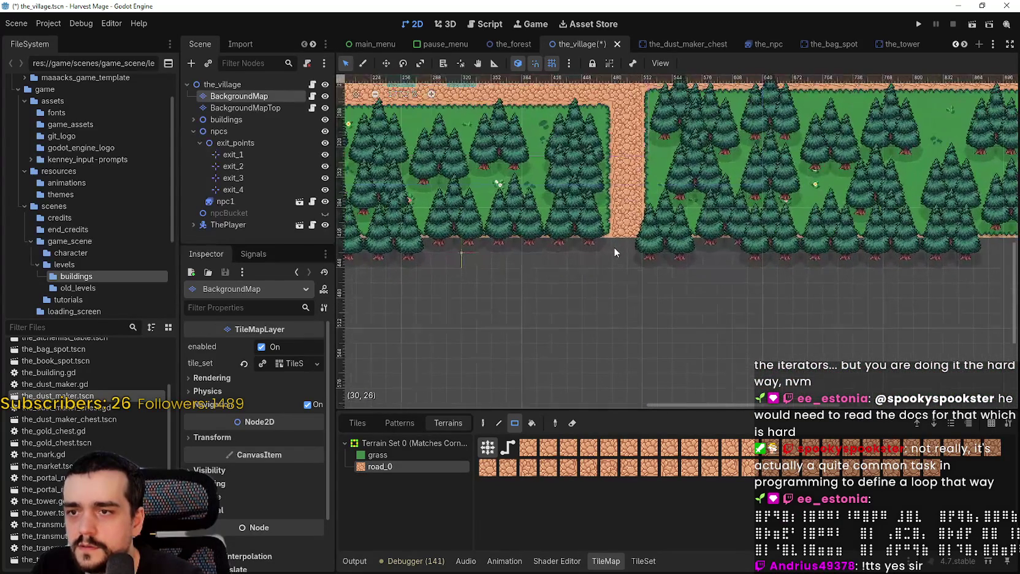
pyautogui.scroll(-3, 646, 260)
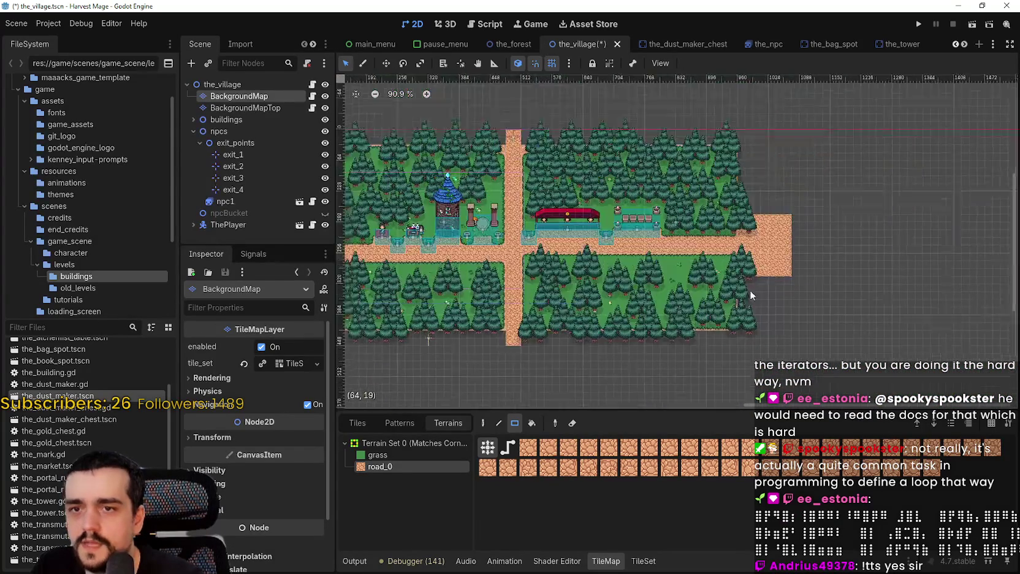
pyautogui.scroll(2, 750, 290)
pyautogui.moveTo(720, 217); pyautogui.dragTo(808, 344)
pyautogui.scroll(6, 713, 264)
pyautogui.scroll(-9, 714, 315)
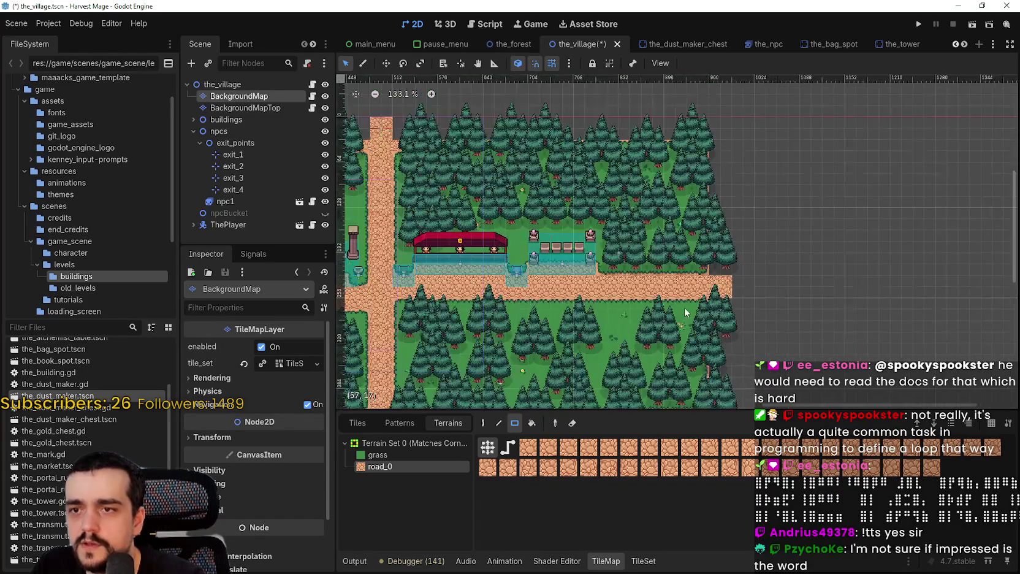
pyautogui.click(249, 154)
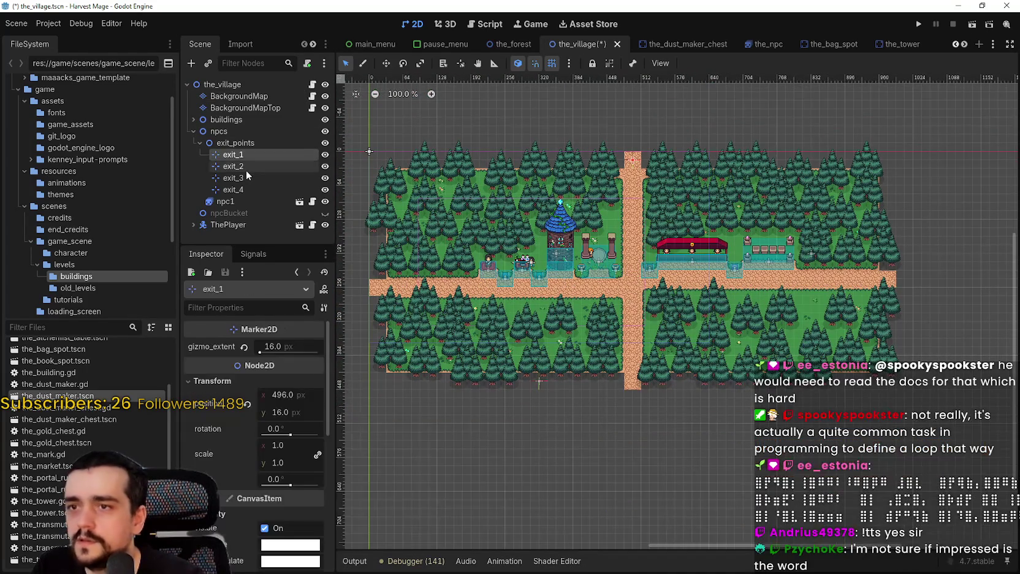
# Step: Move the exit_2 marker to the east end of the road
pyautogui.click(246, 167)
pyautogui.scroll(5, 782, 238)
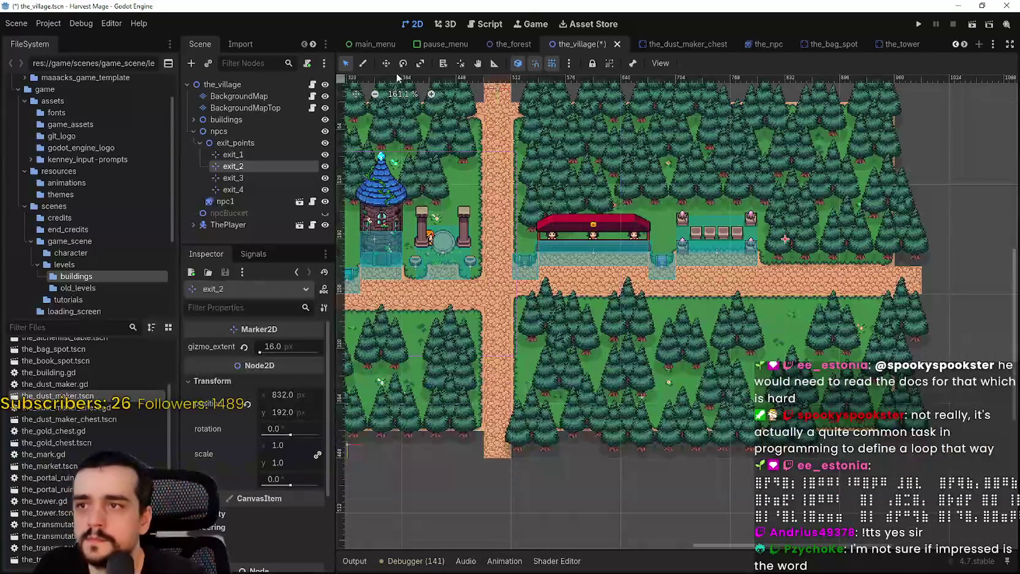
pyautogui.click(386, 64)
pyautogui.scroll(4, 785, 239)
pyautogui.moveTo(770, 218)
pyautogui.mouseDown()
pyautogui.moveTo(976, 296)
pyautogui.moveTo(975, 283)
pyautogui.mouseUp()
pyautogui.scroll(-9, 444, 257)
pyautogui.scroll(5, 444, 258)
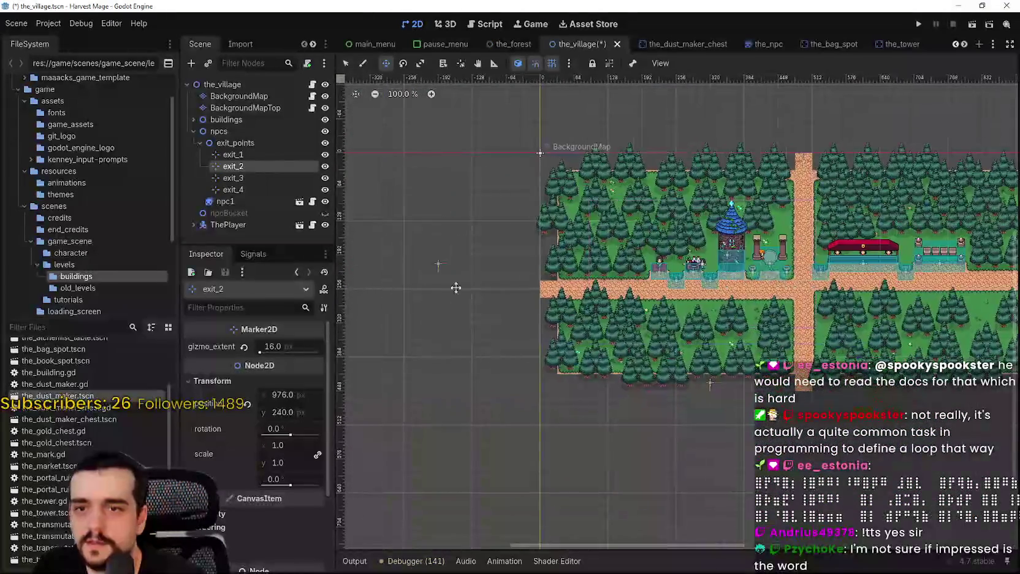
# Step: Reposition the exit_3 marker in the viewport
pyautogui.click(233, 178)
pyautogui.scroll(4, 674, 294)
pyautogui.moveTo(675, 295); pyautogui.dragTo(561, 388)
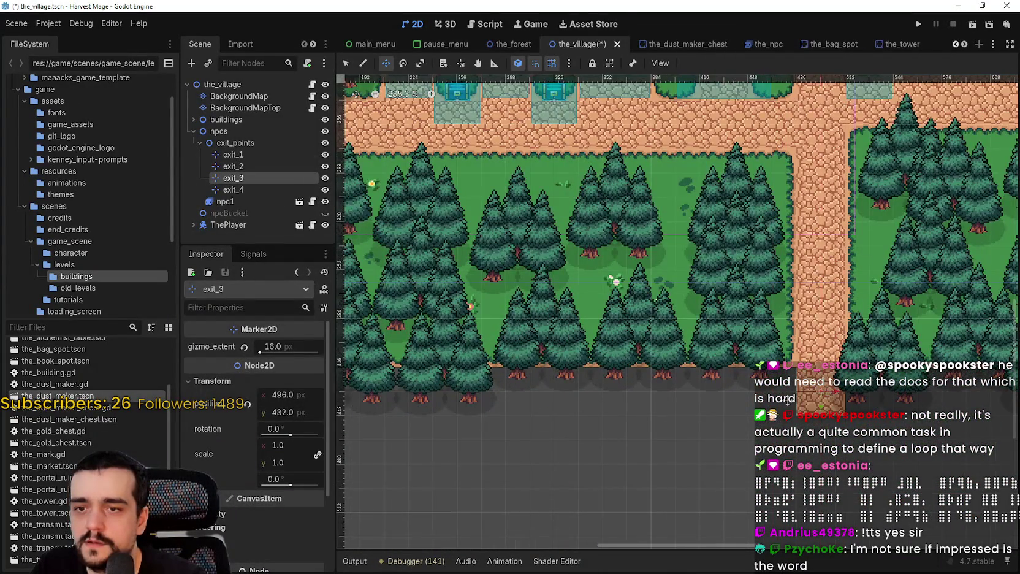
pyautogui.scroll(-5, 787, 400)
pyautogui.scroll(3, 613, 306)
# Step: Move exit_4 to the west road end at (16, 256) and save the scene
pyautogui.click(239, 190)
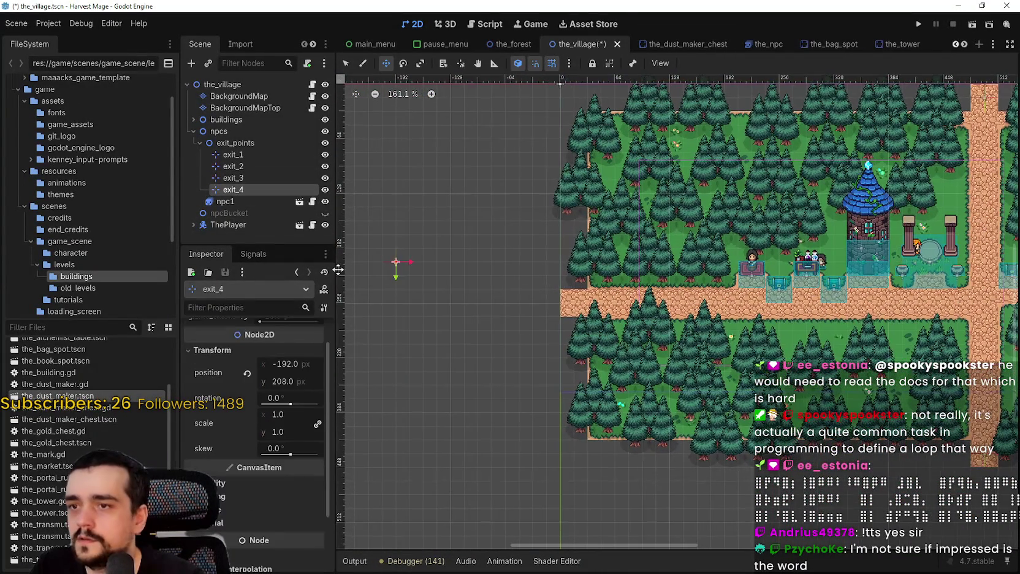
pyautogui.moveTo(385, 264); pyautogui.dragTo(607, 301)
pyautogui.scroll(5, 608, 300)
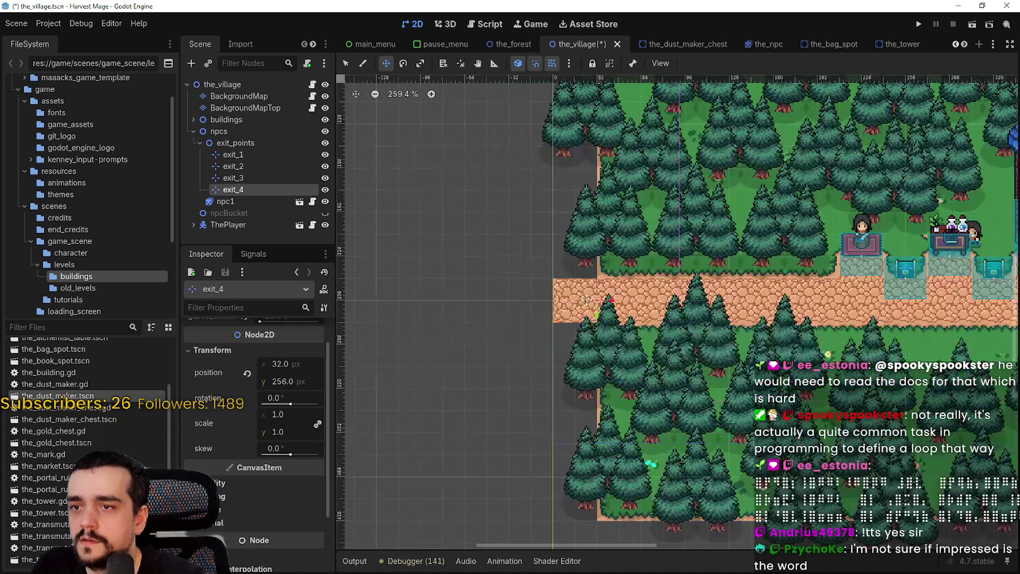
pyautogui.scroll(-5, 575, 298)
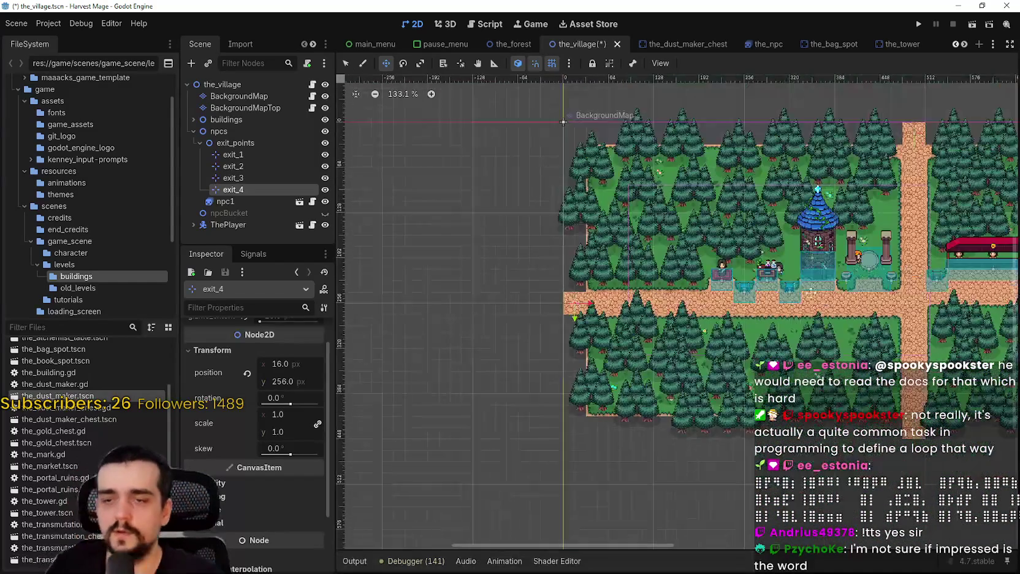
pyautogui.hotkey('ctrl', 's')
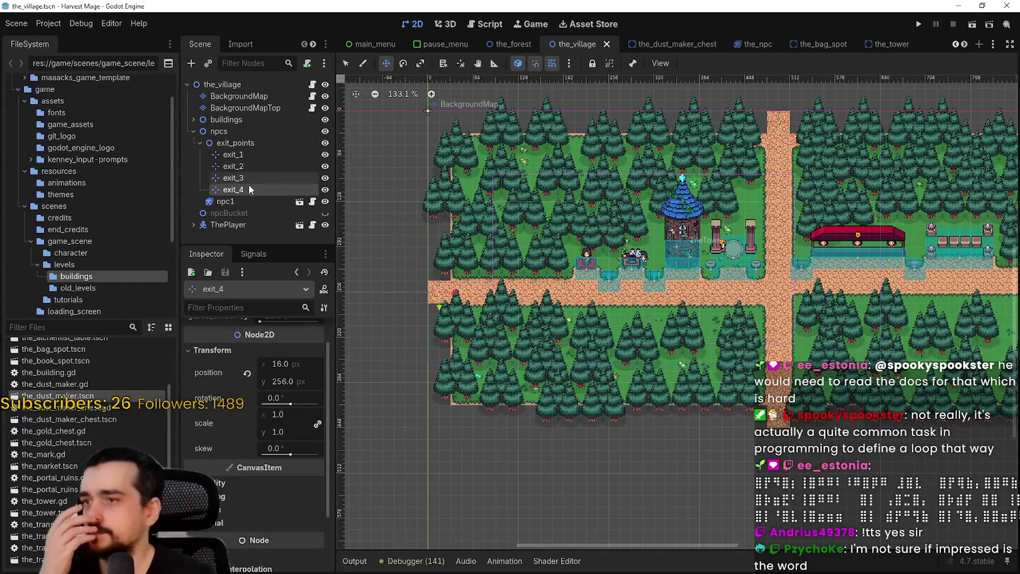
# Step: Expand the player node and select its camera2 node
pyautogui.click(194, 225)
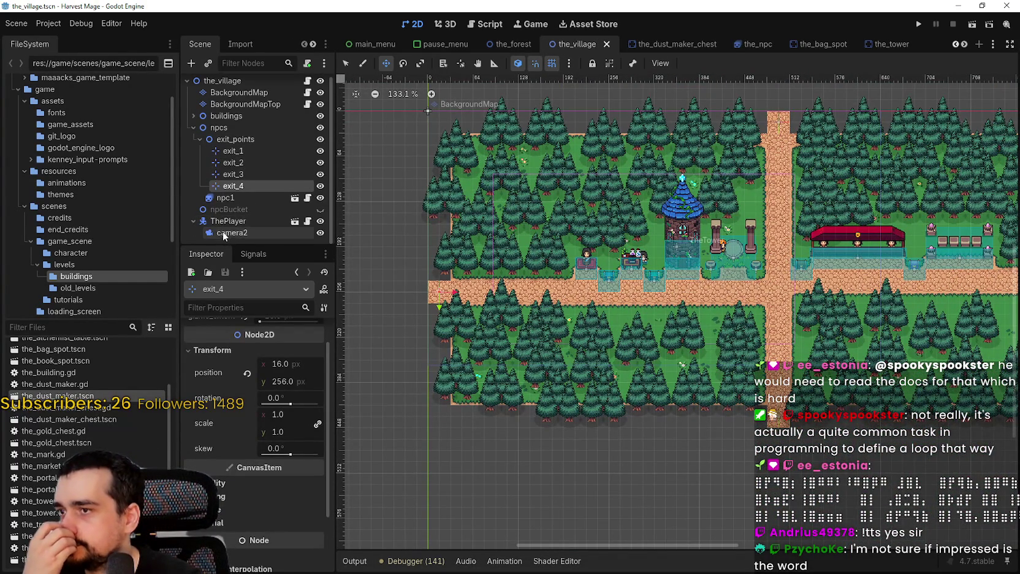
pyautogui.click(223, 231)
pyautogui.scroll(-2, 680, 232)
pyautogui.moveTo(680, 233); pyautogui.dragTo(623, 245)
pyautogui.scroll(-1, 259, 482)
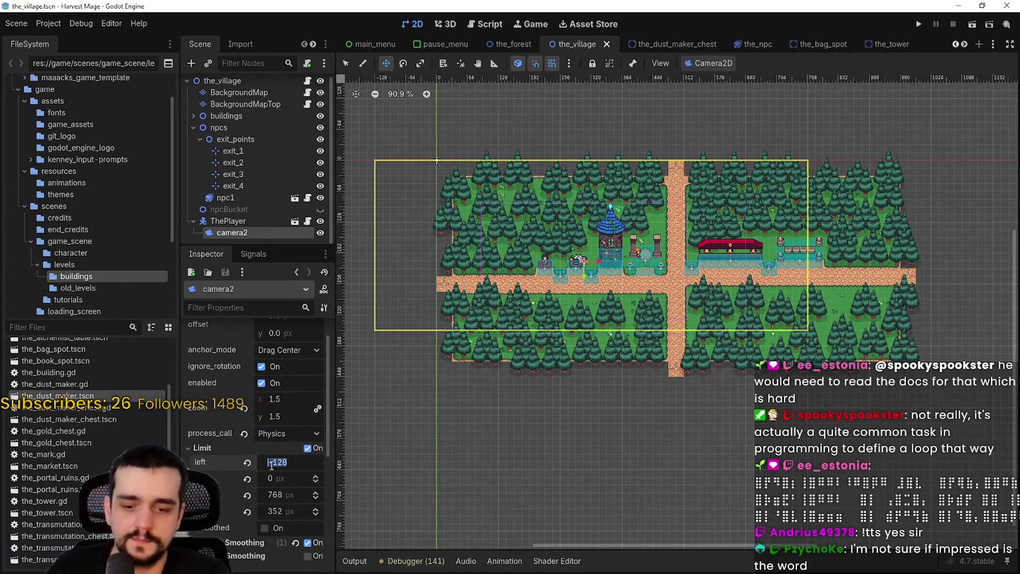
pyautogui.write('0')
# Step: Set the camera2 left limit to 32 px
pyautogui.press('Return')
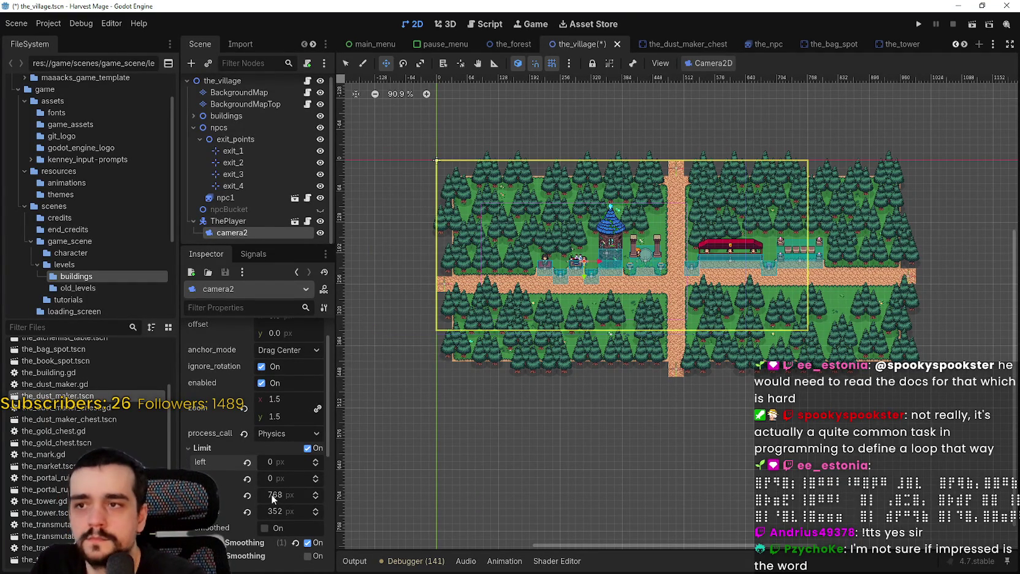
pyautogui.moveTo(268, 465); pyautogui.dragTo(291, 464)
pyautogui.scroll(7, 434, 316)
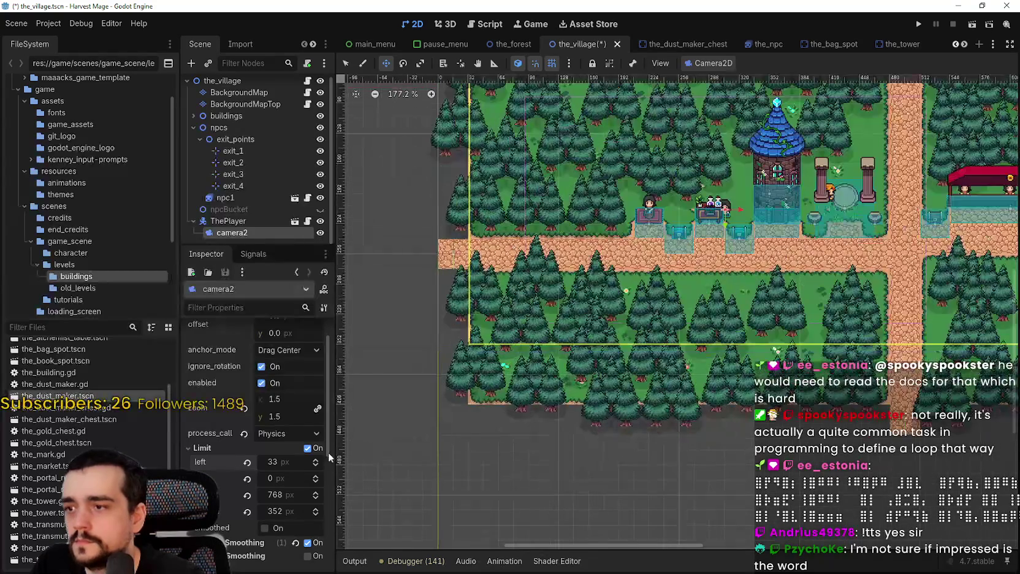
pyautogui.moveTo(290, 462); pyautogui.dragTo(285, 462)
pyautogui.scroll(-6, 598, 334)
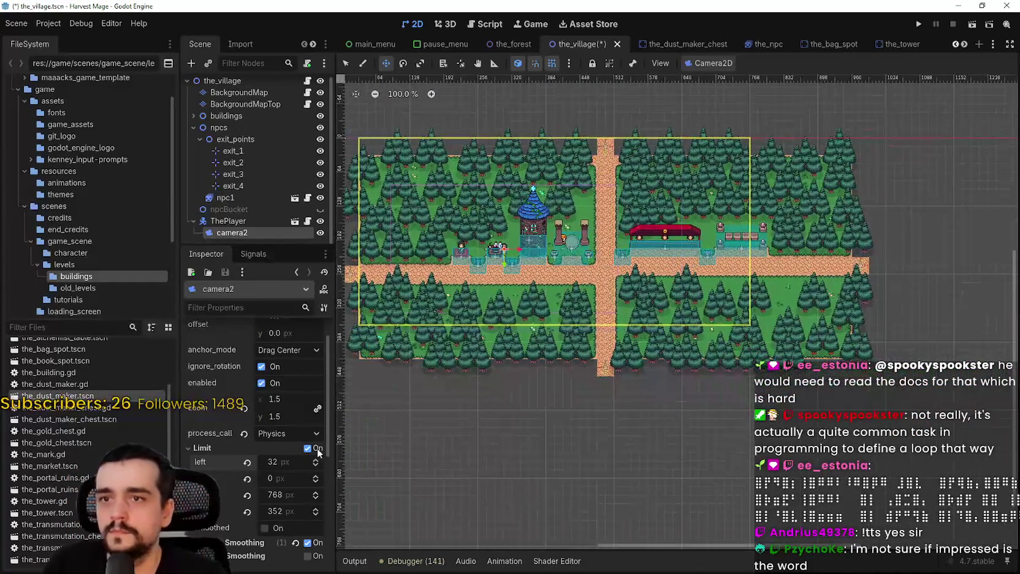
# Step: Set the camera2 right limit to 960 px
pyautogui.moveTo(277, 494); pyautogui.dragTo(348, 494)
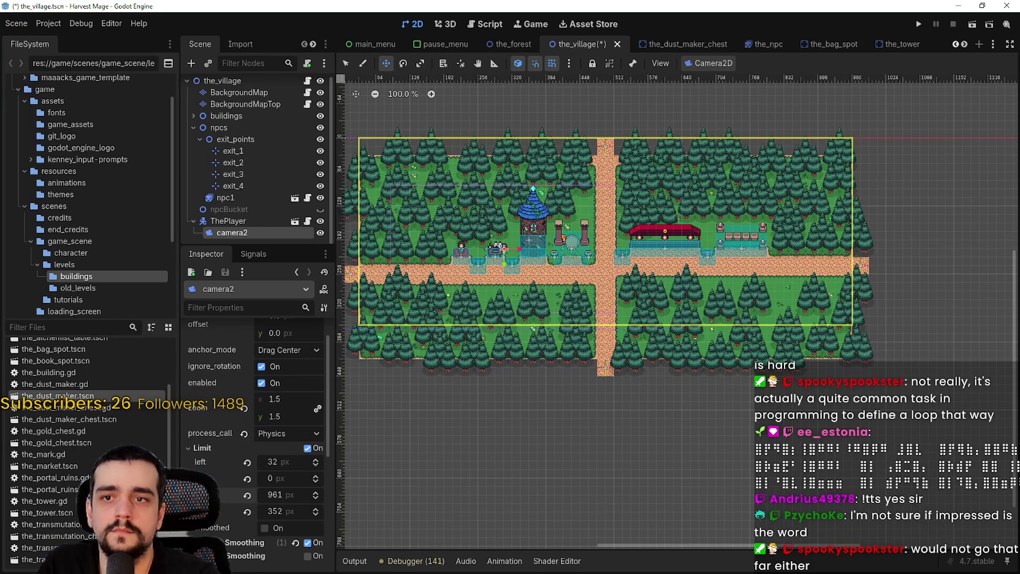
pyautogui.scroll(10, 794, 229)
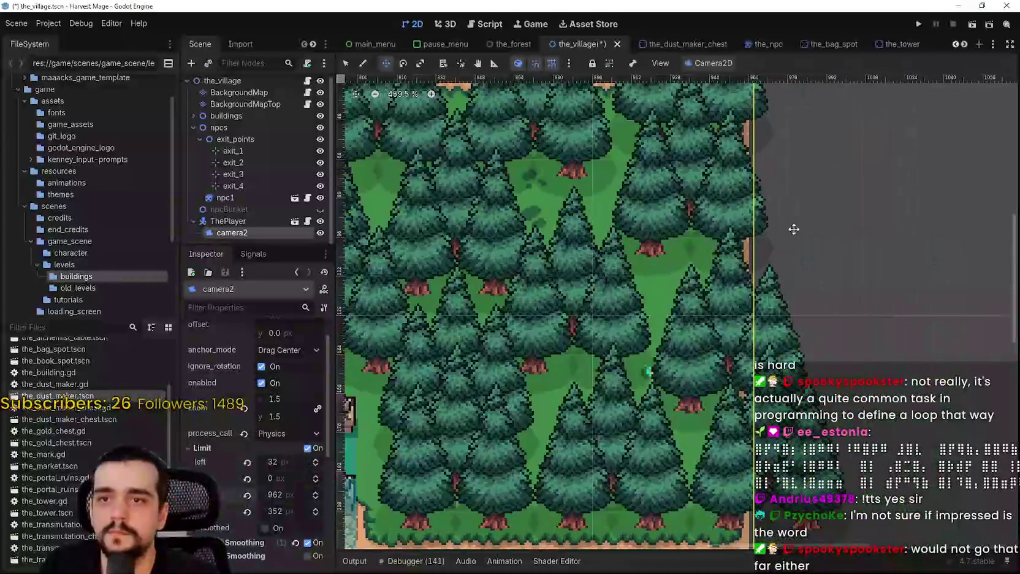
pyautogui.scroll(3, 794, 229)
pyautogui.click(316, 498)
pyautogui.click(316, 498)
pyautogui.scroll(-6, 447, 386)
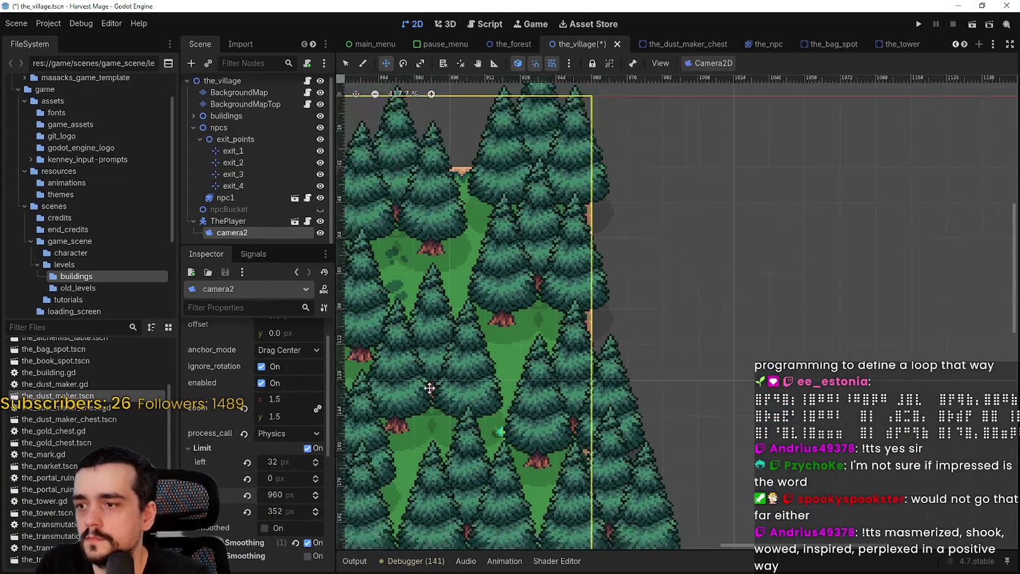
pyautogui.scroll(-4, 619, 262)
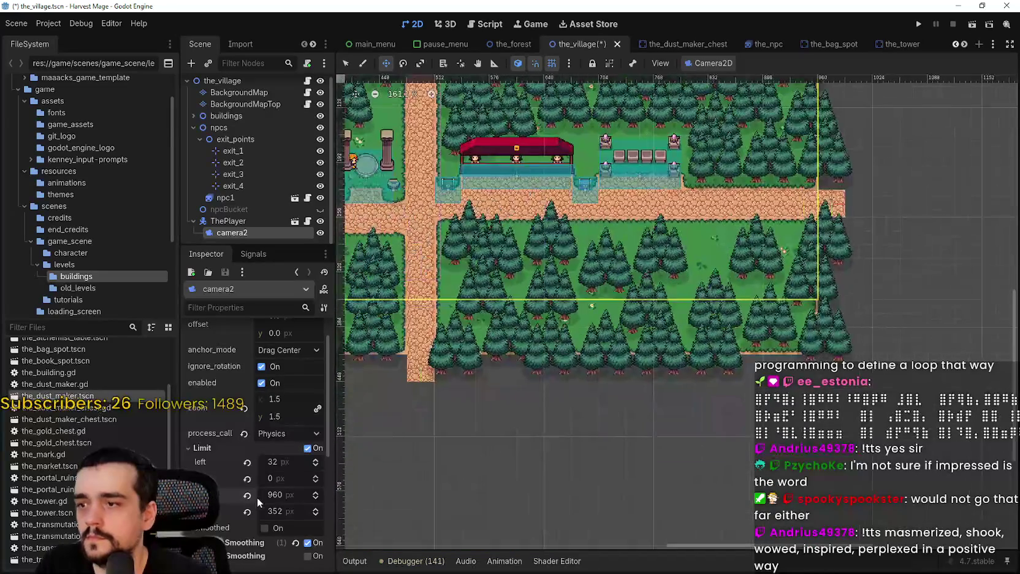
pyautogui.scroll(-2, 543, 302)
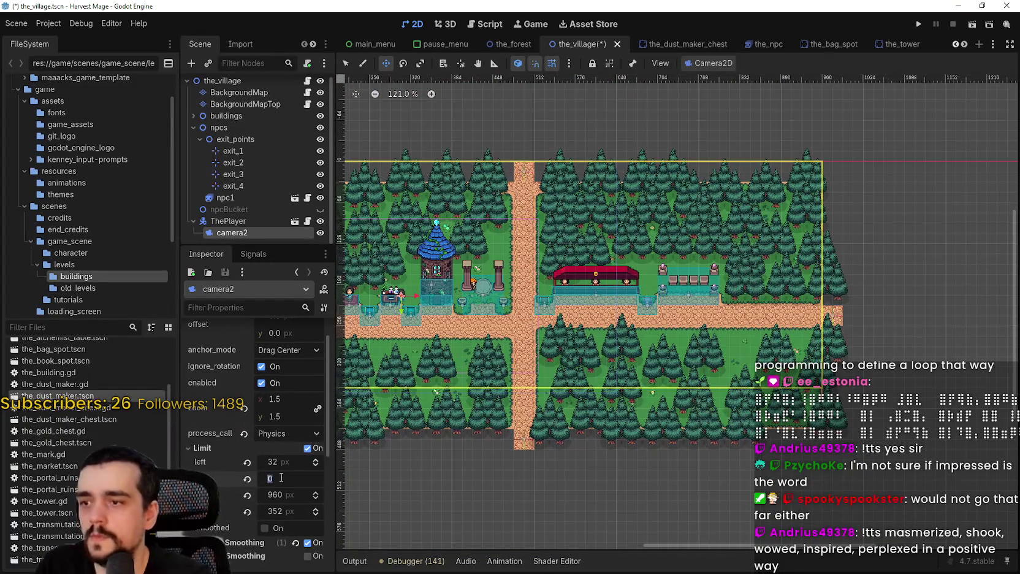
# Step: Set the top limit to 32 and bottom limit to 416 px, then save the scene
pyautogui.write('32')
pyautogui.press('Return')
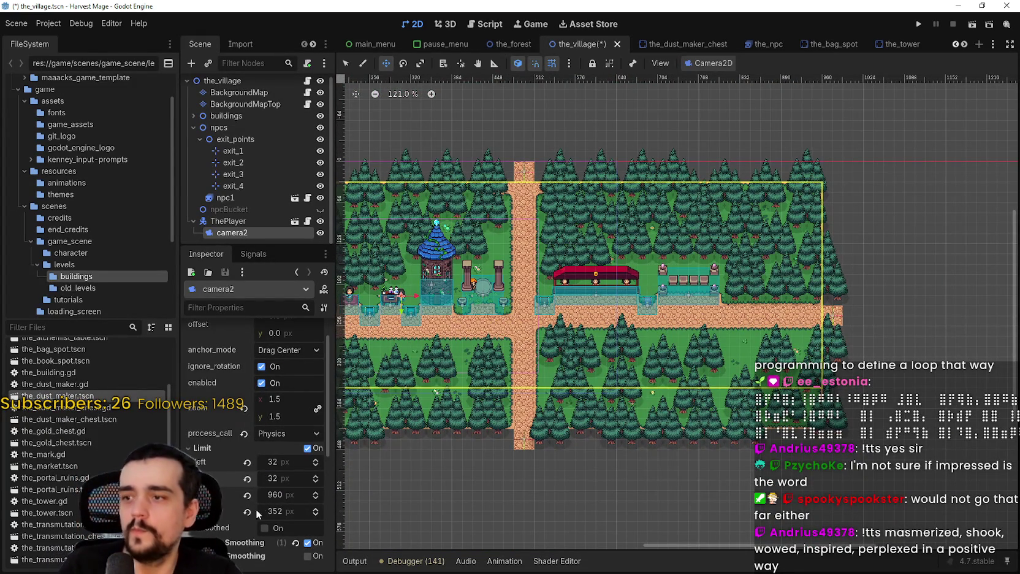
pyautogui.moveTo(270, 510); pyautogui.dragTo(293, 511)
pyautogui.scroll(8, 816, 437)
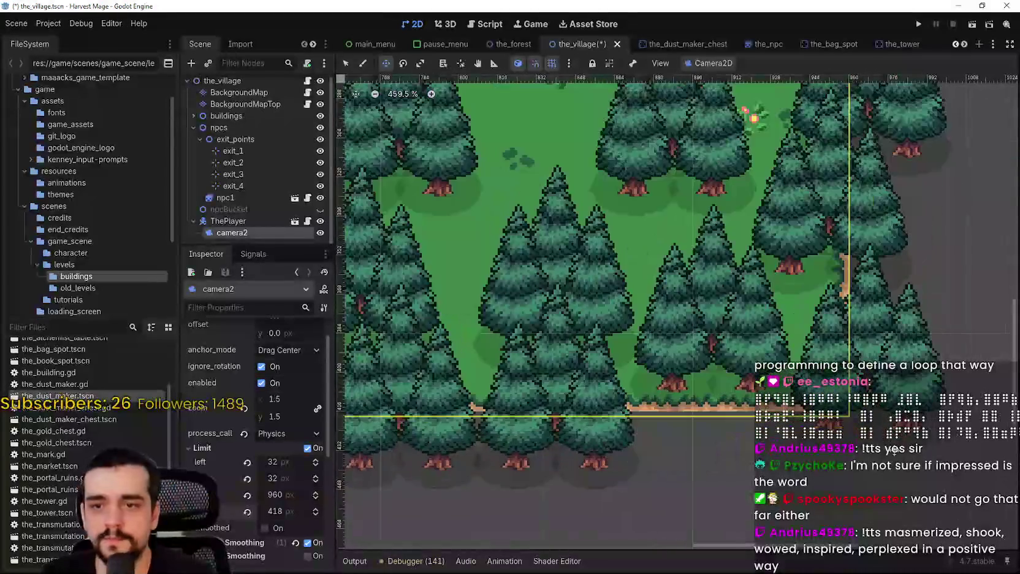
pyautogui.scroll(1, 895, 451)
pyautogui.click(316, 514)
pyautogui.click(315, 514)
pyautogui.hotkey('ctrl', 's')
pyautogui.scroll(-2, 603, 287)
pyautogui.scroll(-6, 604, 286)
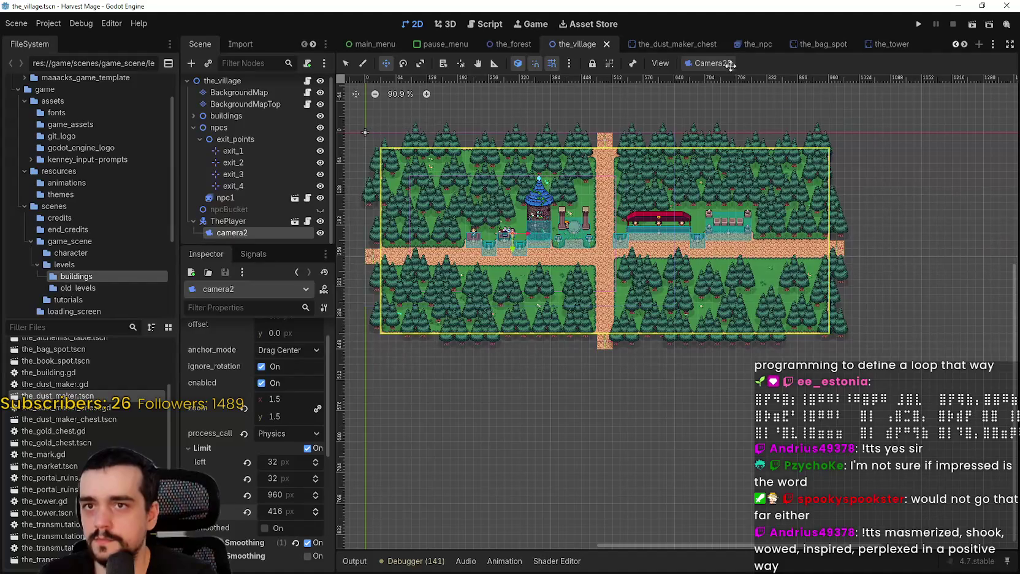
# Step: Collapse the player node, expand buildings, and select the BackgroundMap layer
pyautogui.click(194, 221)
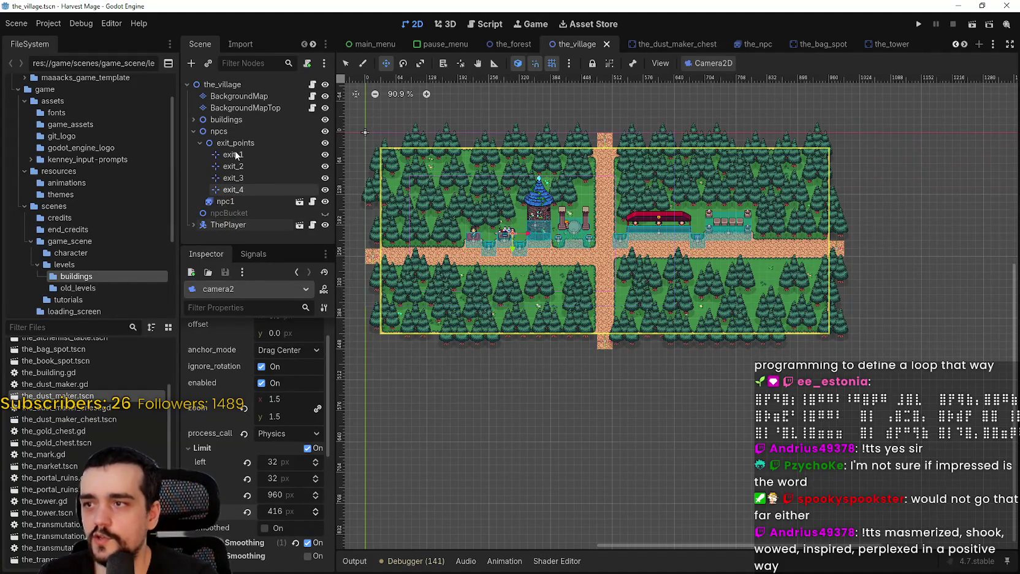
pyautogui.click(228, 118)
pyautogui.click(193, 120)
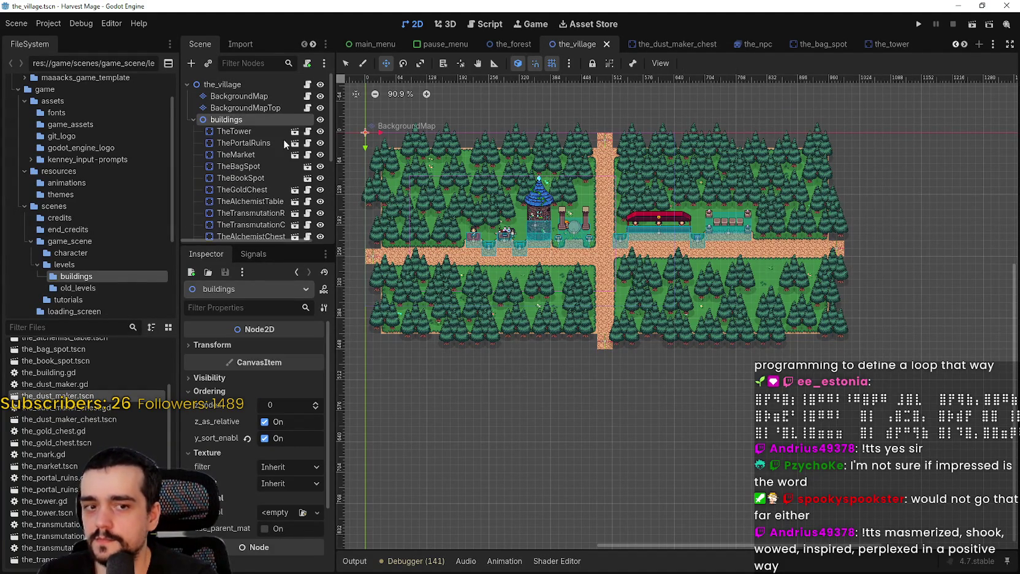
pyautogui.click(233, 96)
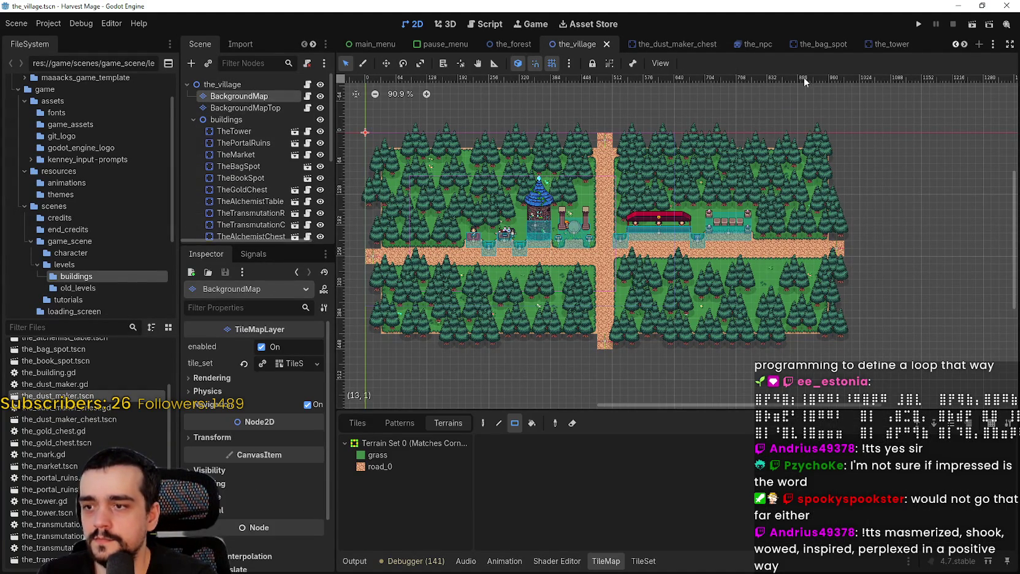
# Step: Run the game, continue the saved game, and walk the player right and down
pyautogui.click(918, 27)
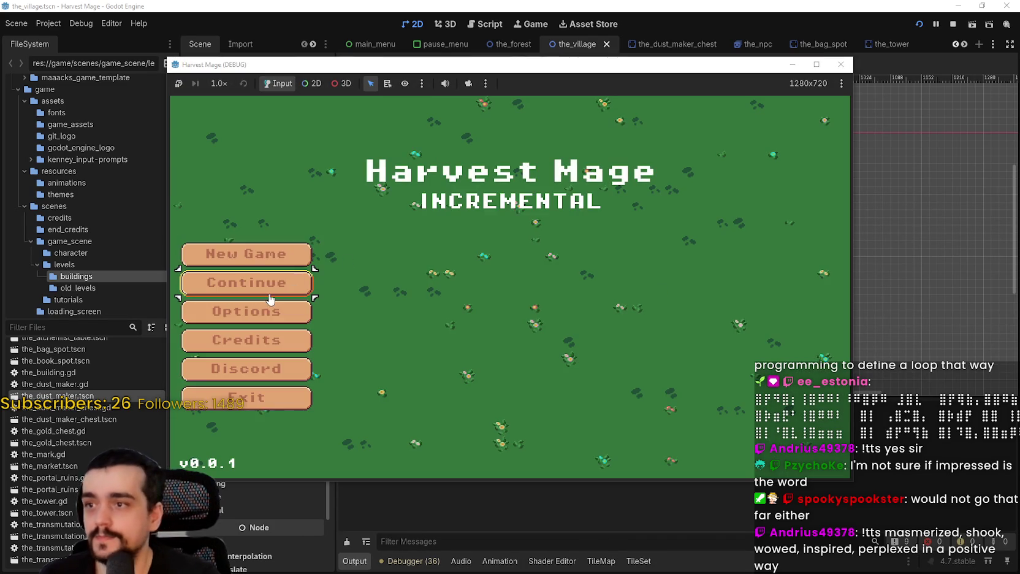
pyautogui.click(247, 282)
pyautogui.press('d')
pyautogui.press('s')
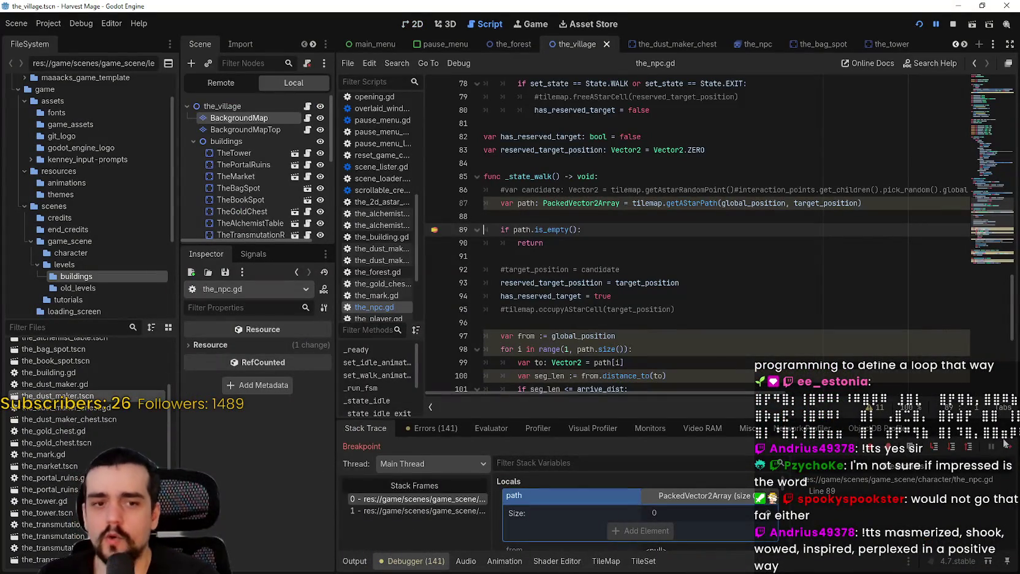
# Step: Stop the running game and return to the 2D village view
pyautogui.click(953, 24)
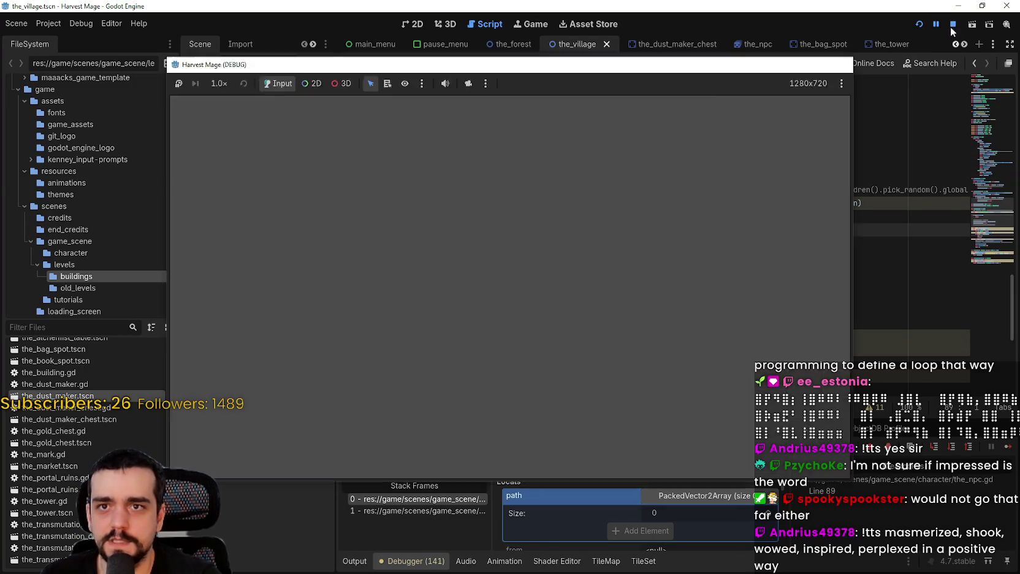
pyautogui.click(412, 24)
pyautogui.scroll(-5, 281, 182)
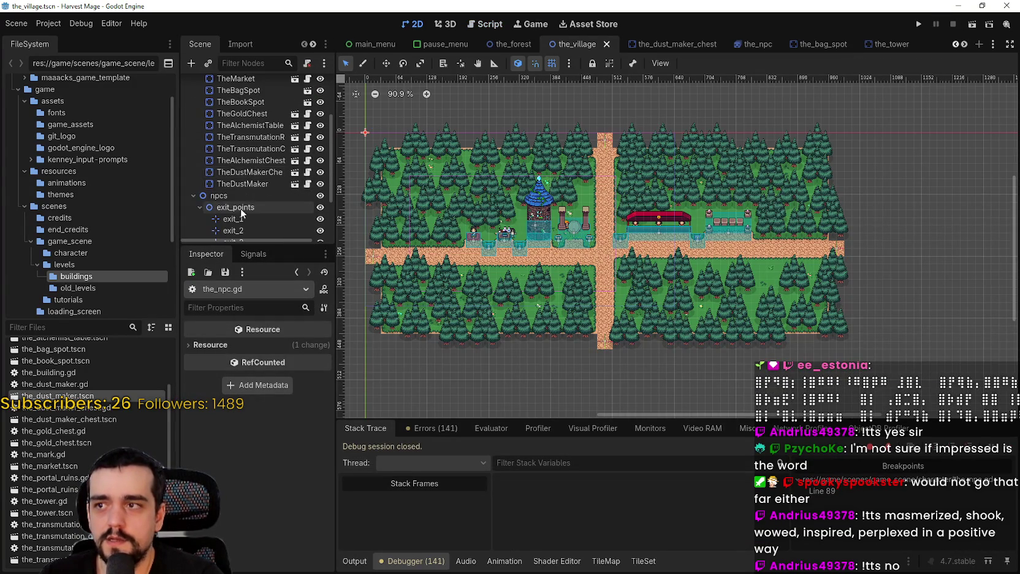
# Step: Move npc1 from the building out onto the village road
pyautogui.click(245, 202)
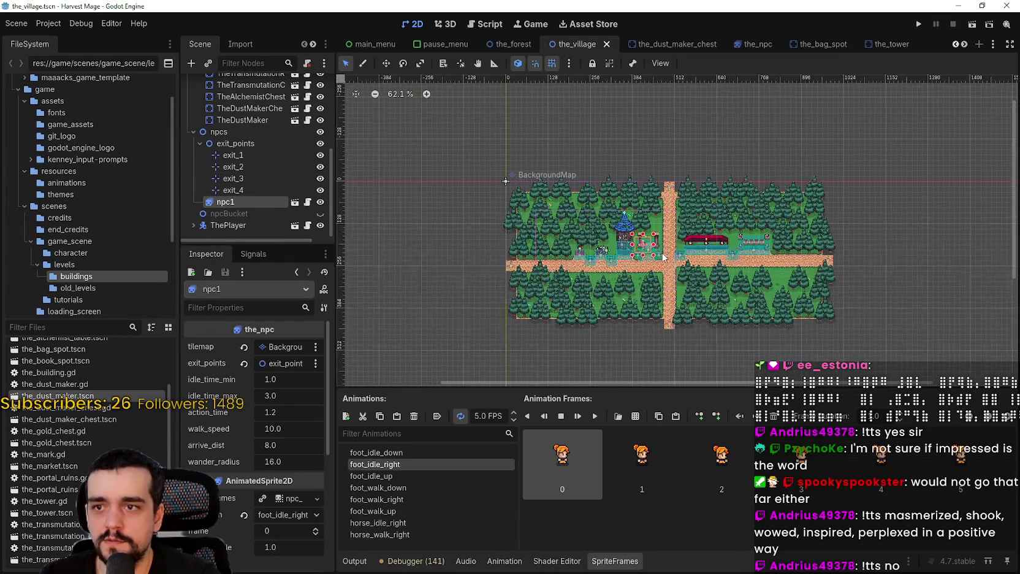
pyautogui.scroll(2, 450, 184)
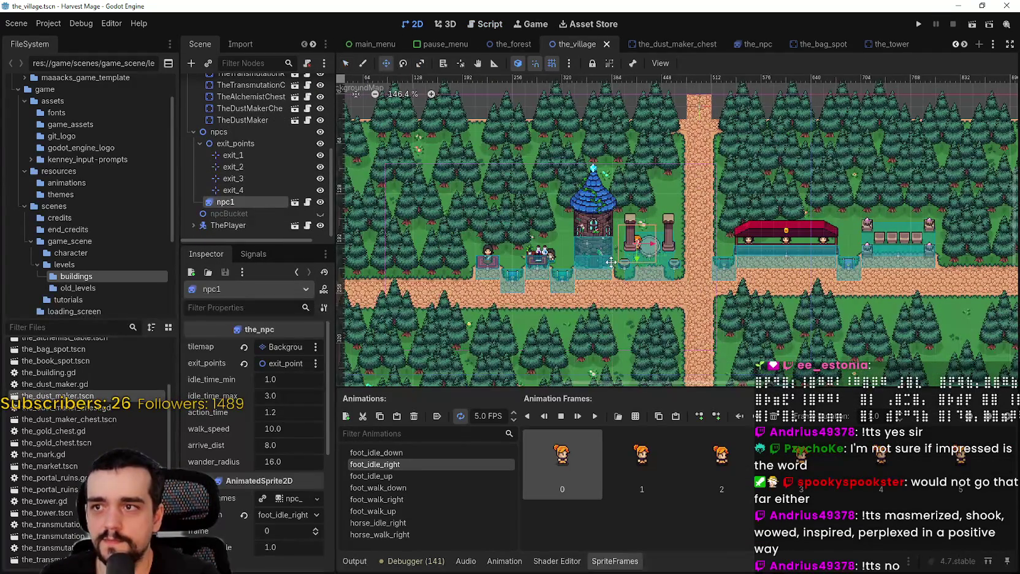
pyautogui.moveTo(655, 268); pyautogui.dragTo(711, 309)
pyautogui.scroll(-3, 674, 295)
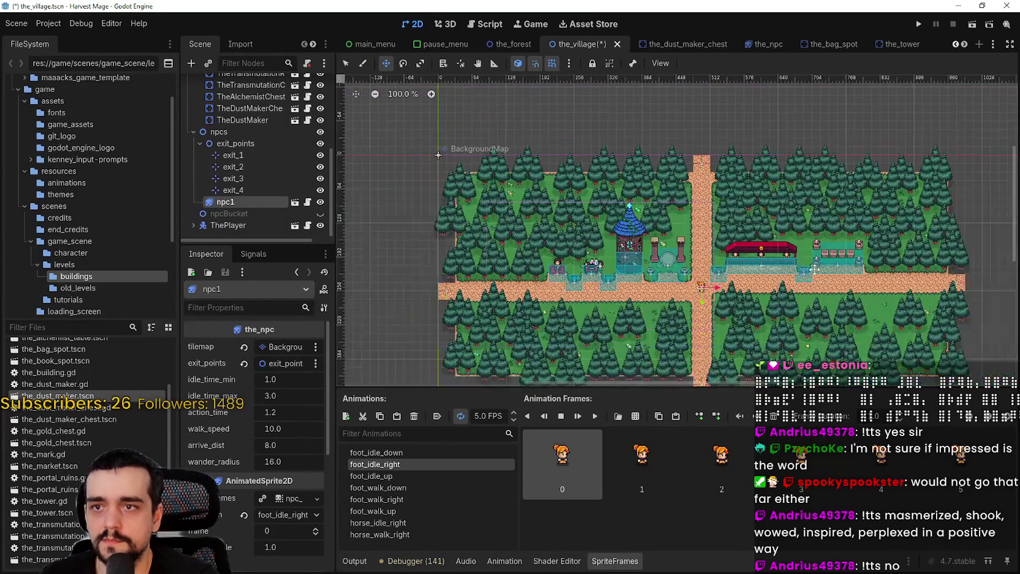
pyautogui.scroll(2, 641, 184)
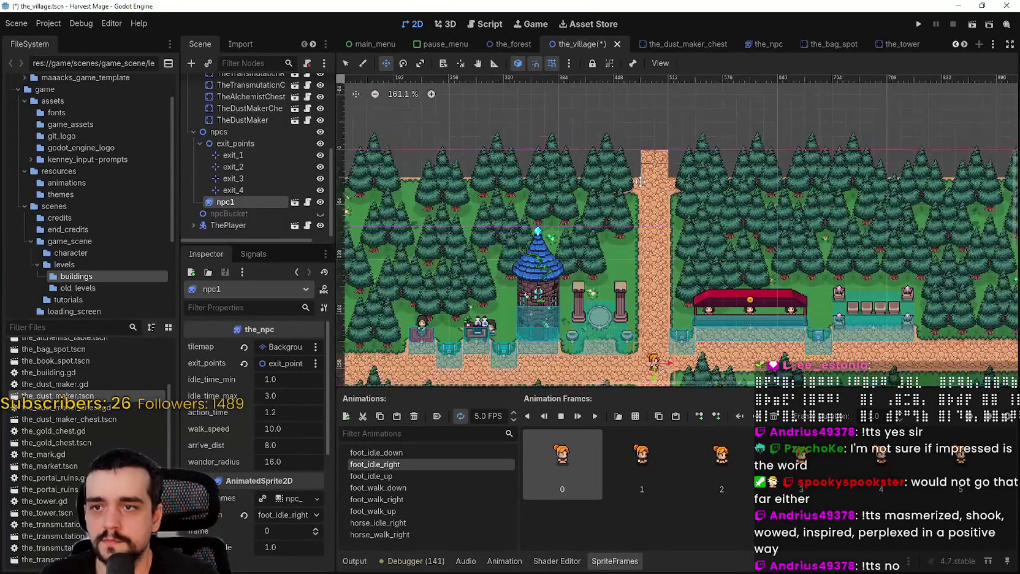
pyautogui.scroll(-3, 640, 181)
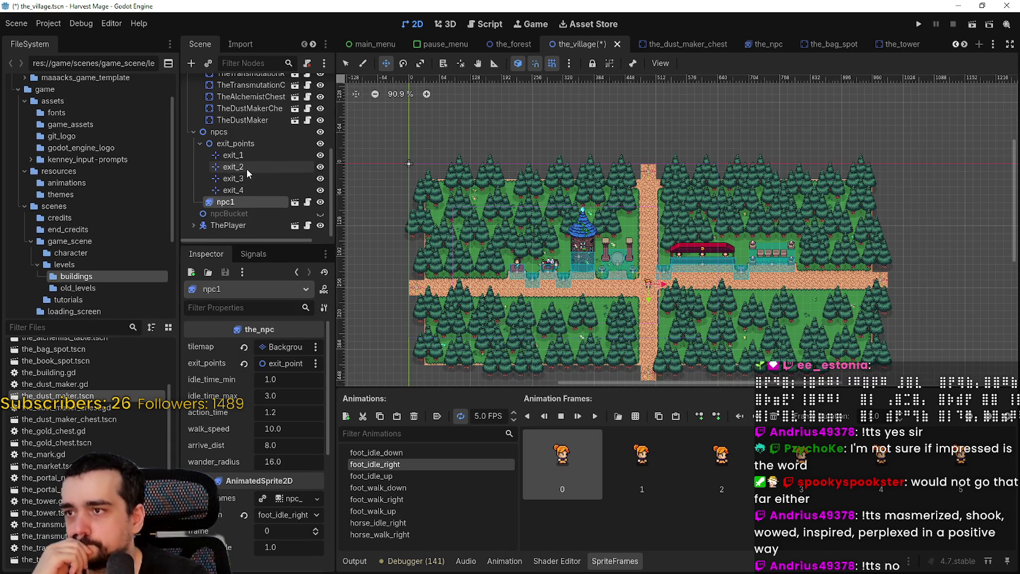
# Step: Drag ThePlayer about 191 px right to the crossroads beside the NPC
pyautogui.click(248, 225)
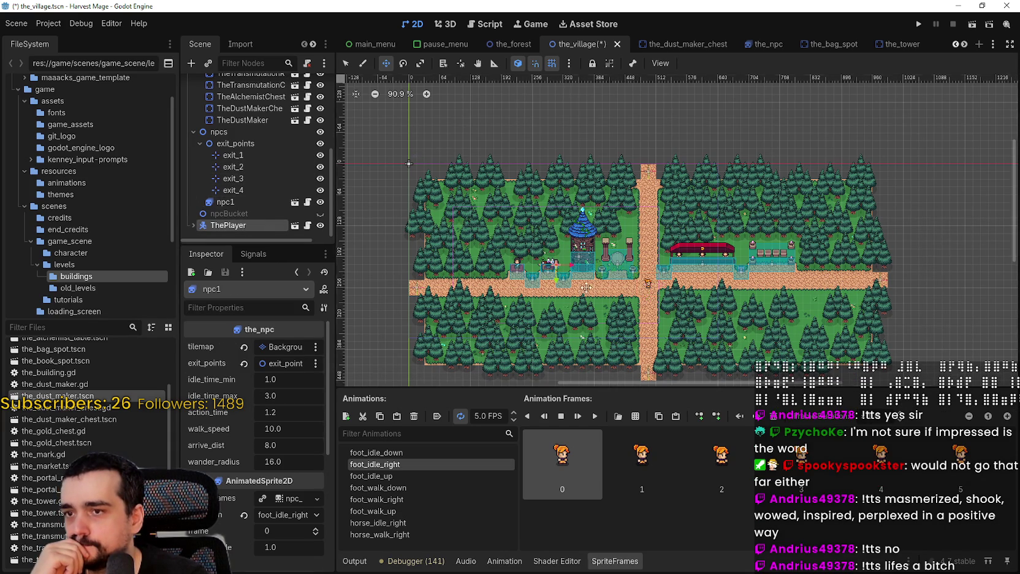
pyautogui.scroll(9, 586, 287)
pyautogui.moveTo(463, 242); pyautogui.dragTo(714, 254)
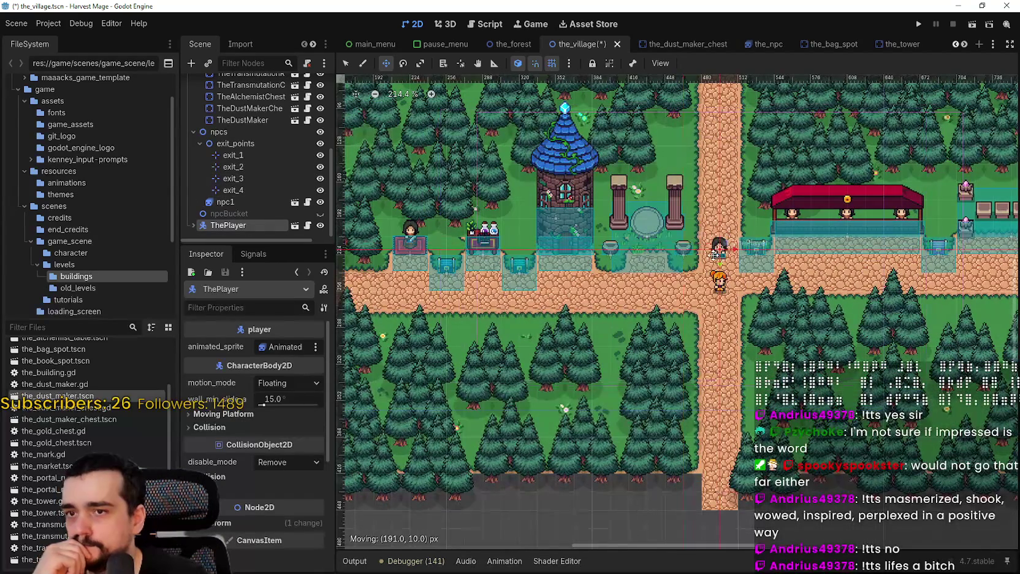
pyautogui.scroll(-5, 458, 258)
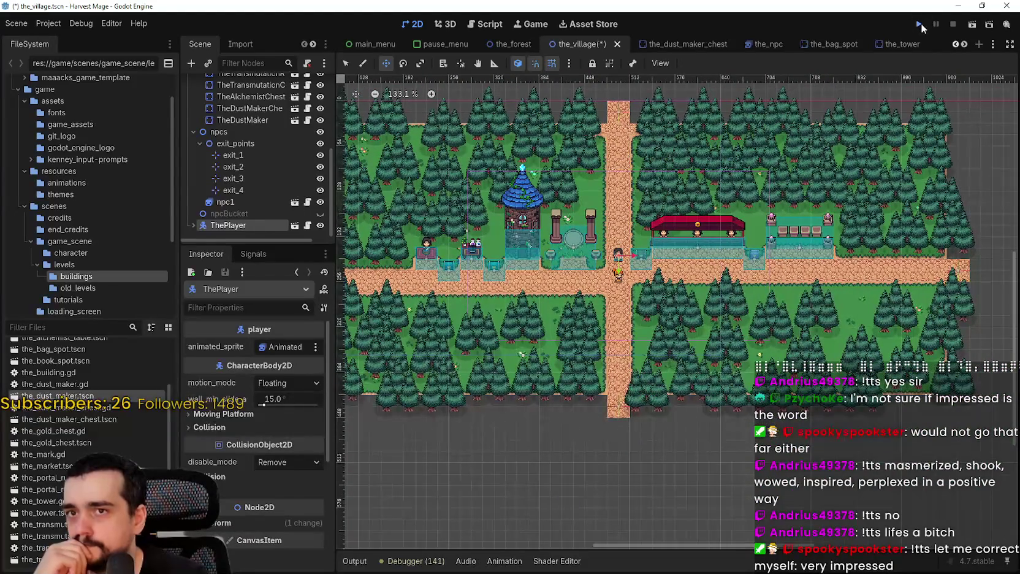
# Step: Save and run the project, start a New Game, and resume from the breakpoint
pyautogui.click(920, 23)
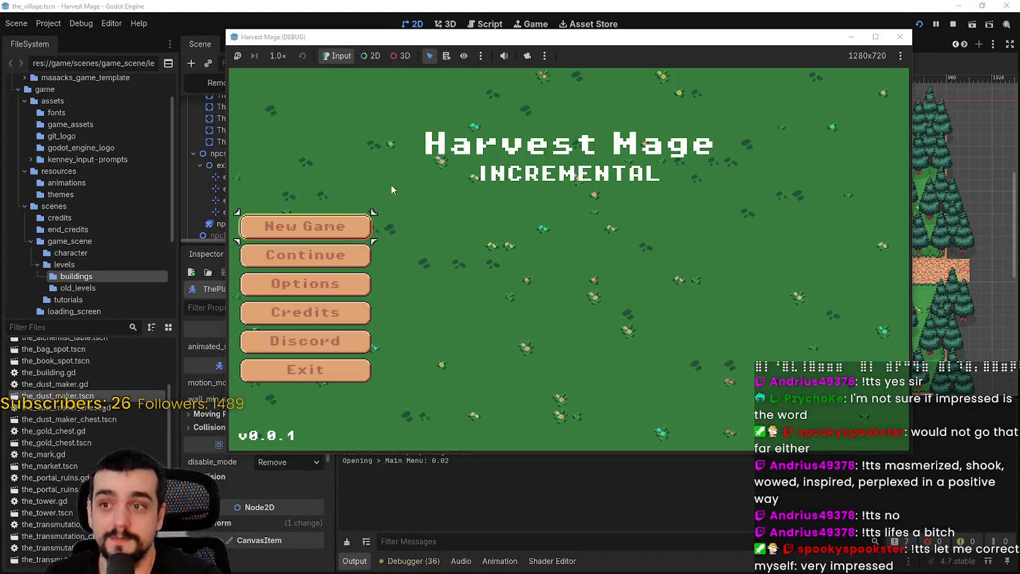
pyautogui.click(367, 255)
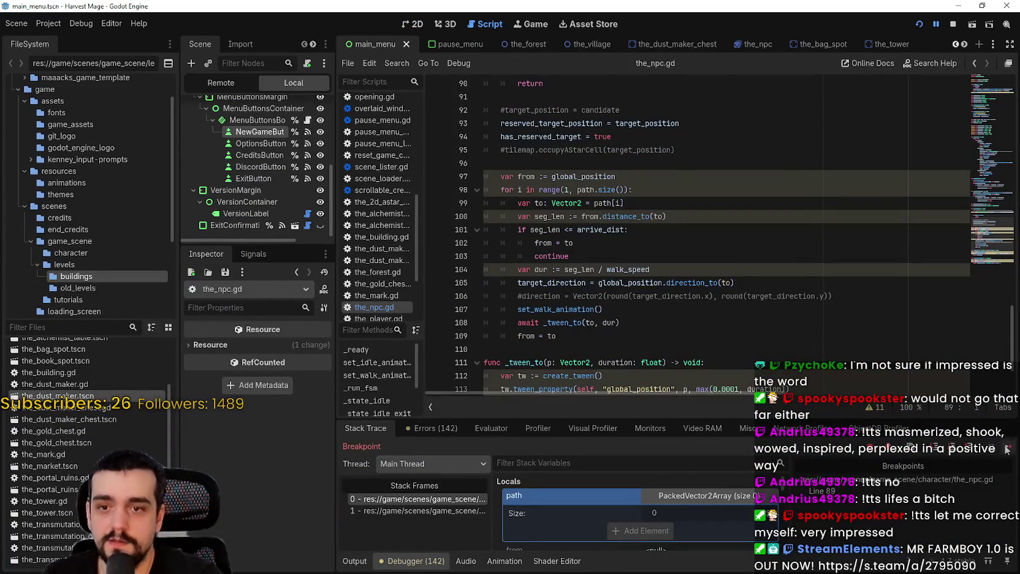
pyautogui.click(1007, 447)
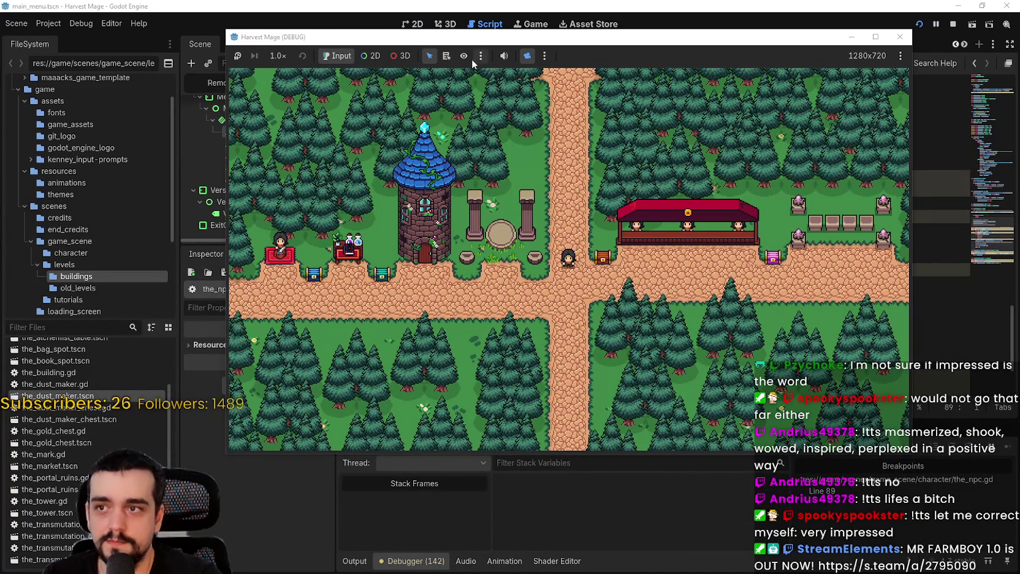
pyautogui.click(371, 56)
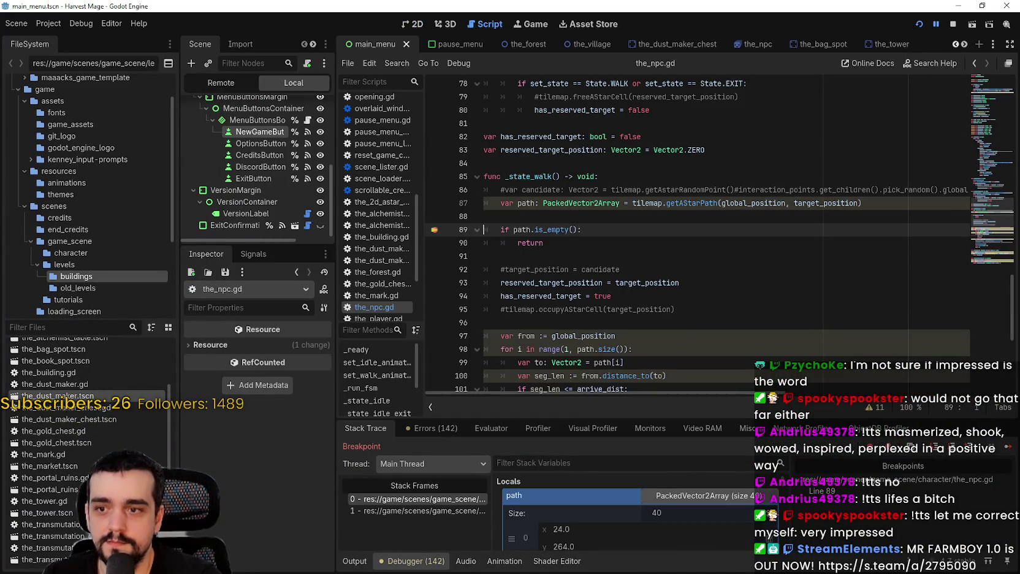
pyautogui.click(1008, 447)
pyautogui.scroll(-3, 660, 287)
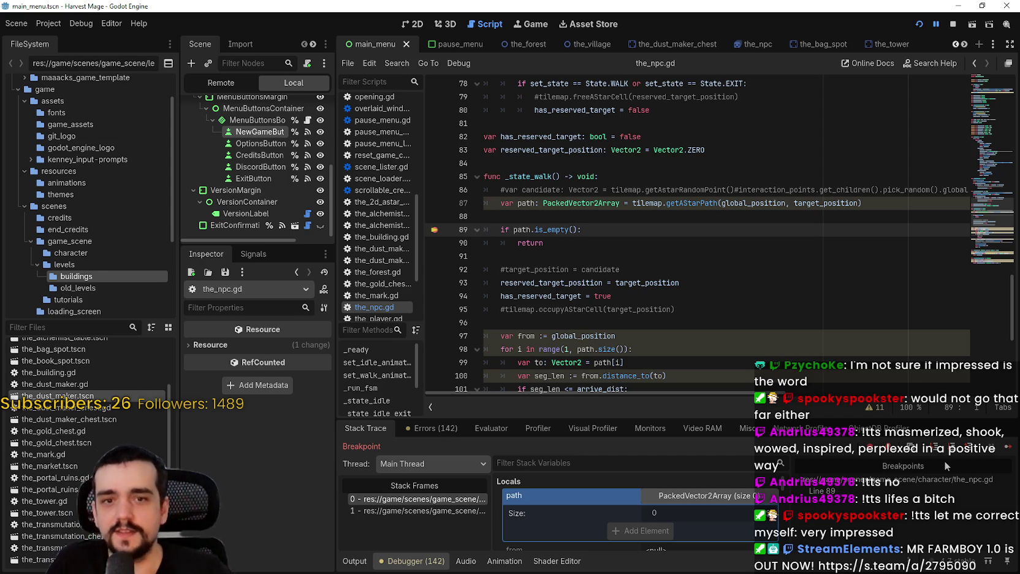
pyautogui.scroll(1, 204, 131)
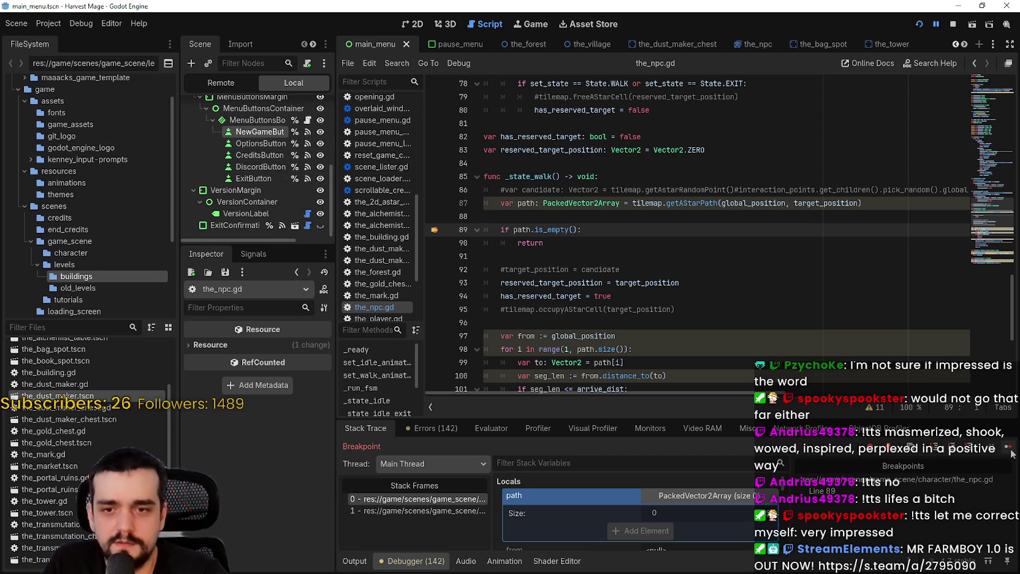
# Step: Resume past the line 89 breakpoint several more times, then stop the running game
pyautogui.press('F12')
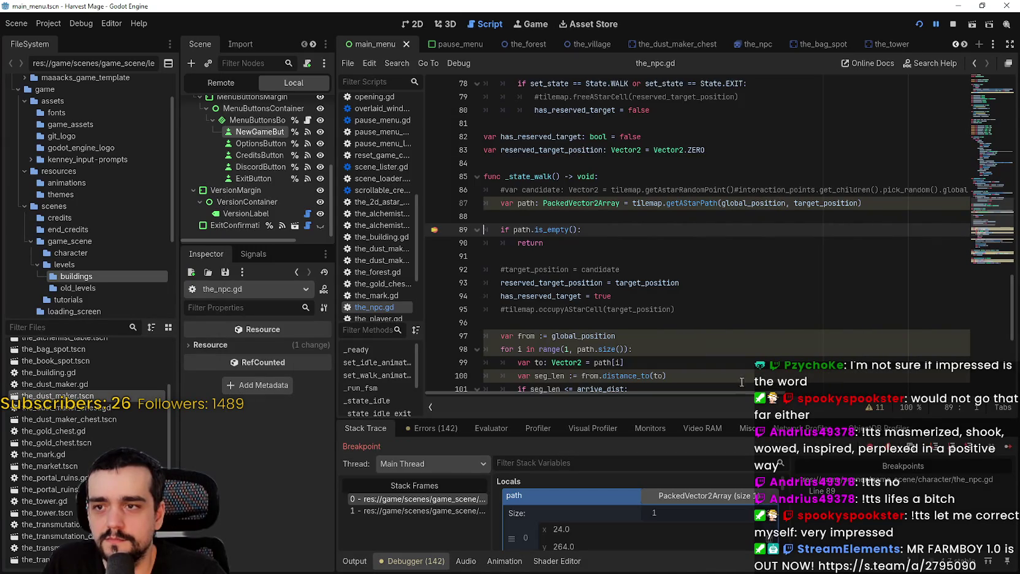
pyautogui.click(1004, 448)
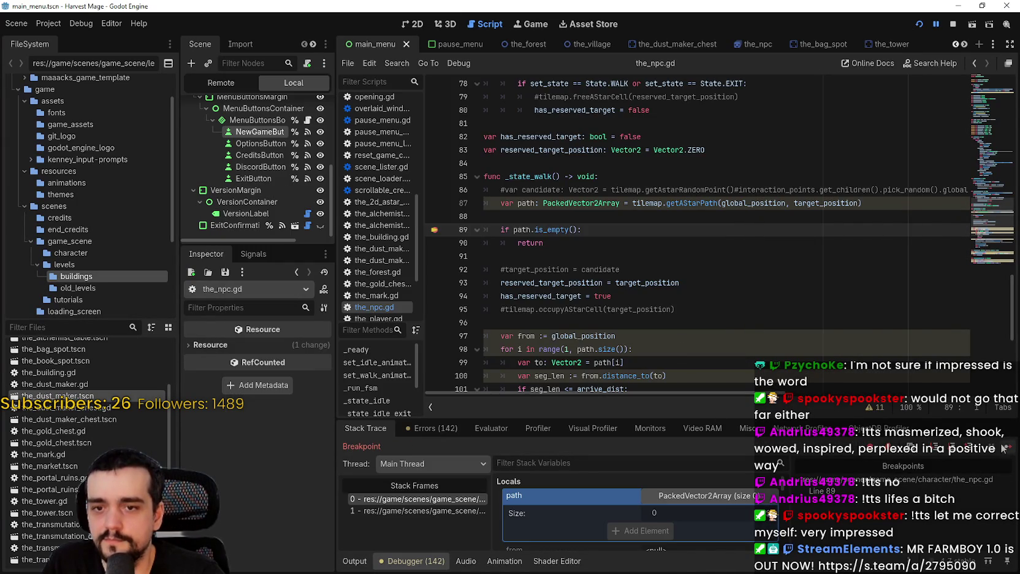
pyautogui.click(1003, 449)
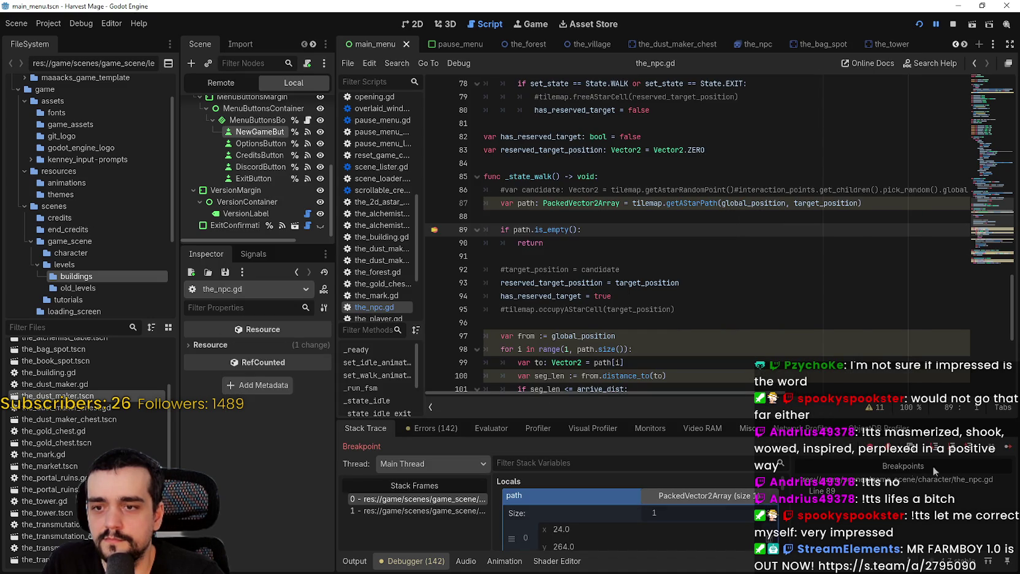
pyautogui.click(1004, 449)
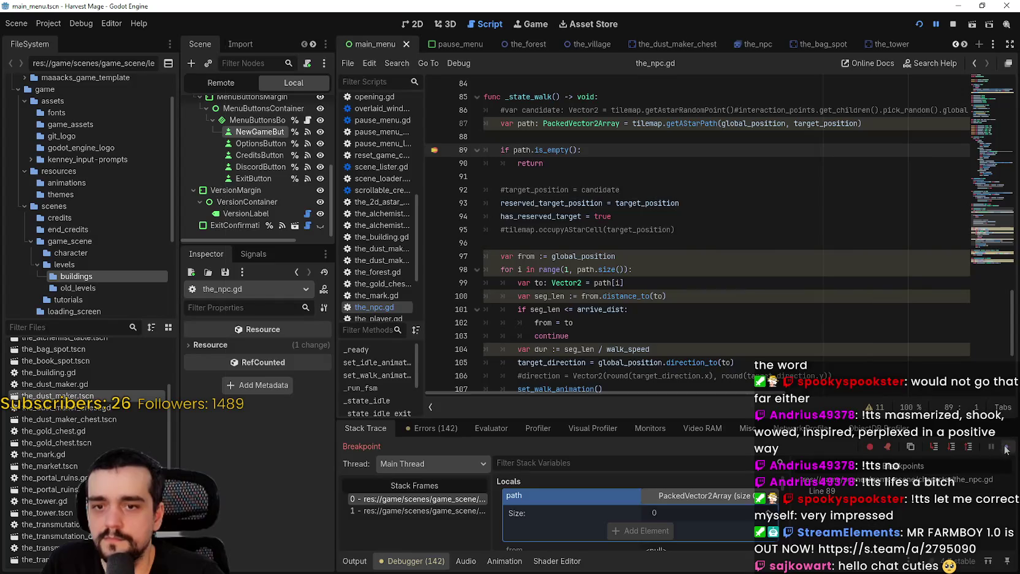
pyautogui.click(1003, 447)
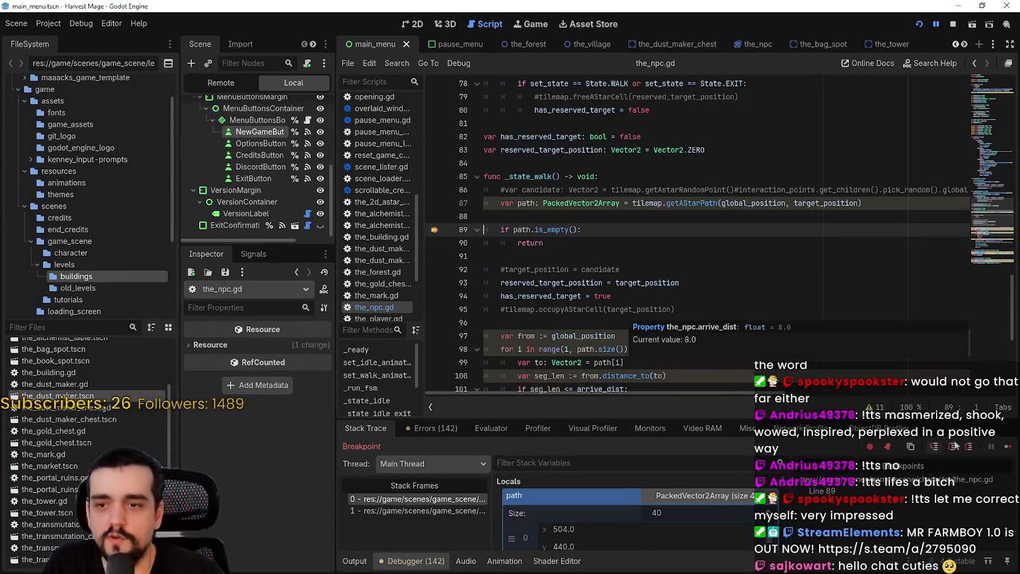
pyautogui.press('F12')
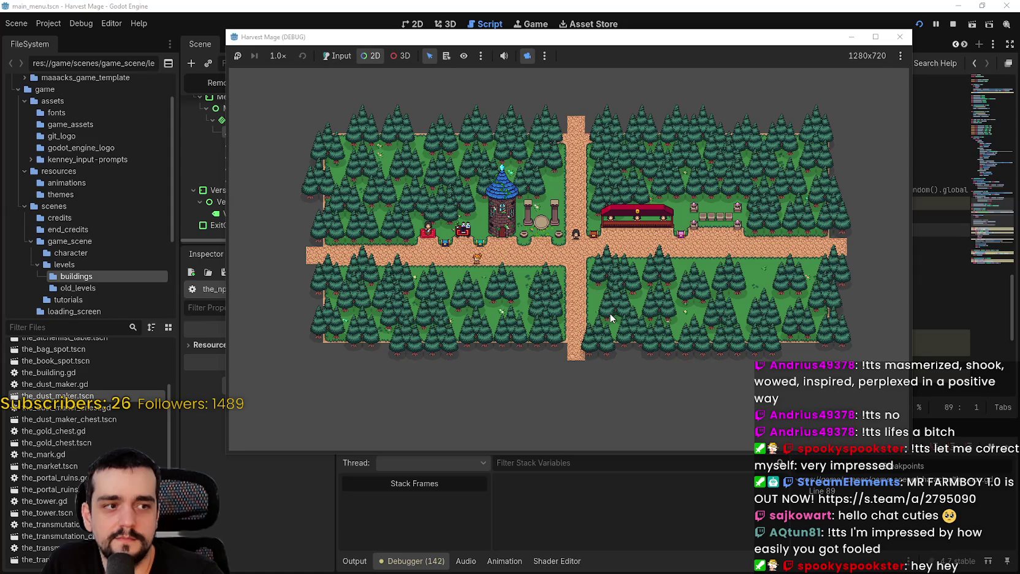
pyautogui.scroll(1, 482, 177)
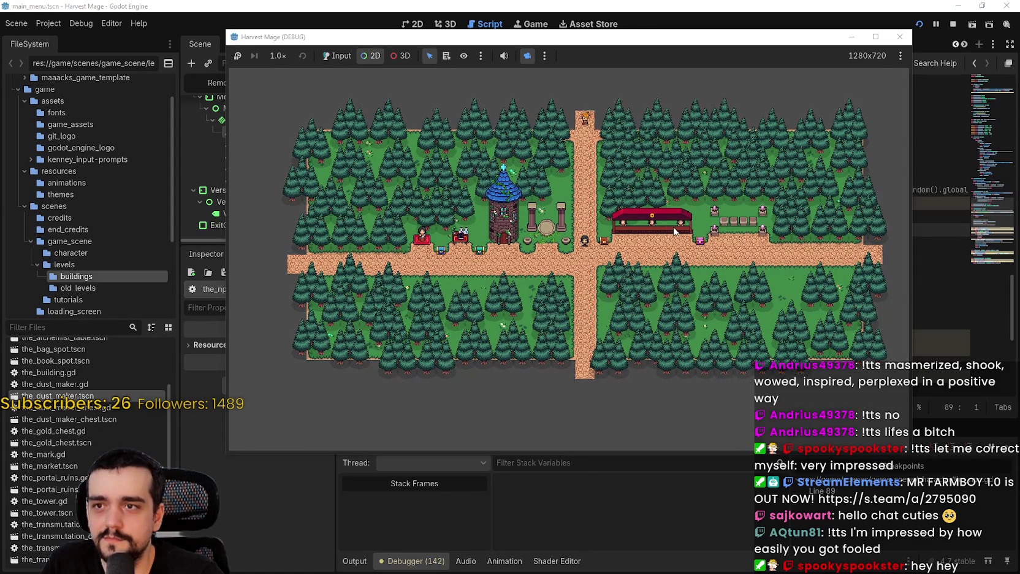
pyautogui.moveTo(674, 230); pyautogui.dragTo(676, 240)
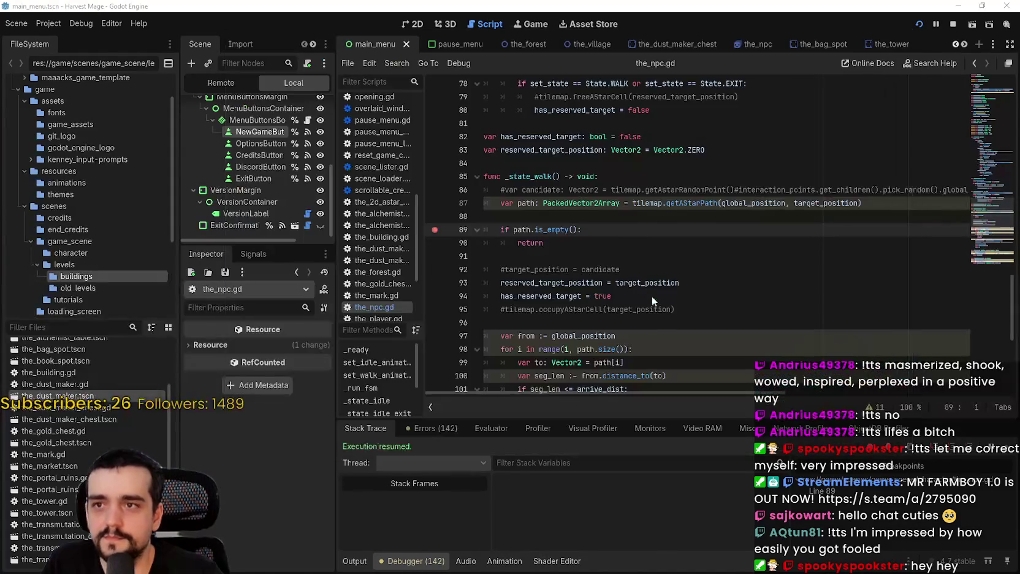
pyautogui.click(953, 24)
pyautogui.scroll(2, 297, 163)
pyautogui.scroll(4, 398, 149)
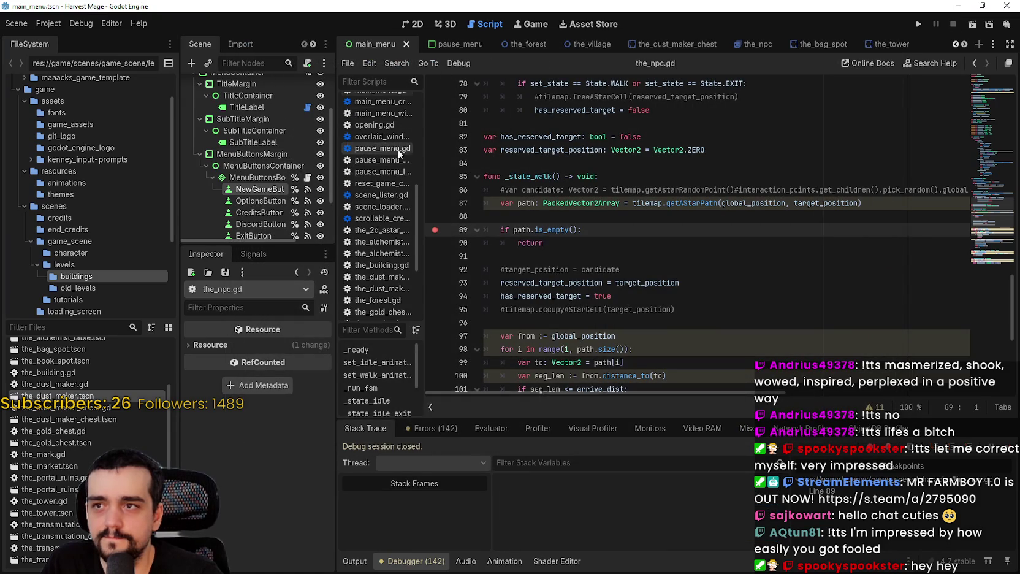
# Step: Switch back to the the_village scene tab
pyautogui.click(529, 45)
pyautogui.click(588, 44)
pyautogui.scroll(3, 312, 178)
pyautogui.scroll(5, 312, 178)
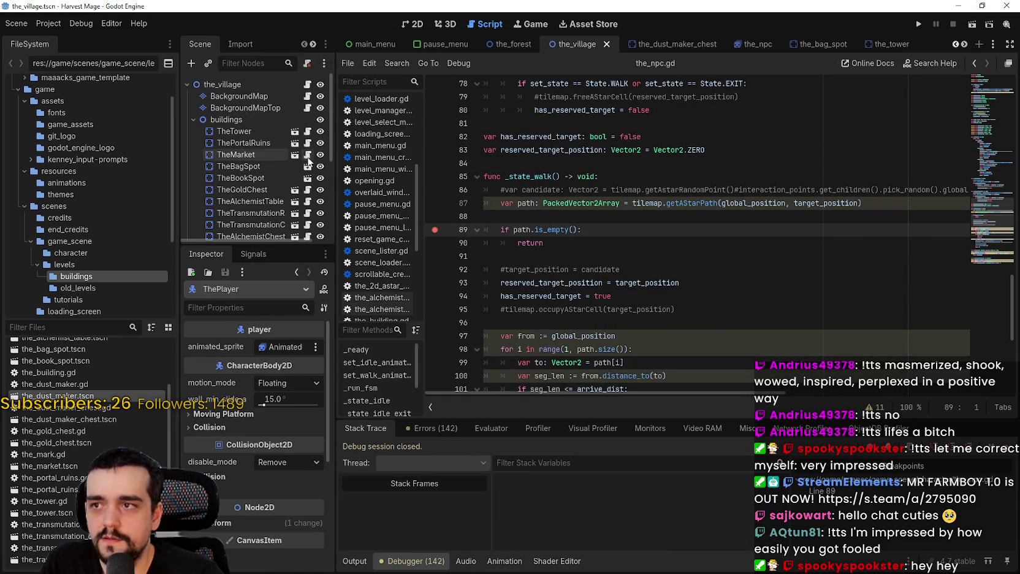
# Step: Review background_map.gd's terrain check and add_point lines, then return to the 2D map
pyautogui.click(308, 96)
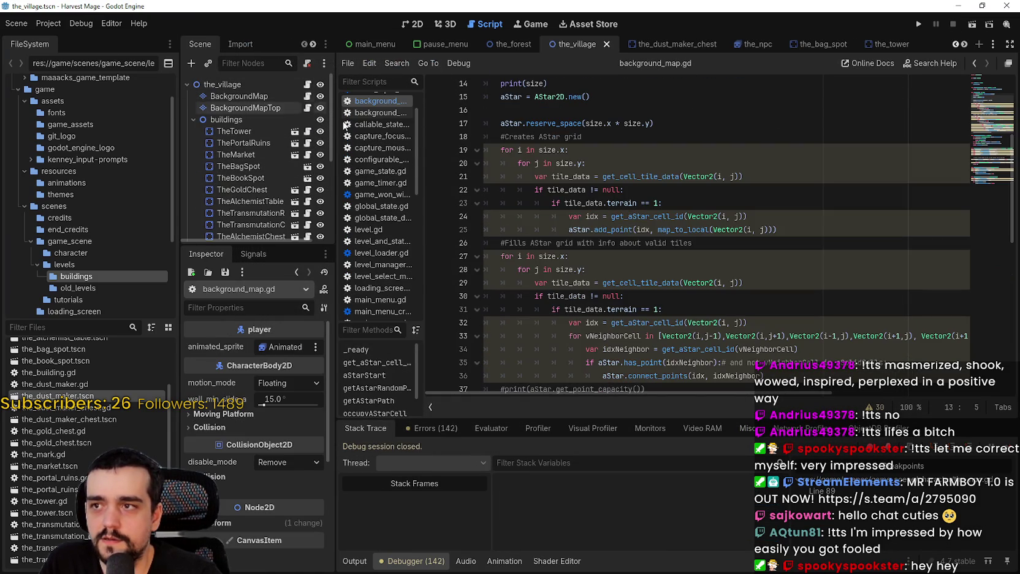
pyautogui.click(735, 215)
pyautogui.click(735, 203)
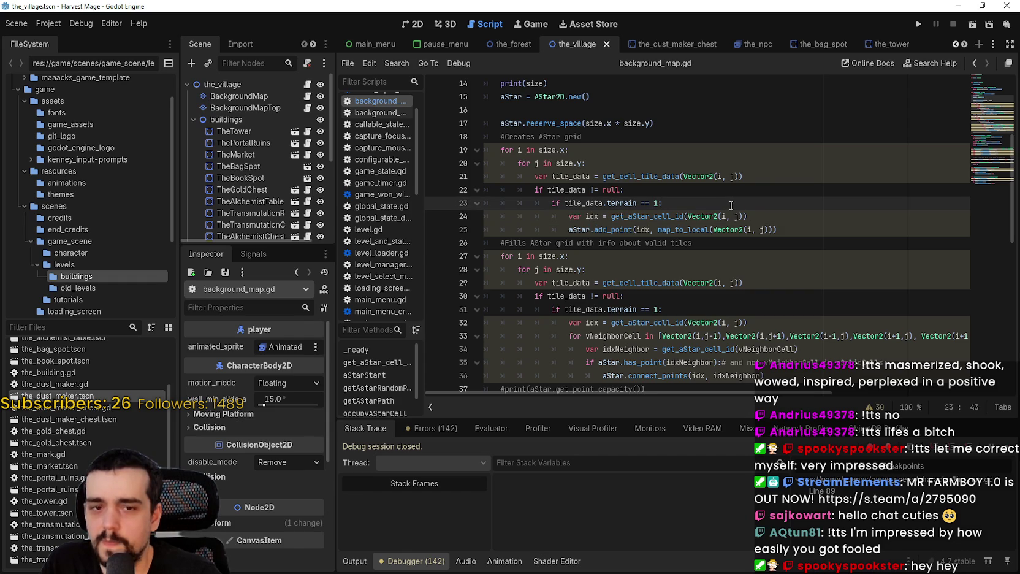
pyautogui.scroll(3, 730, 202)
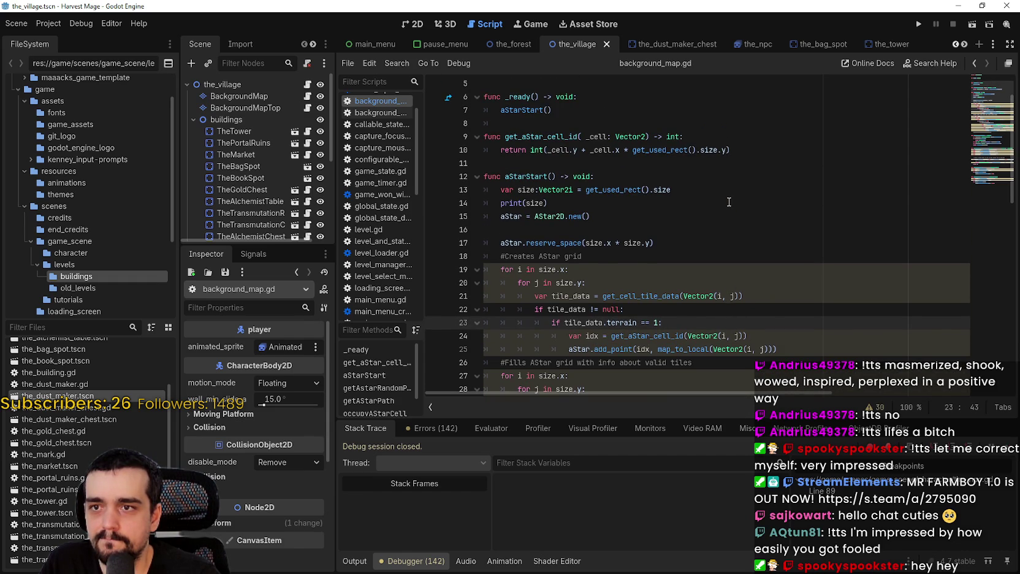
pyautogui.click(413, 24)
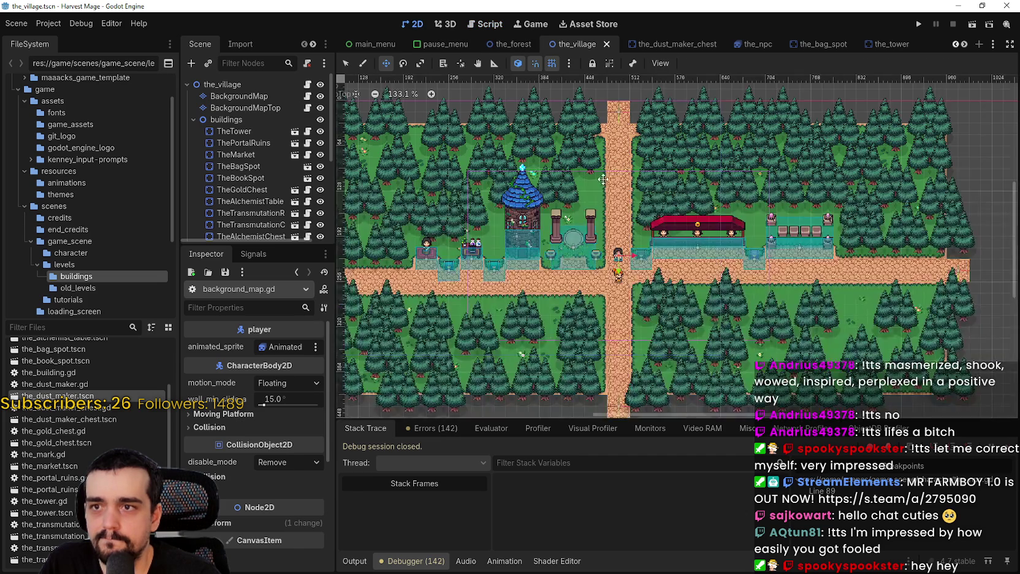
# Step: Check the positions of the exit_3, exit_2, exit_1 and exit_4 markers in the Inspector
pyautogui.scroll(-2, 662, 197)
pyautogui.hscroll(-4, 662, 196)
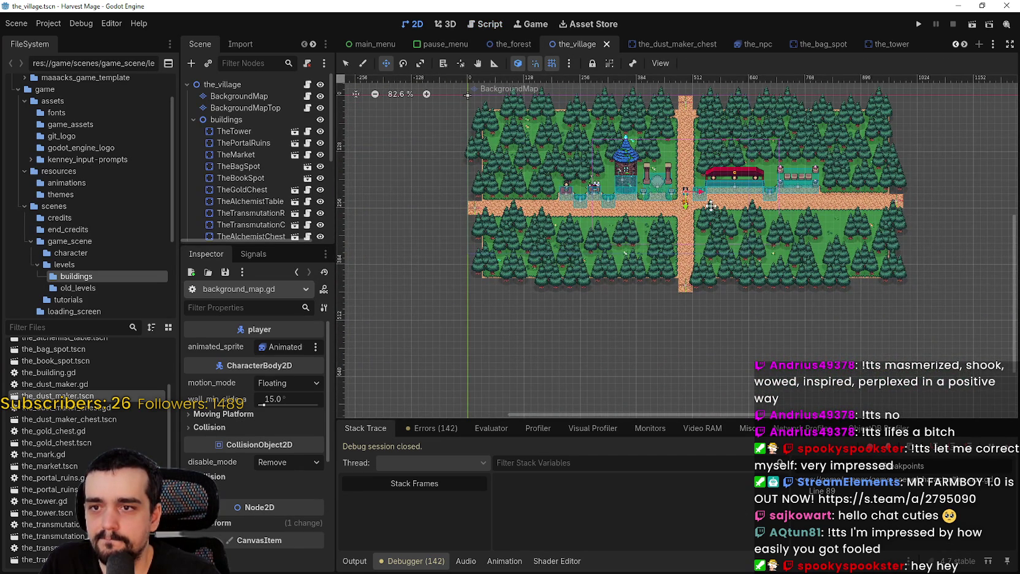
pyautogui.moveTo(710, 206)
pyautogui.mouseDown()
pyautogui.moveTo(740, 259)
pyautogui.moveTo(706, 206)
pyautogui.mouseUp()
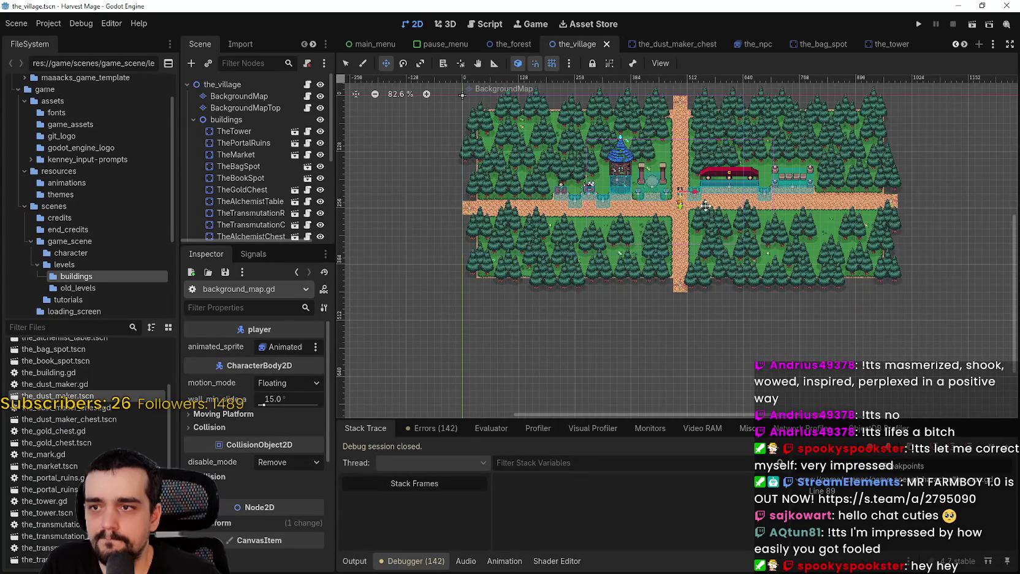
pyautogui.scroll(2, 681, 294)
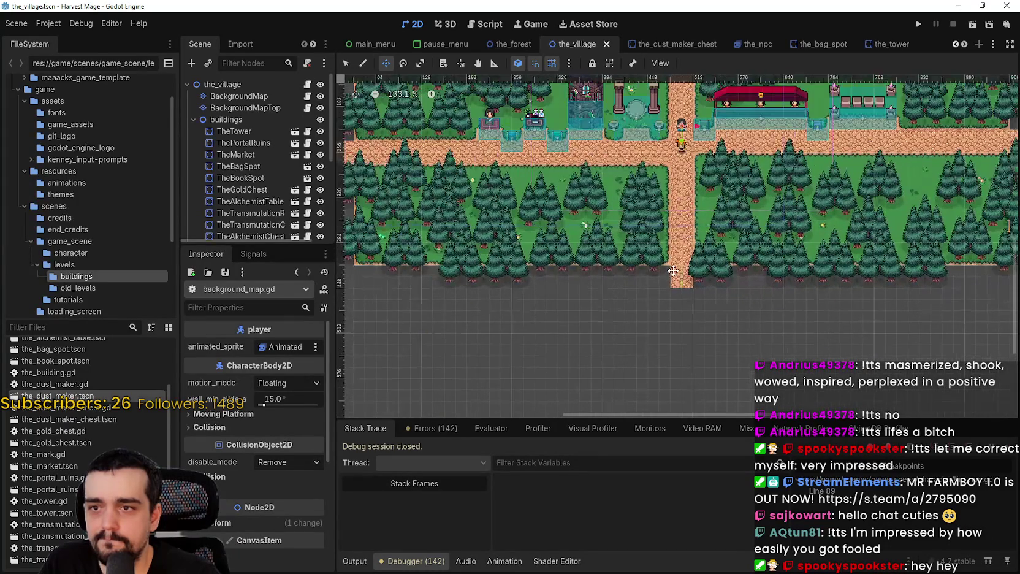
pyautogui.scroll(2, 722, 304)
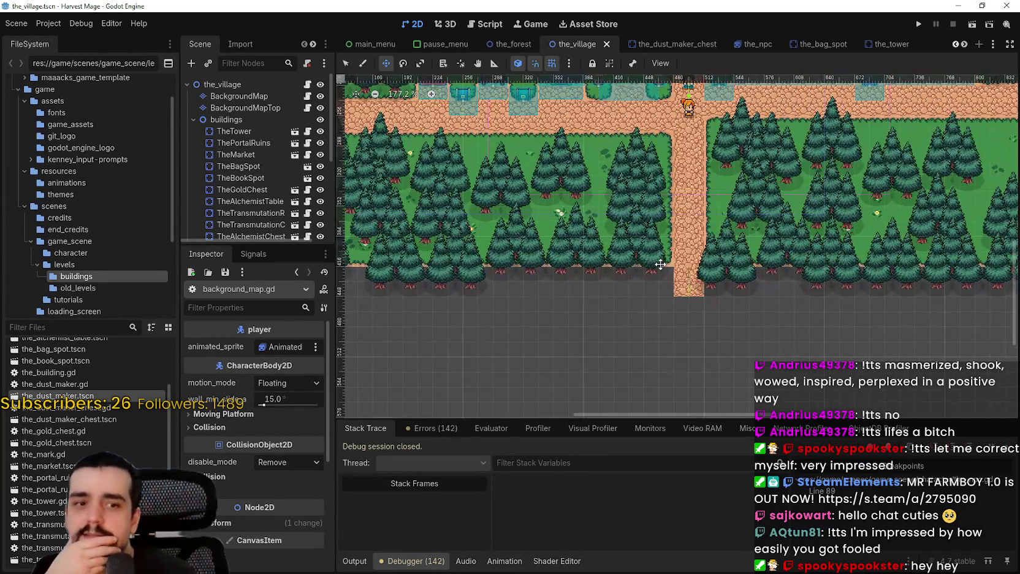
pyautogui.scroll(2, 722, 297)
pyautogui.scroll(3, 723, 297)
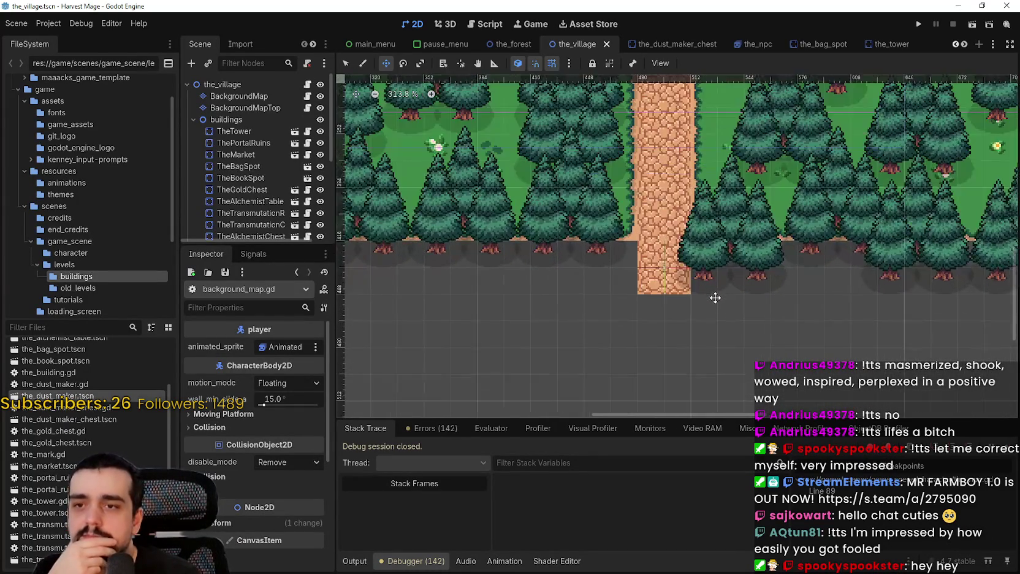
pyautogui.scroll(2, 708, 295)
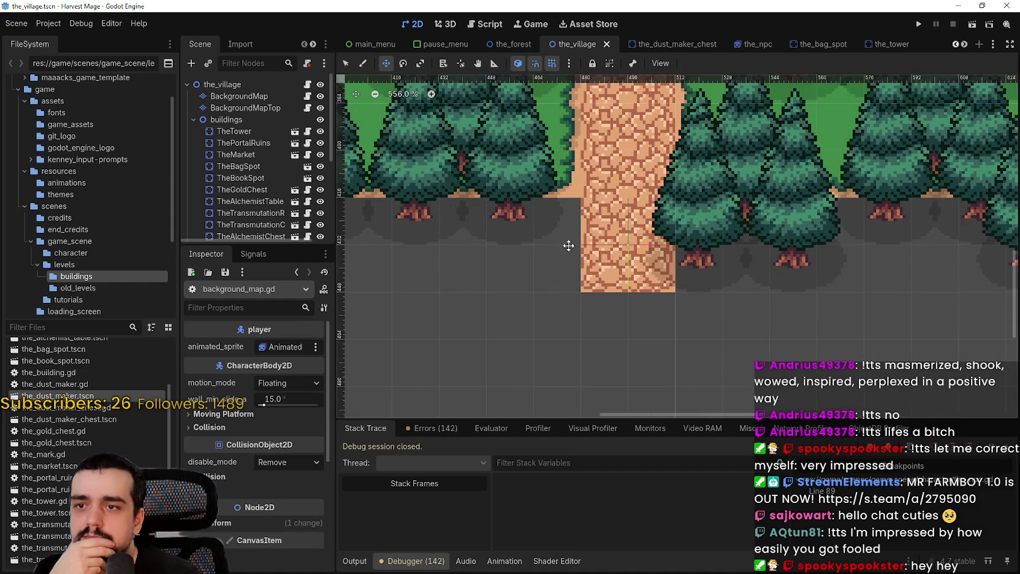
pyautogui.scroll(-3, 259, 162)
pyautogui.scroll(-3, 258, 162)
pyautogui.click(263, 181)
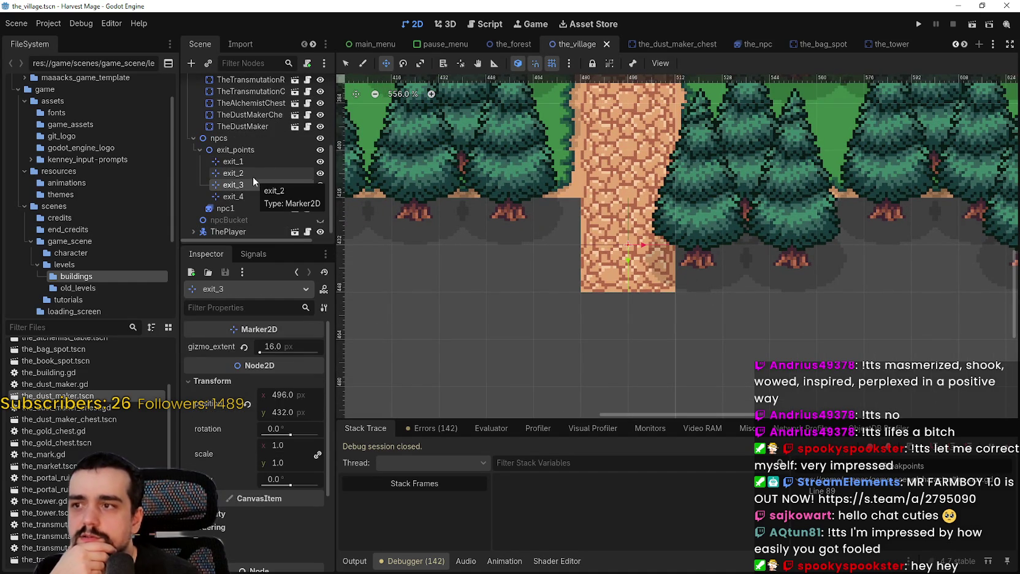
pyautogui.click(253, 176)
pyautogui.click(255, 160)
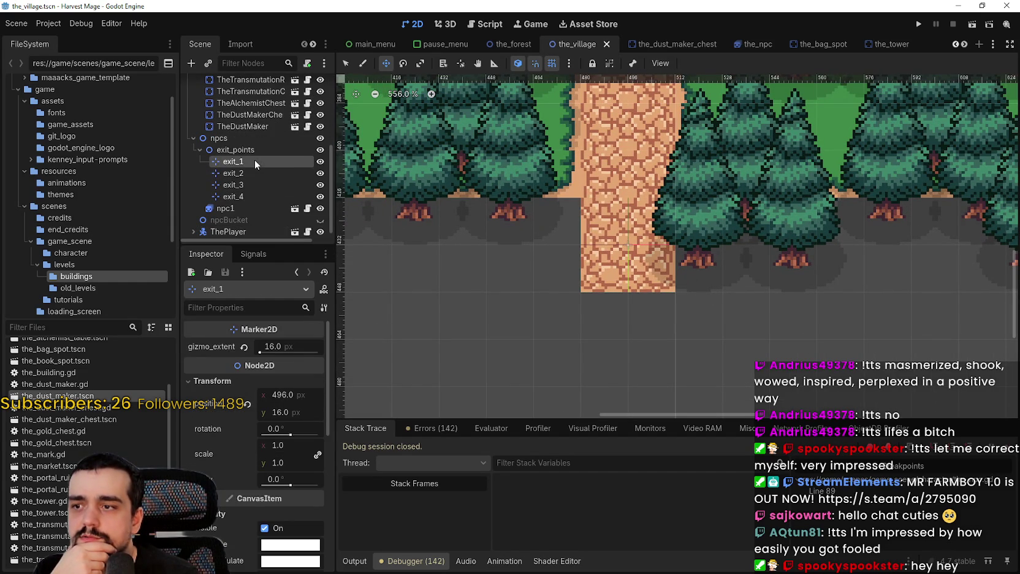
pyautogui.click(254, 197)
# Step: Reselect exit_1, then bring up background_map.gd at its aStarStart function
pyautogui.scroll(-5, 481, 253)
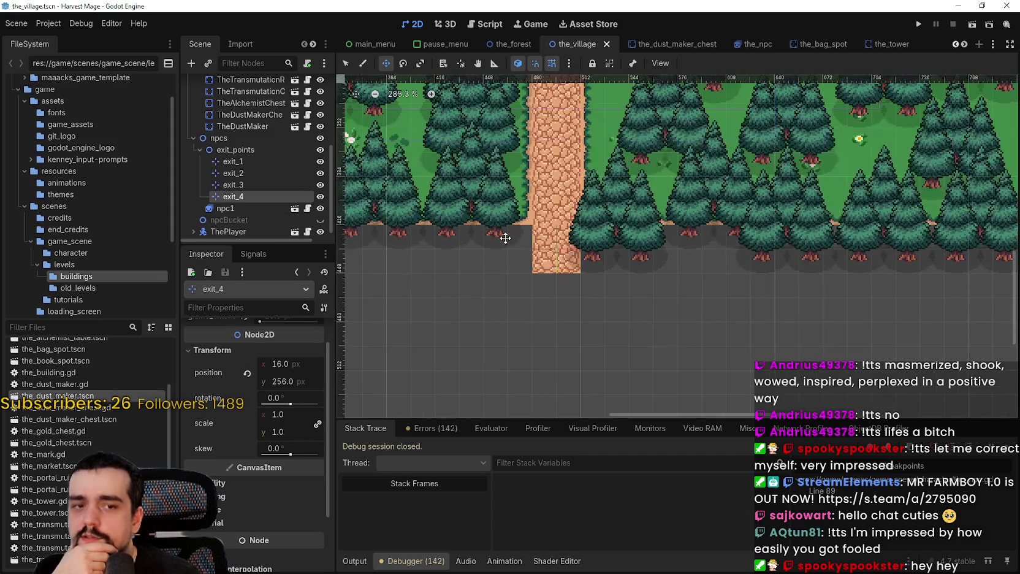
pyautogui.scroll(-3, 631, 328)
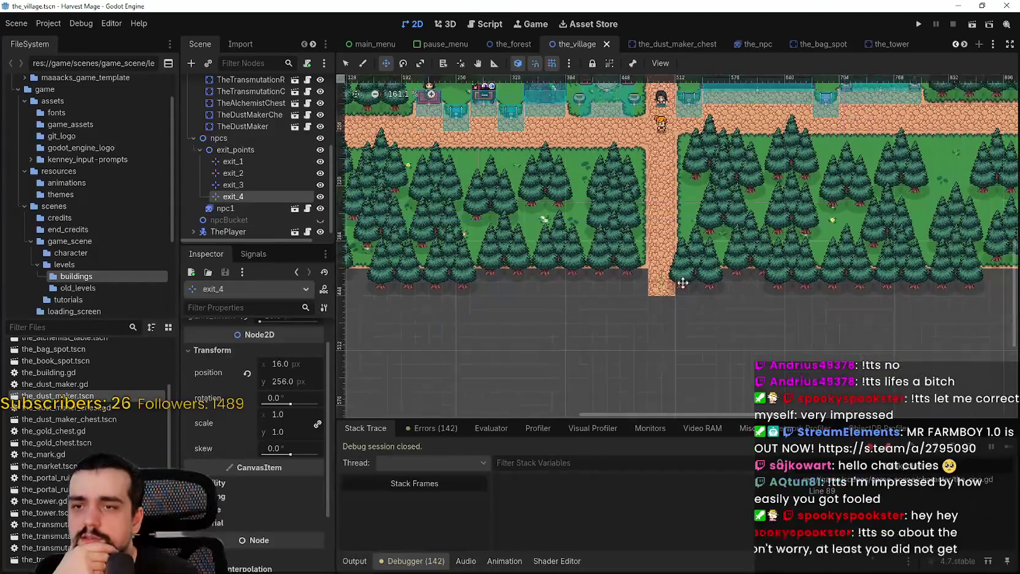
pyautogui.click(240, 162)
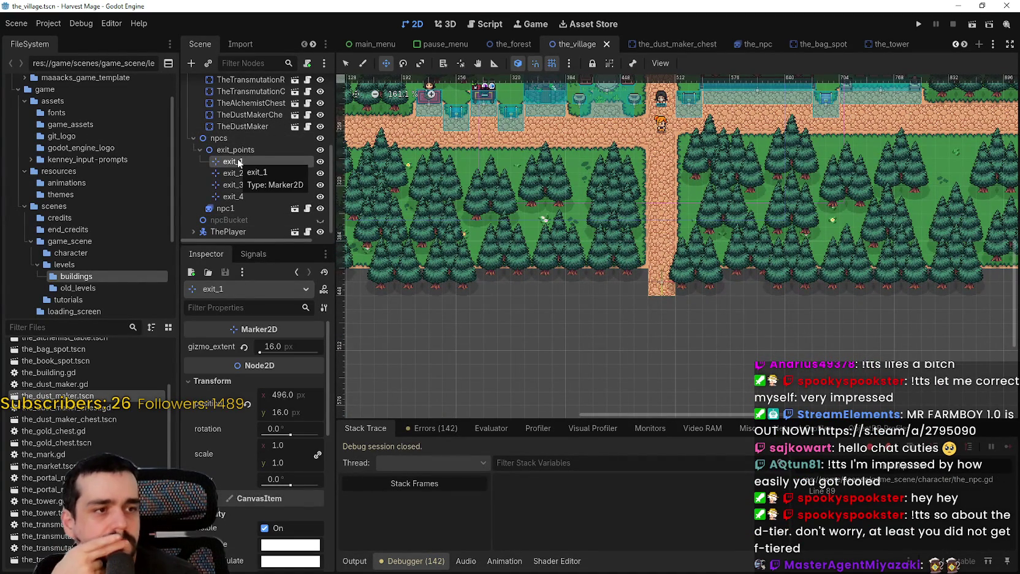
pyautogui.scroll(5, 236, 125)
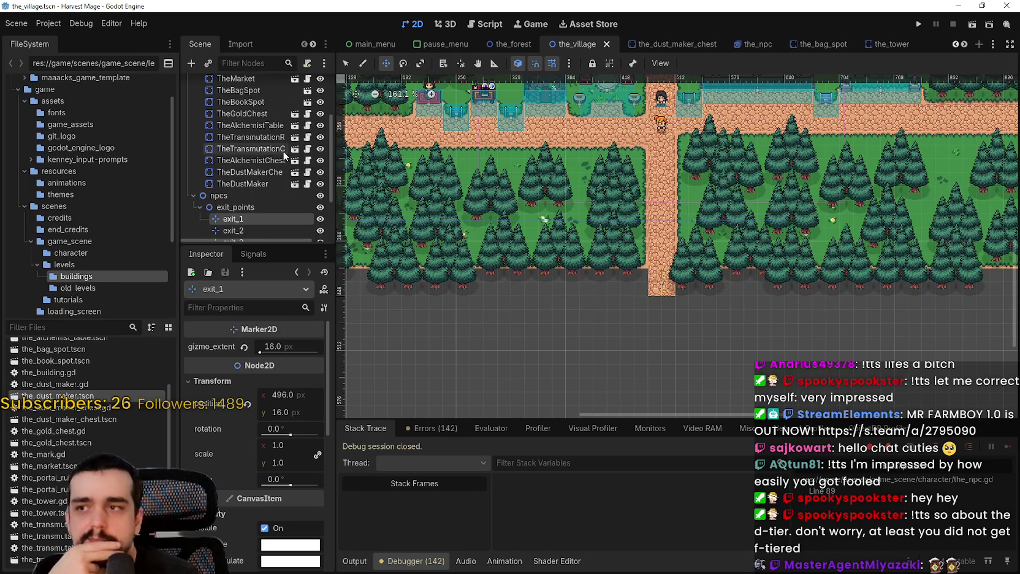
pyautogui.click(308, 107)
pyautogui.scroll(-3, 604, 256)
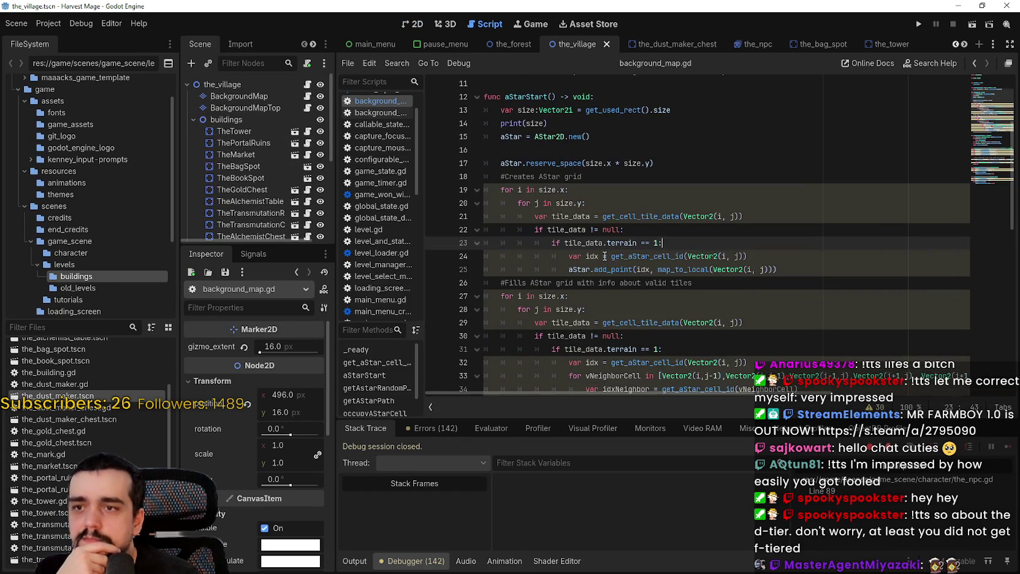
# Step: Comment out the tile-data and terrain check lines 21–23 with Ctrl+K
pyautogui.click(604, 257)
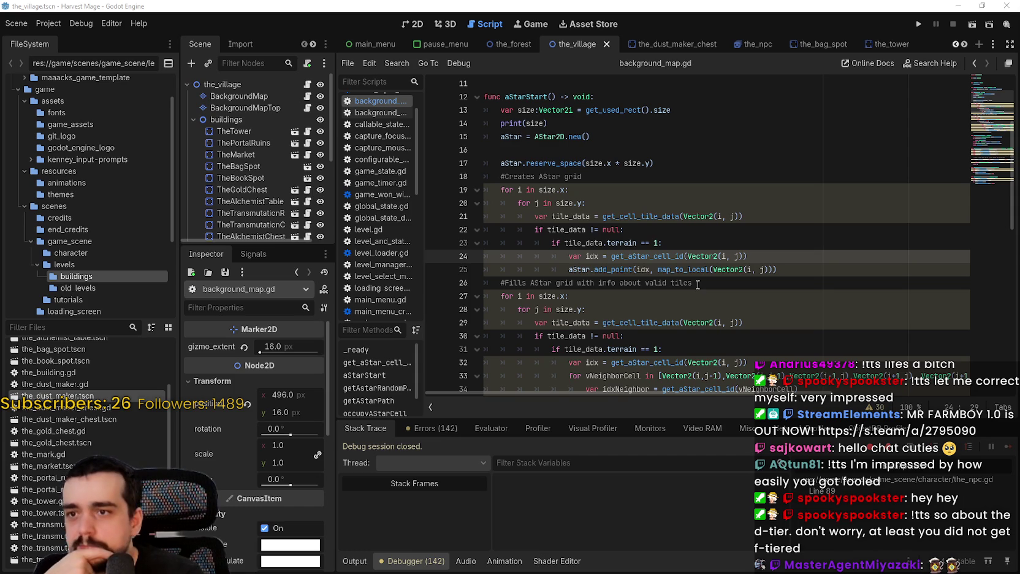
pyautogui.scroll(-2, 698, 285)
pyautogui.scroll(1, 827, 241)
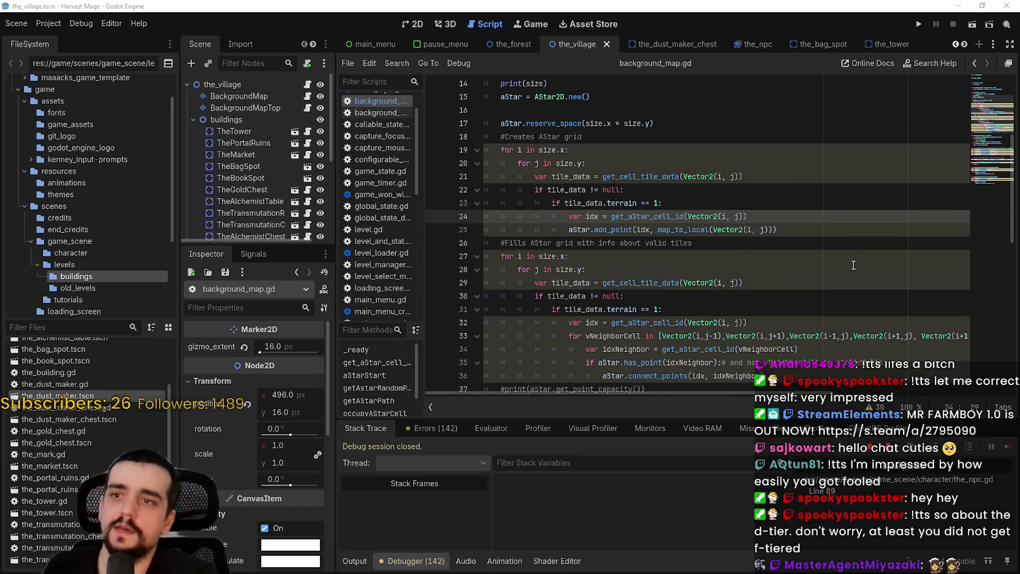
pyautogui.click(827, 241)
pyautogui.click(565, 219)
pyautogui.moveTo(564, 220)
pyautogui.mouseDown()
pyautogui.moveTo(459, 169)
pyautogui.moveTo(461, 183)
pyautogui.mouseUp()
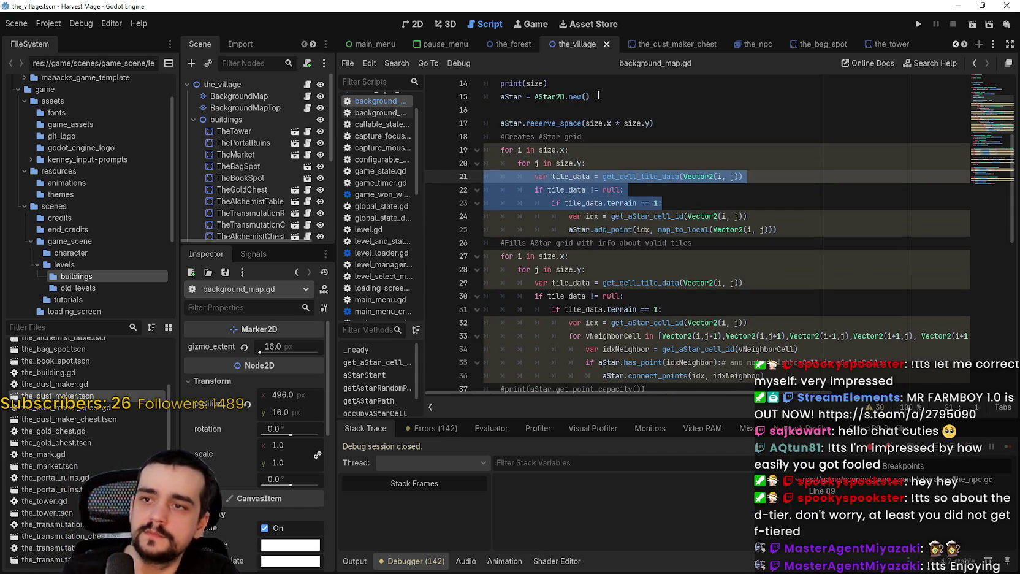
pyautogui.hotkey('ctrl', 'k')
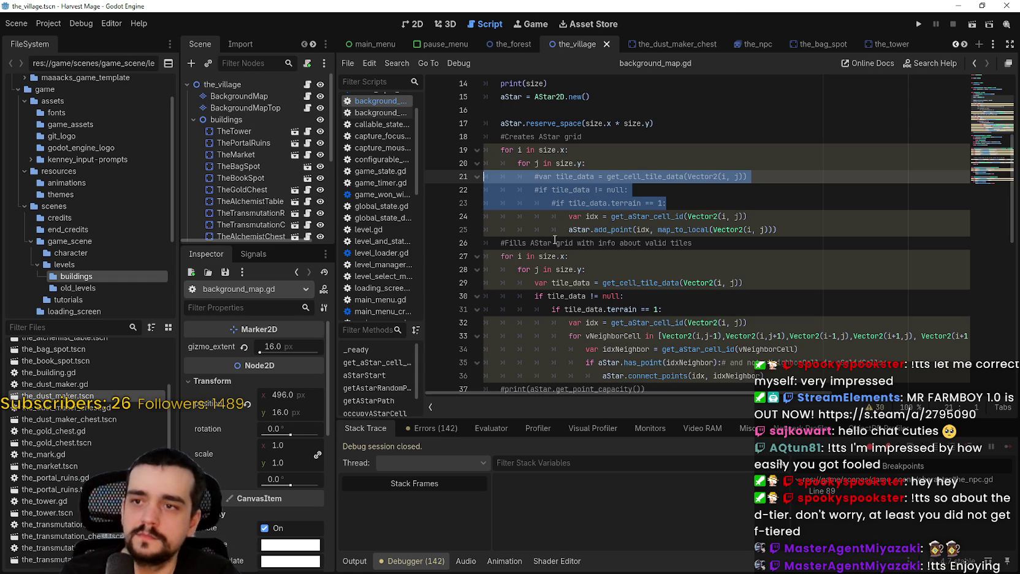
# Step: Dedent the cell id and add_point lines, then save and run the project
pyautogui.click(555, 216)
pyautogui.press('BackSpace')
pyautogui.press('BackSpace')
pyautogui.click(565, 230)
pyautogui.press('BackSpace')
pyautogui.press('BackSpace')
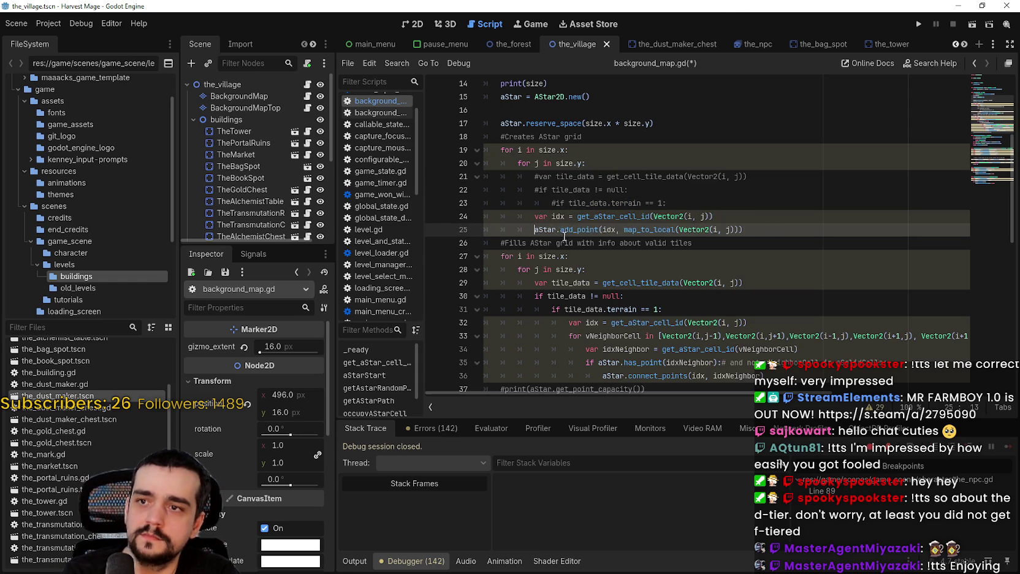
pyautogui.scroll(-2, 679, 184)
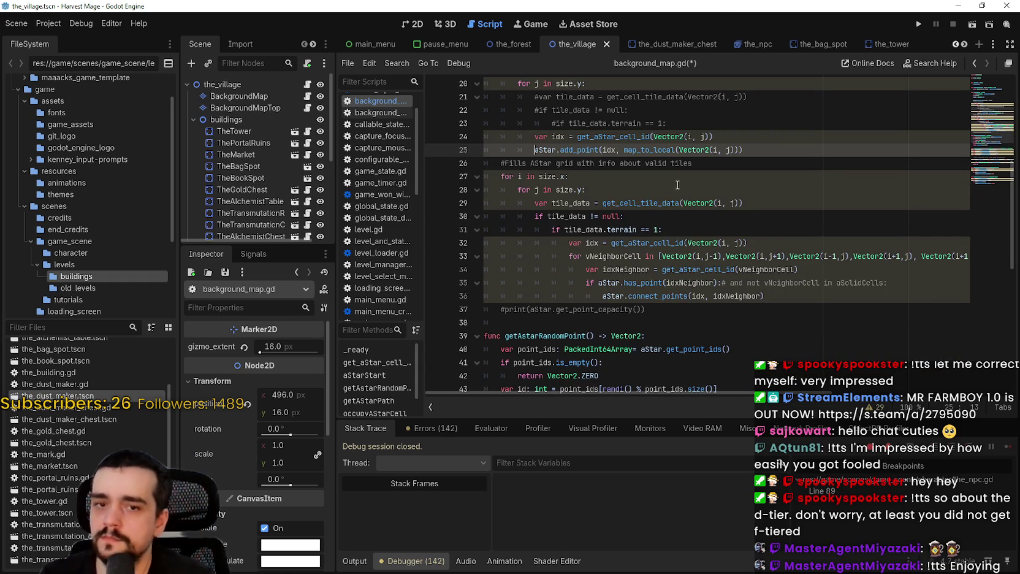
pyautogui.scroll(-1, 678, 185)
pyautogui.click(919, 24)
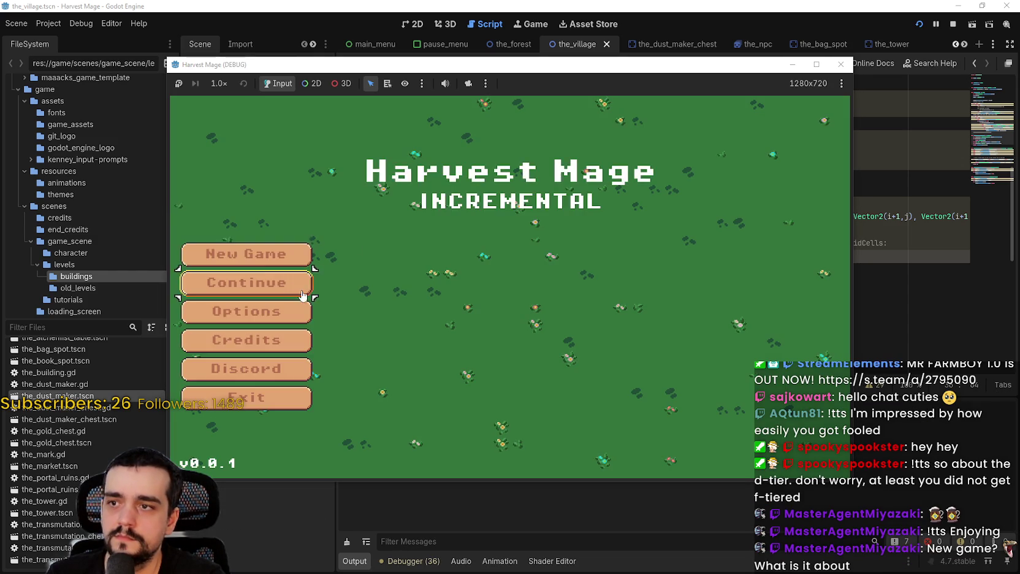
# Step: Continue the saved game, resume past the line 89 breakpoint, and walk the player to the crossroads
pyautogui.click(251, 281)
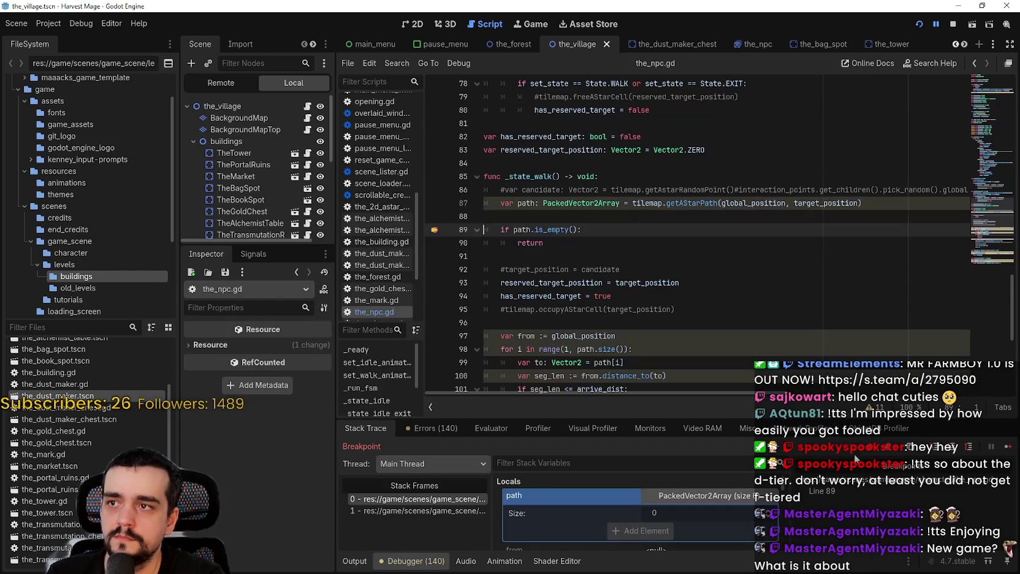
pyautogui.click(1008, 446)
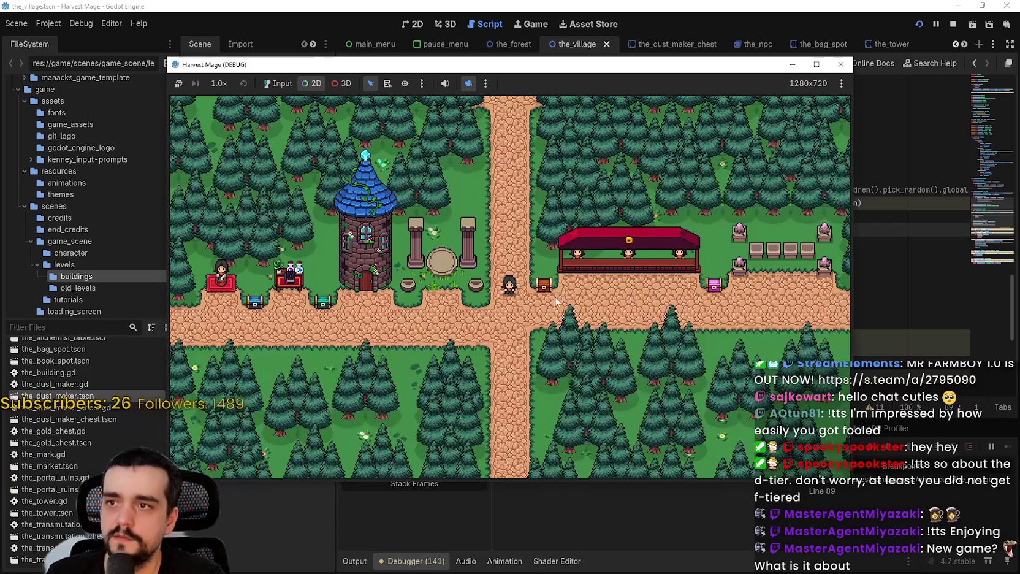
pyautogui.scroll(-3, 557, 302)
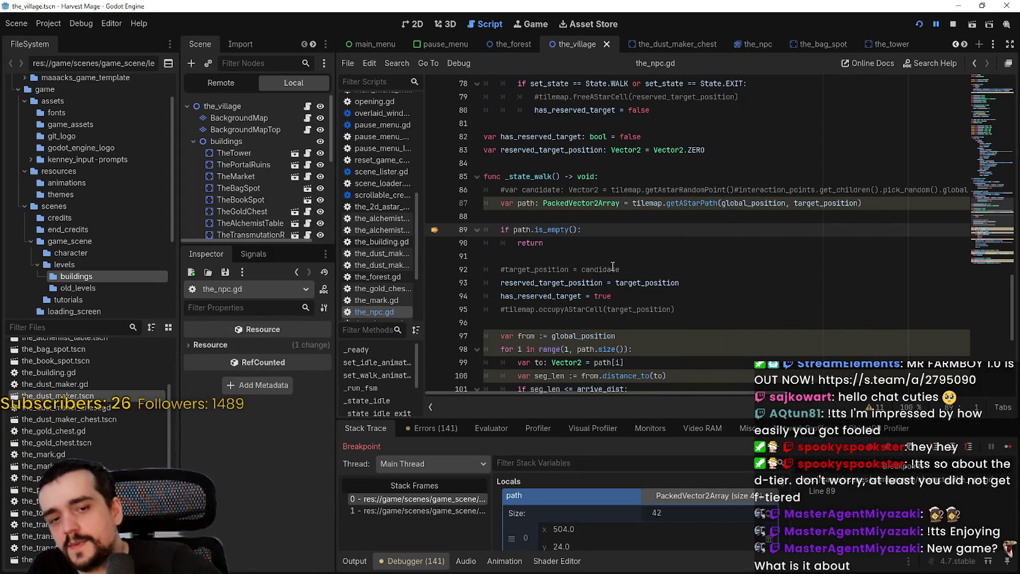
pyautogui.click(1009, 447)
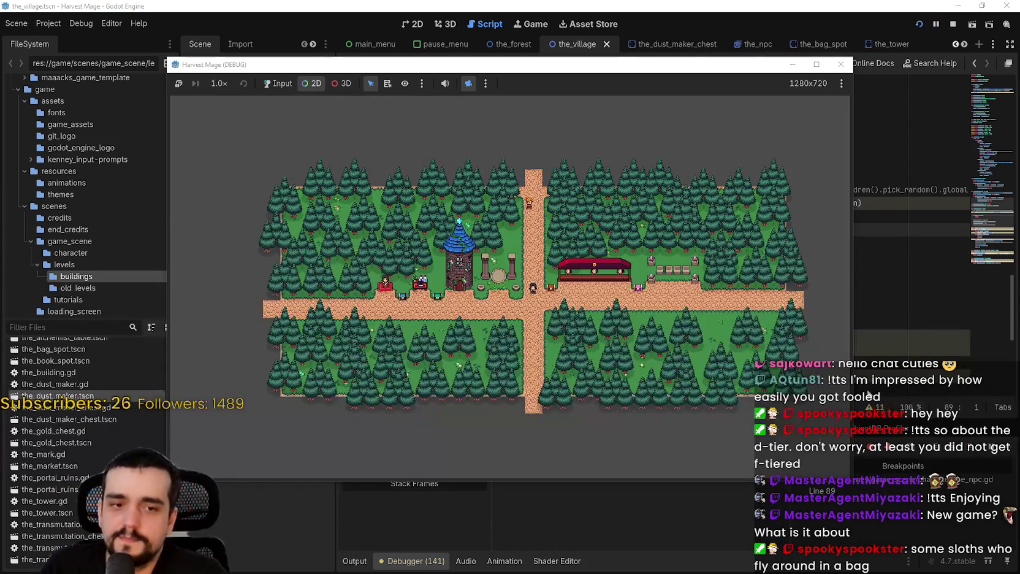
pyautogui.click(520, 303)
pyautogui.scroll(3, 606, 350)
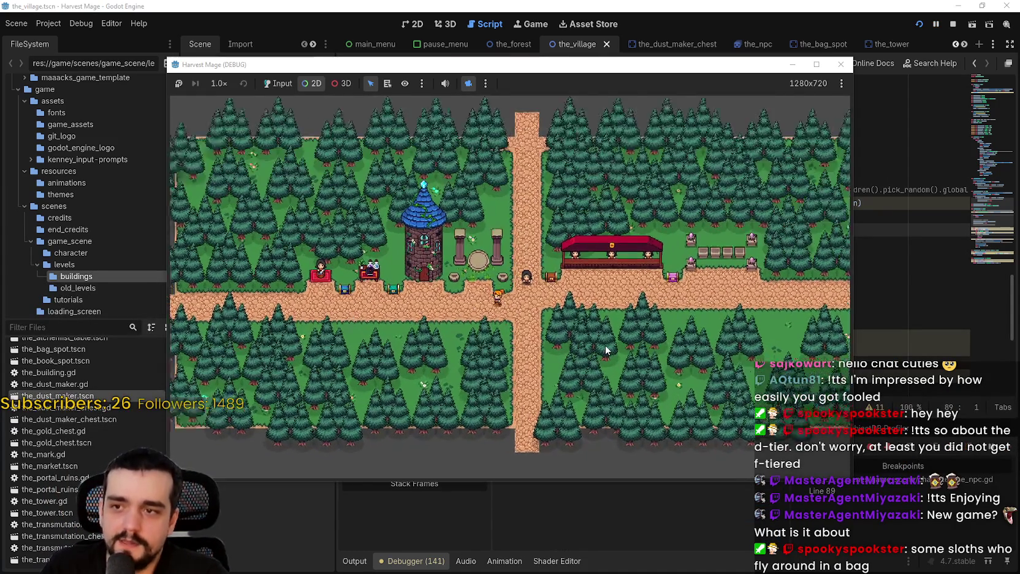
pyautogui.scroll(-2, 606, 348)
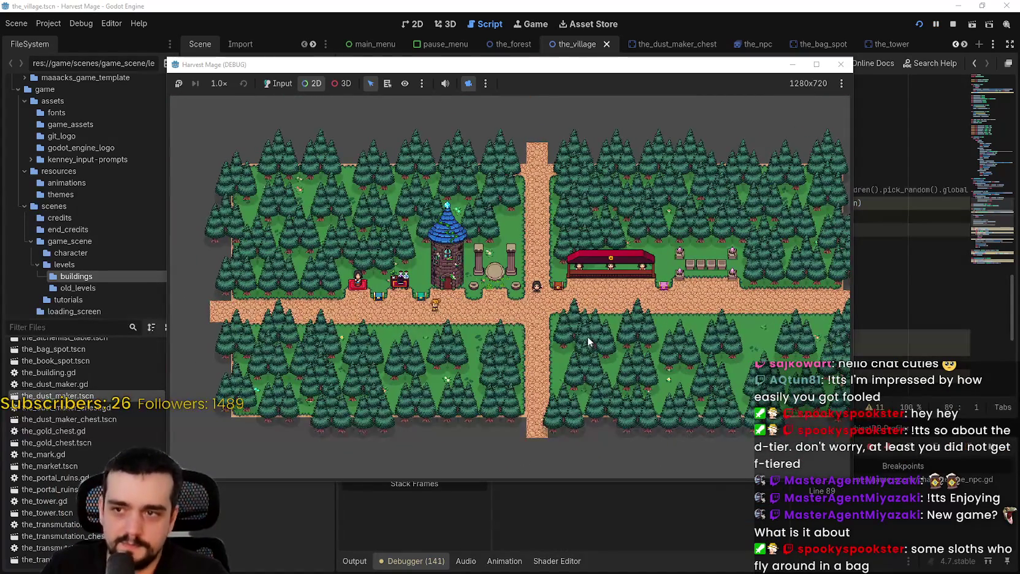
pyautogui.scroll(-2, 587, 337)
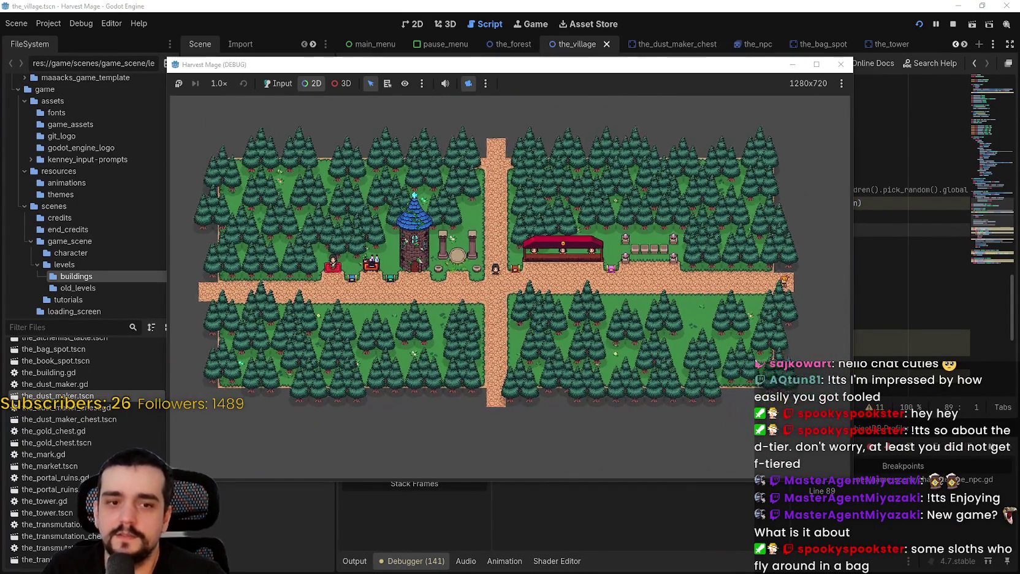
pyautogui.scroll(2, 650, 371)
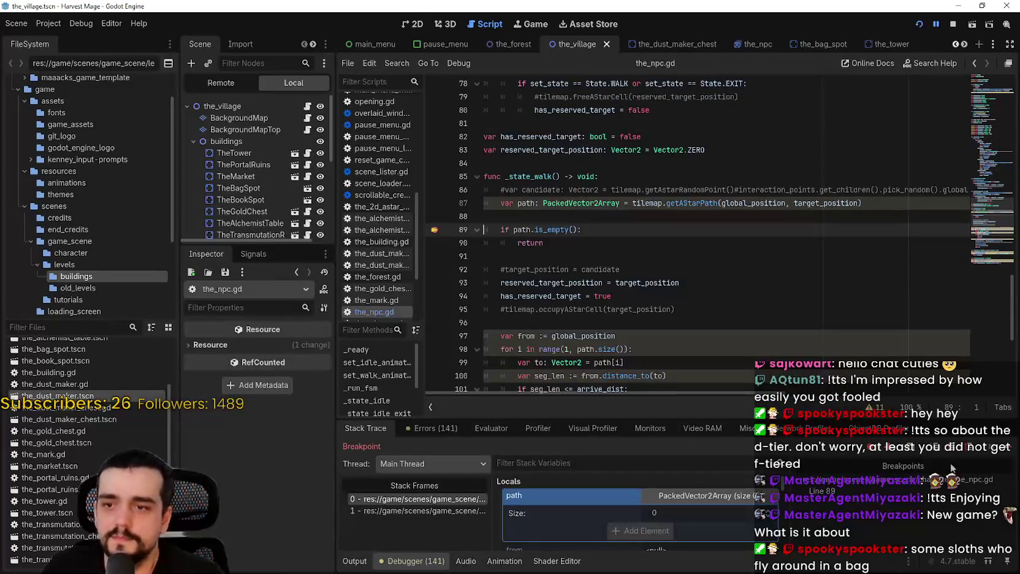
pyautogui.click(1006, 449)
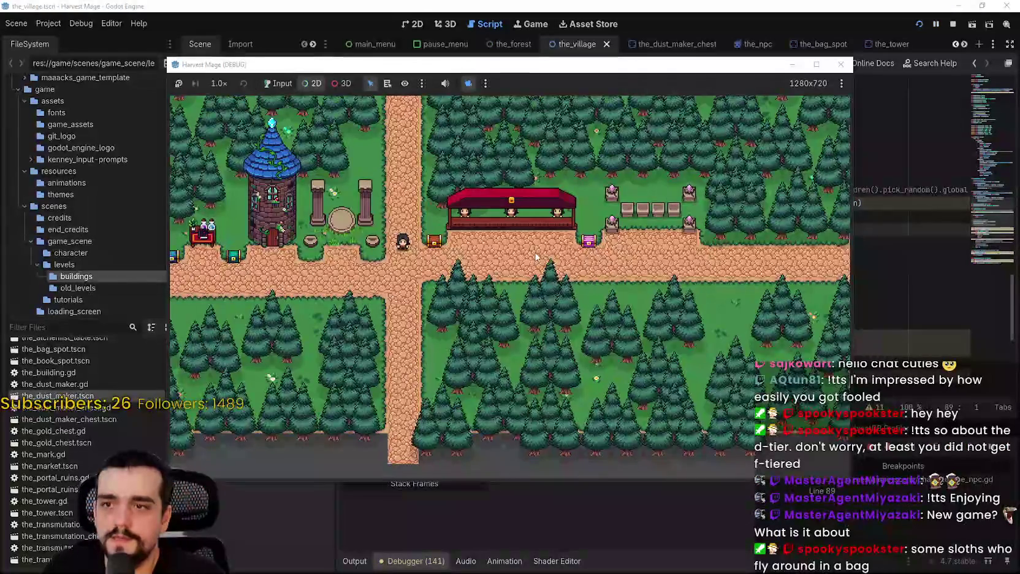
# Step: Resume the game from the line 89 breakpoint several times
pyautogui.scroll(-2, 521, 240)
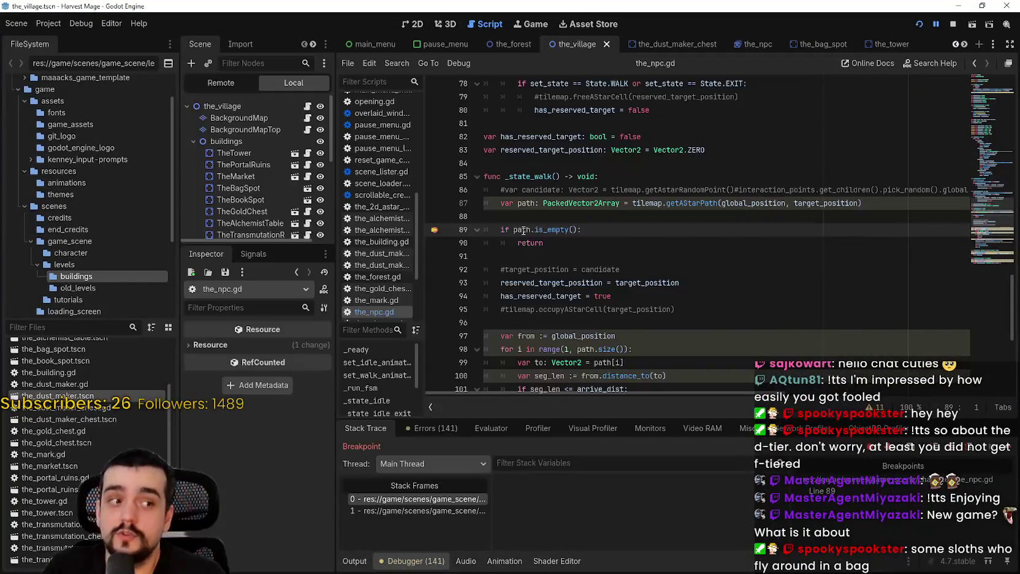
pyautogui.click(1008, 448)
pyautogui.scroll(2, 425, 260)
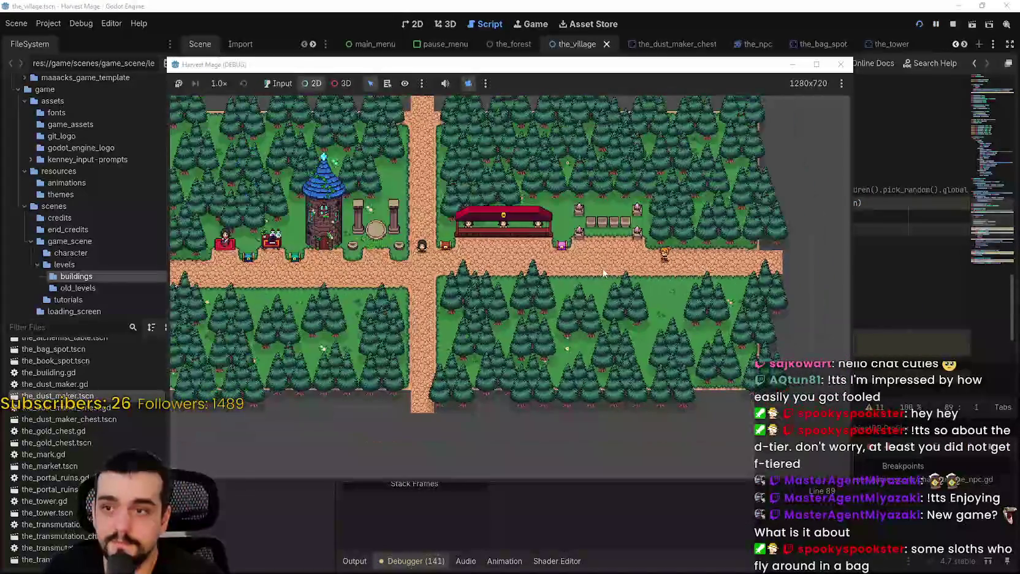
pyautogui.scroll(2, 469, 244)
pyautogui.scroll(-1, 470, 244)
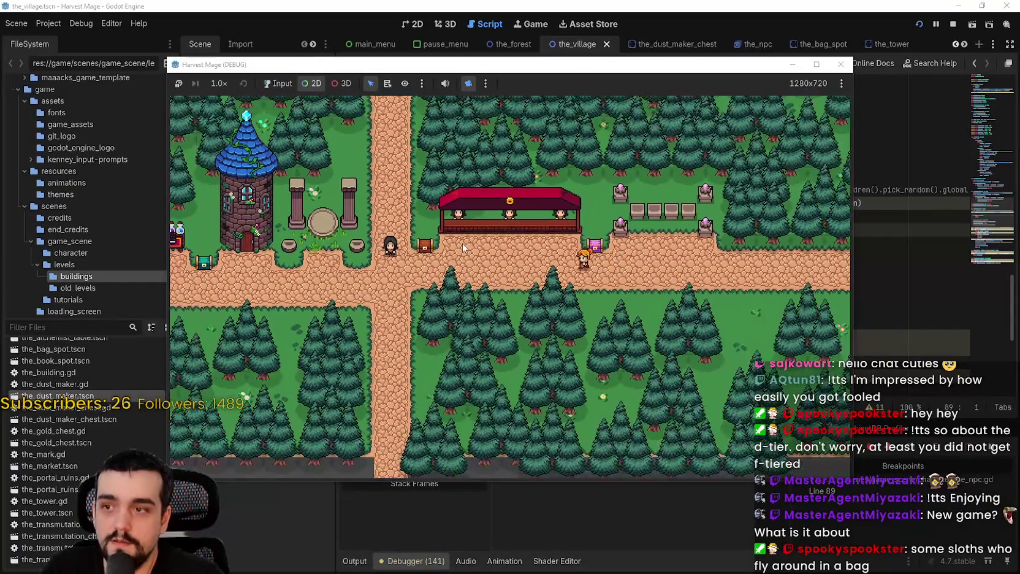
pyautogui.scroll(1, 527, 270)
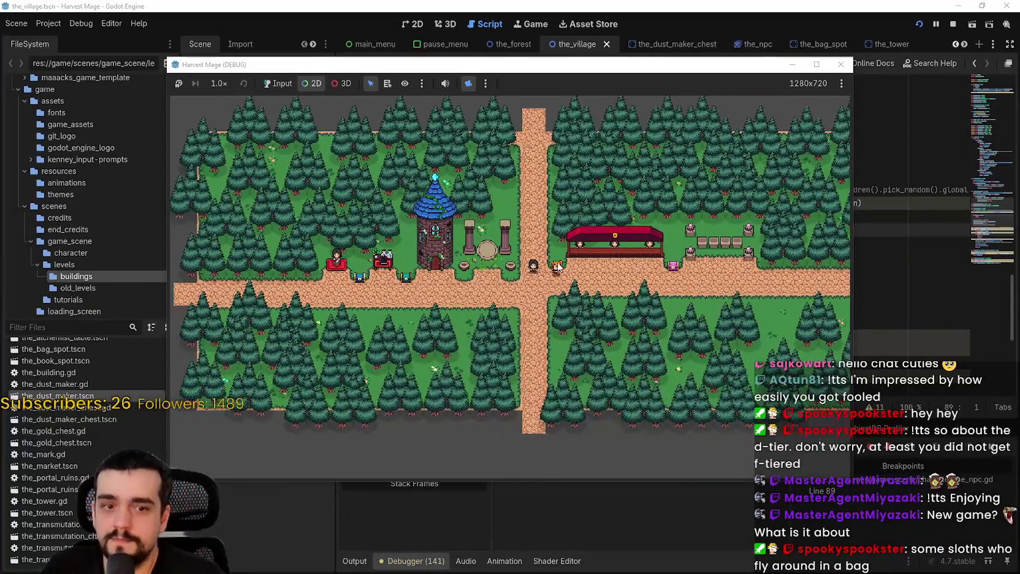
pyautogui.scroll(-1, 532, 273)
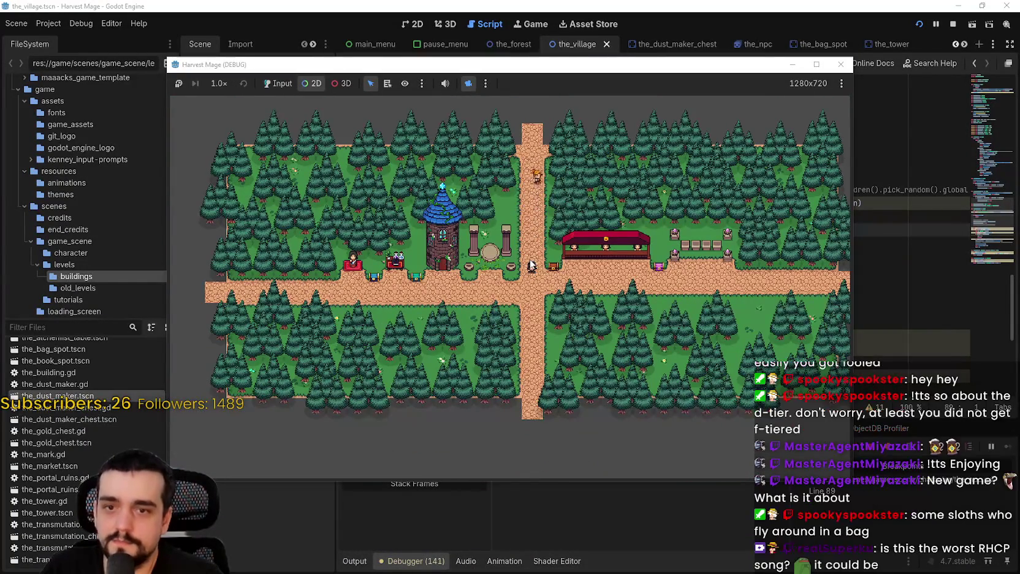
pyautogui.scroll(1, 532, 270)
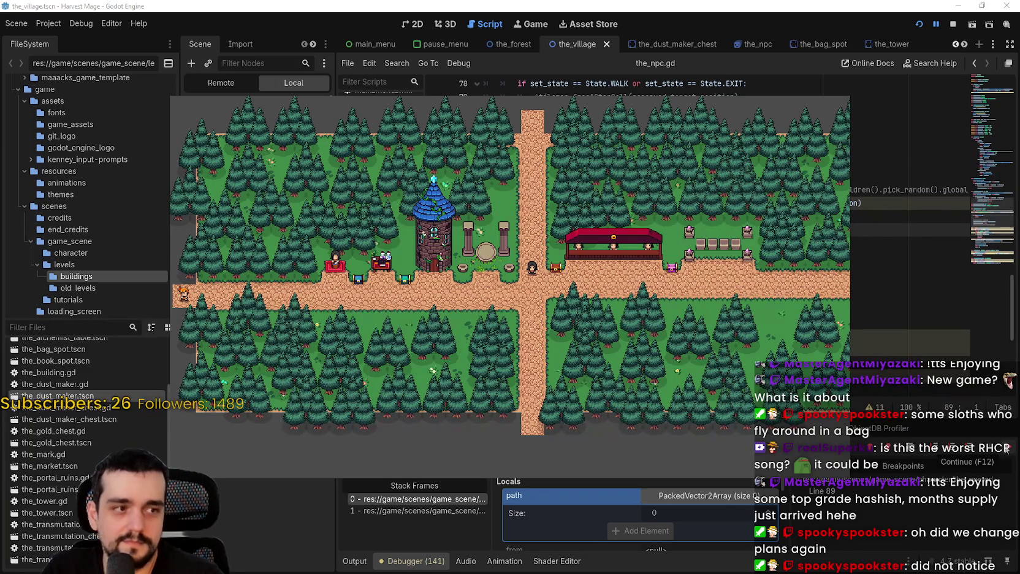
pyautogui.click(1006, 449)
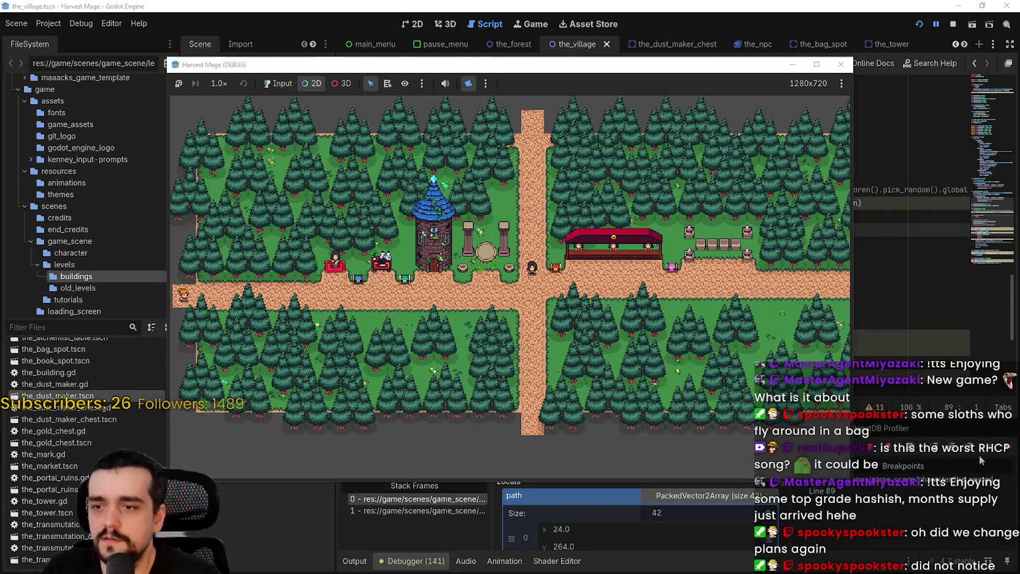
pyautogui.click(1011, 449)
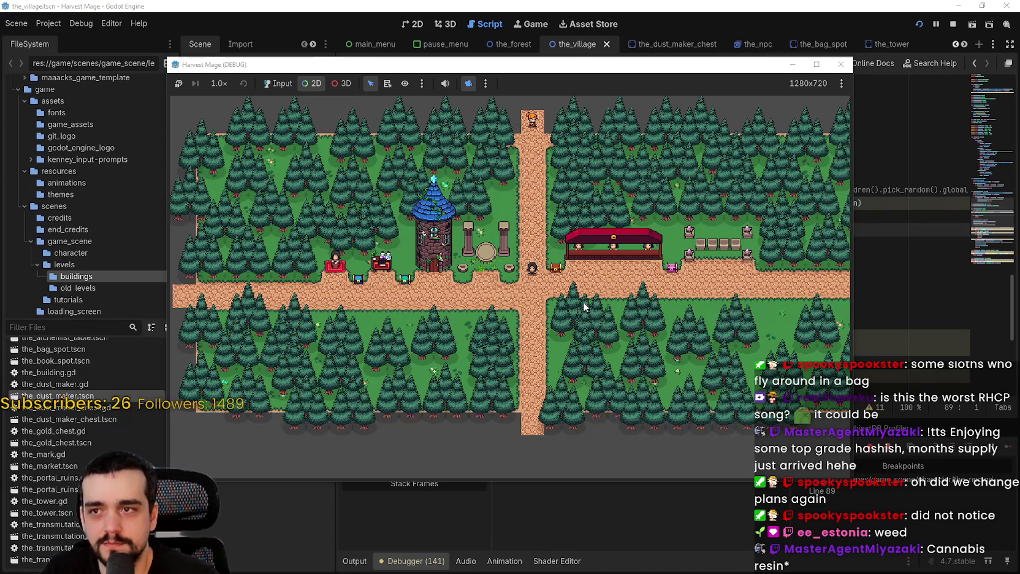
# Step: Continue once more with F12, stop the game, and return to the_npc.gd line 88
pyautogui.scroll(-2, 577, 295)
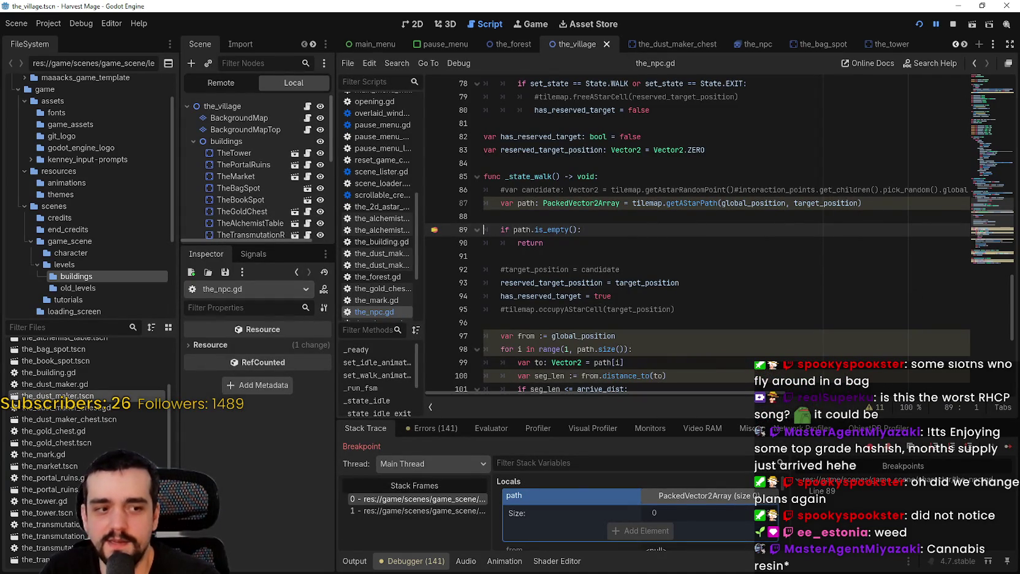
pyautogui.press('F12')
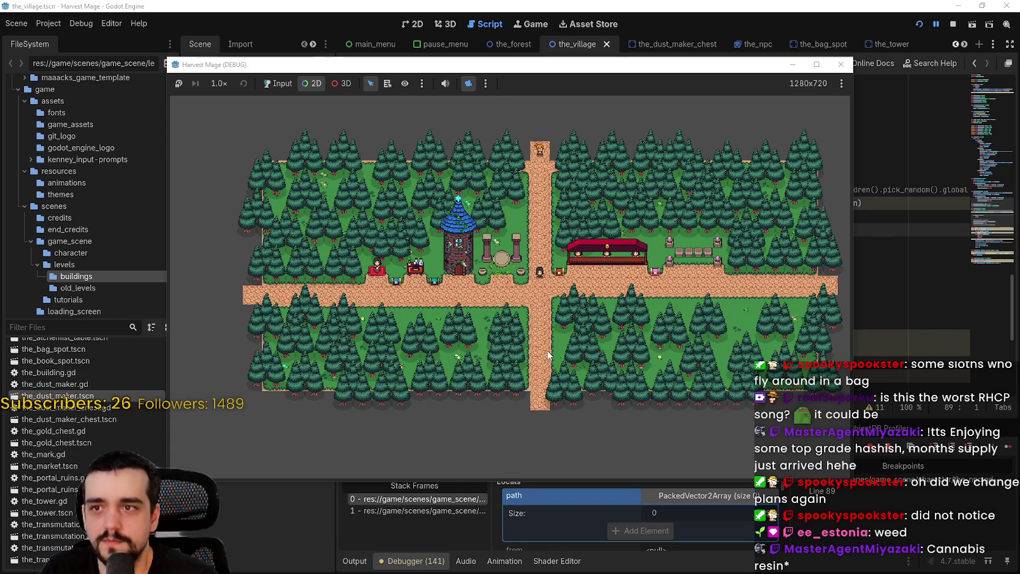
pyautogui.click(953, 23)
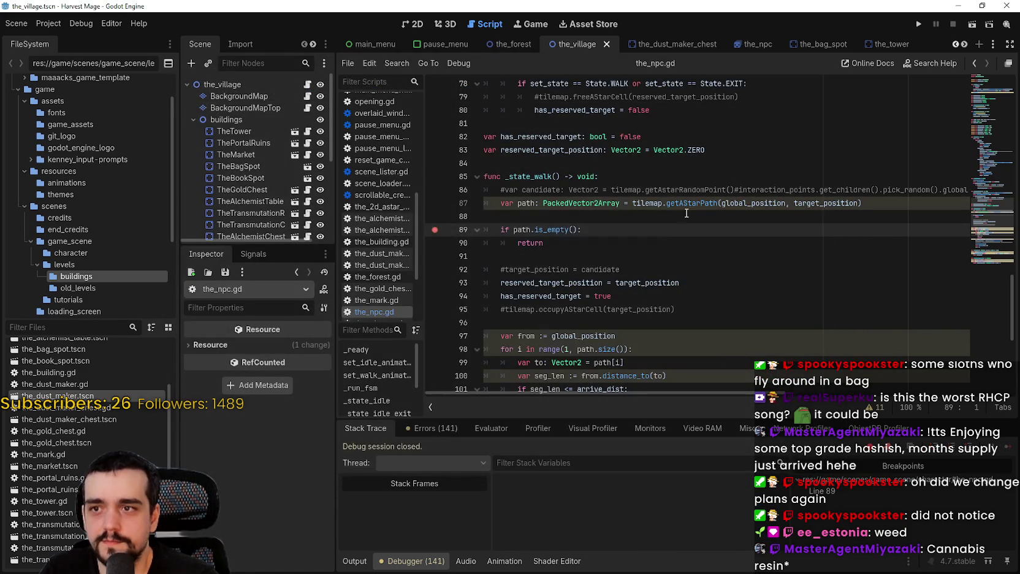
pyautogui.click(686, 214)
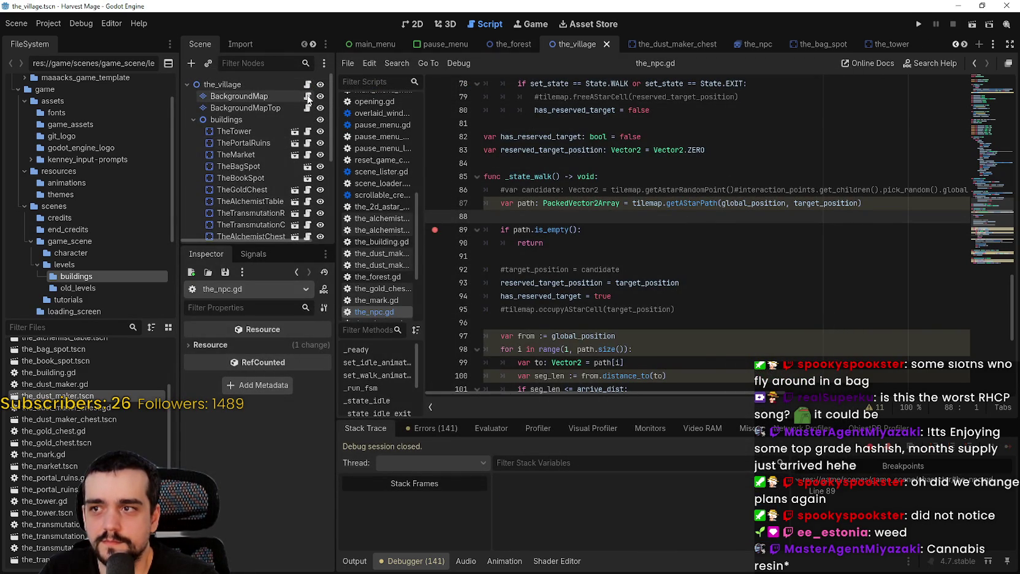
# Step: Bring up background_map.gd and scroll down to the getAStarPath function
pyautogui.click(308, 97)
pyautogui.scroll(-3, 763, 243)
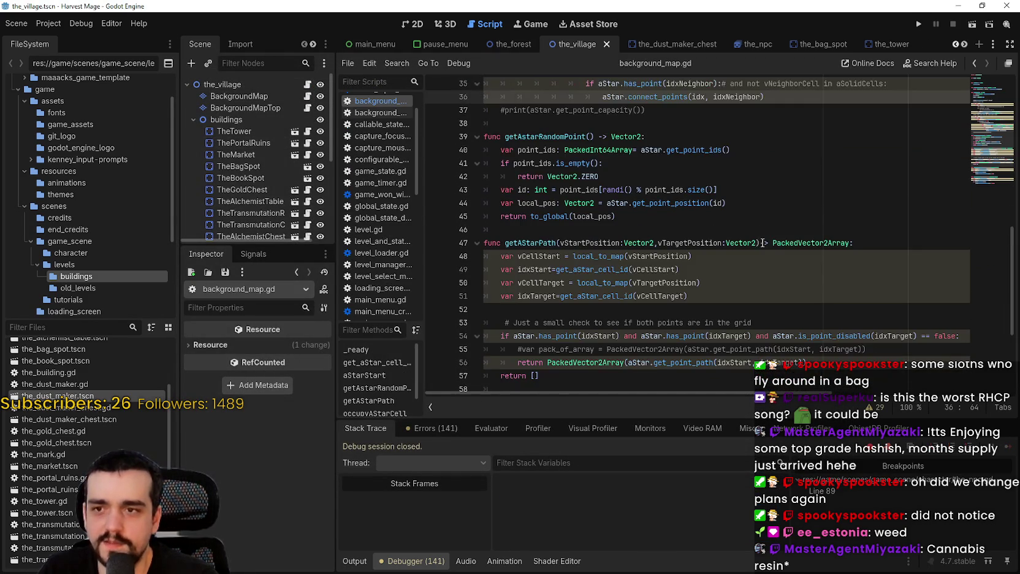
pyautogui.scroll(-1, 763, 242)
pyautogui.scroll(-1, 760, 236)
pyautogui.scroll(-1, 759, 231)
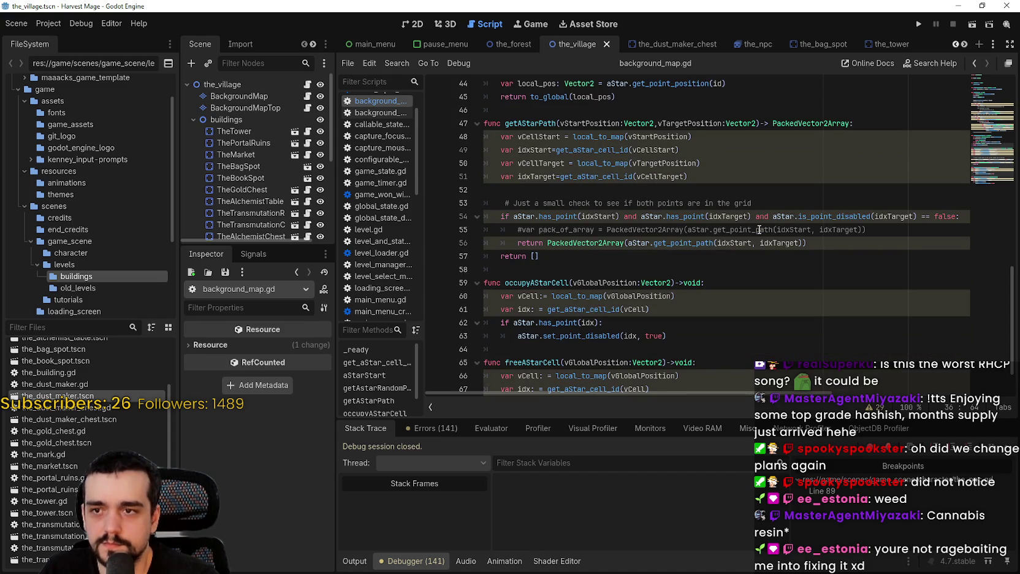
pyautogui.scroll(-1, 759, 230)
pyautogui.scroll(2, 760, 230)
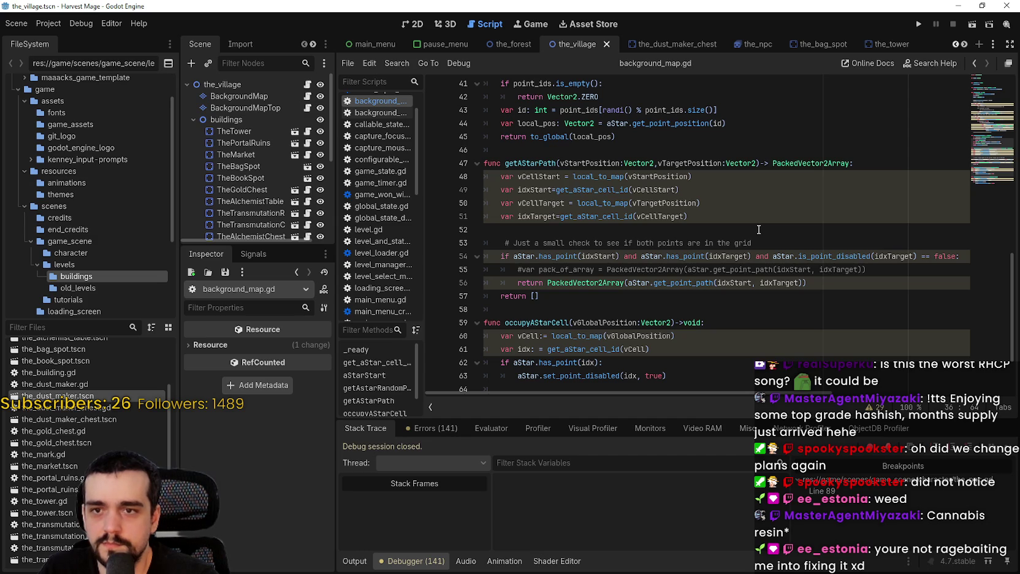
pyautogui.scroll(2, 759, 229)
# Step: Highlight the AStar grid loop and path code, leaving the caret at line 43's end
pyautogui.moveTo(688, 296)
pyautogui.mouseDown()
pyautogui.moveTo(522, 260)
pyautogui.moveTo(459, 228)
pyautogui.mouseUp()
pyautogui.click(861, 349)
pyautogui.moveTo(862, 356)
pyautogui.mouseDown()
pyautogui.moveTo(700, 283)
pyautogui.moveTo(529, 230)
pyautogui.mouseUp()
pyautogui.click(852, 349)
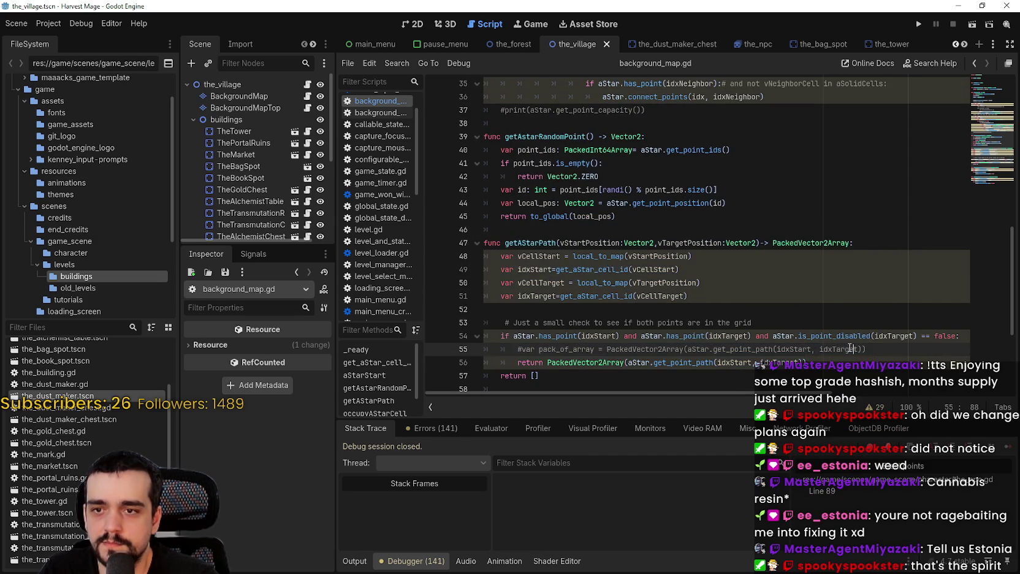
pyautogui.scroll(2, 815, 319)
pyautogui.scroll(1, 800, 314)
pyautogui.click(798, 307)
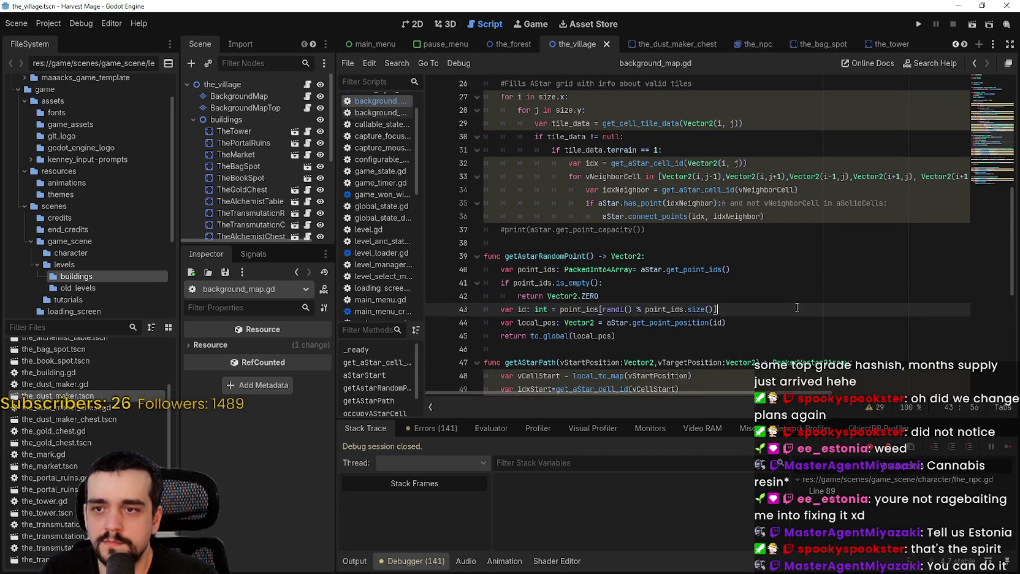
pyautogui.scroll(2, 797, 307)
pyautogui.scroll(2, 798, 307)
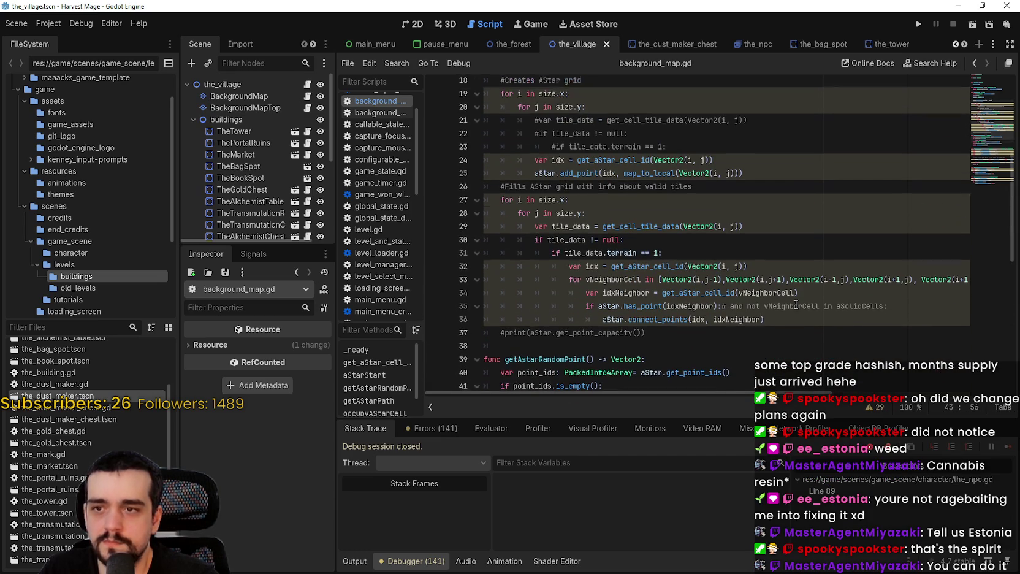
pyautogui.scroll(-1, 794, 292)
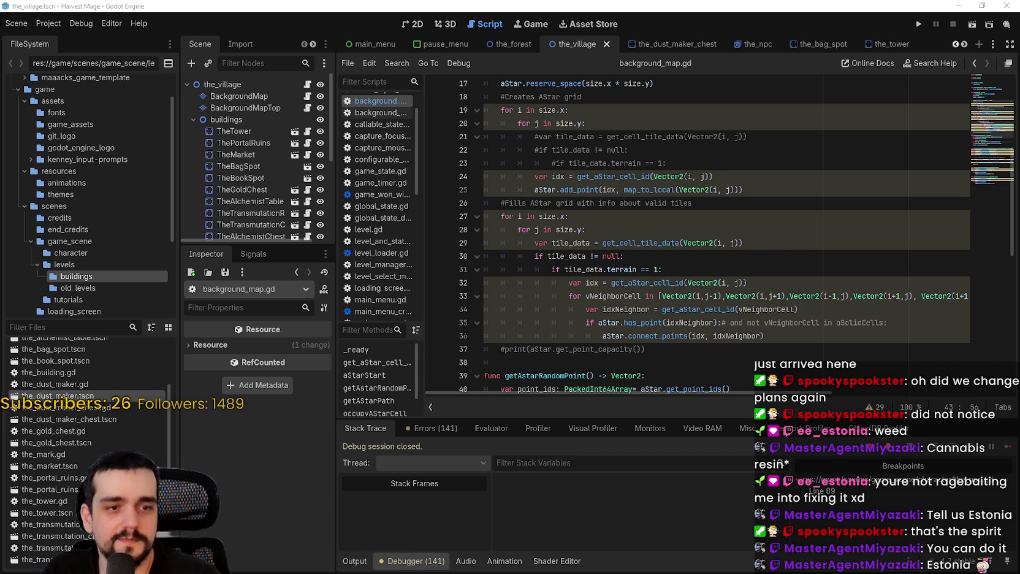
pyautogui.click(660, 243)
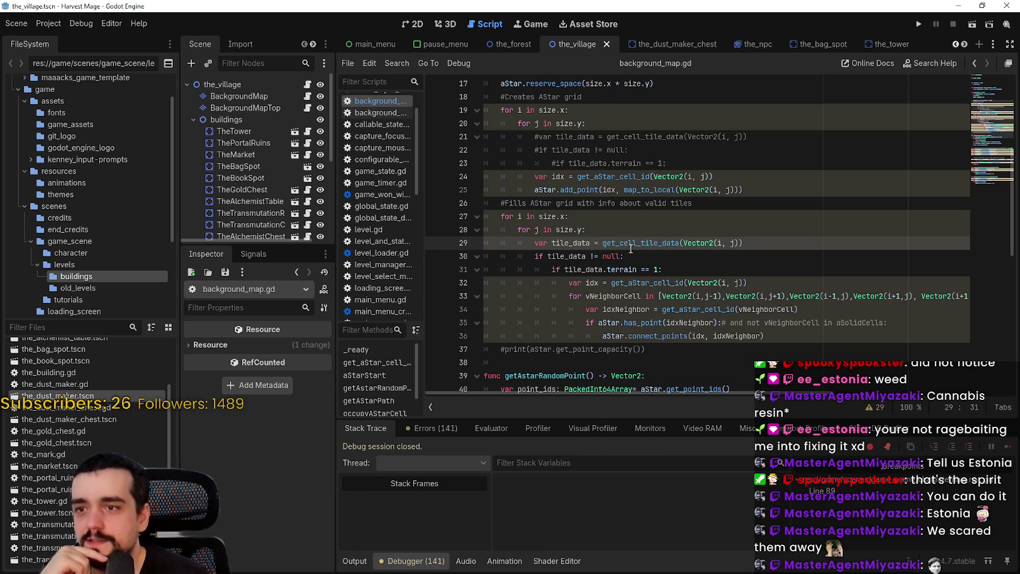
pyautogui.click(704, 282)
pyautogui.moveTo(684, 248)
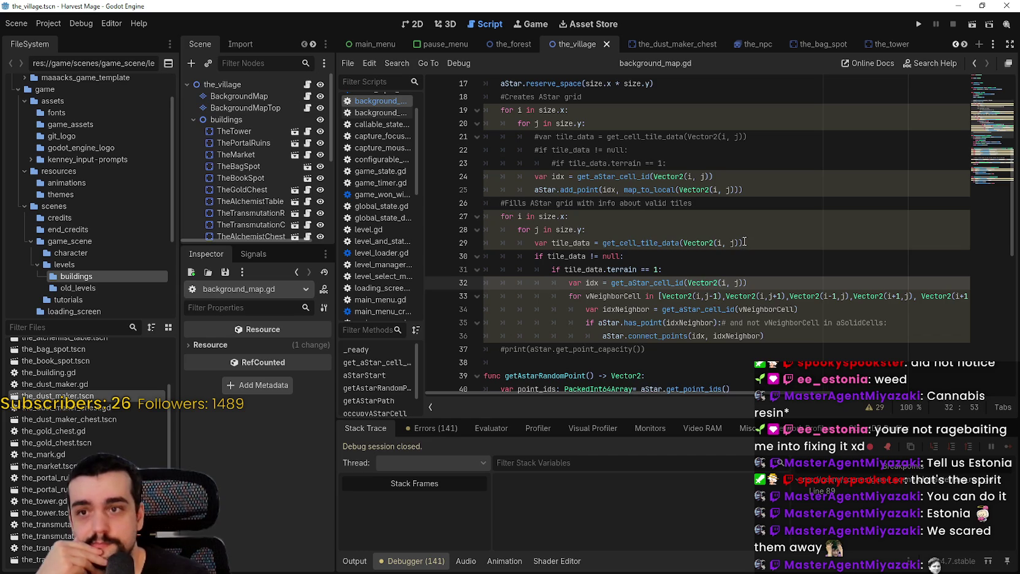
# Step: In the 2D view, move exit_1 down the north road to y 80
pyautogui.click(425, 22)
pyautogui.scroll(5, 648, 228)
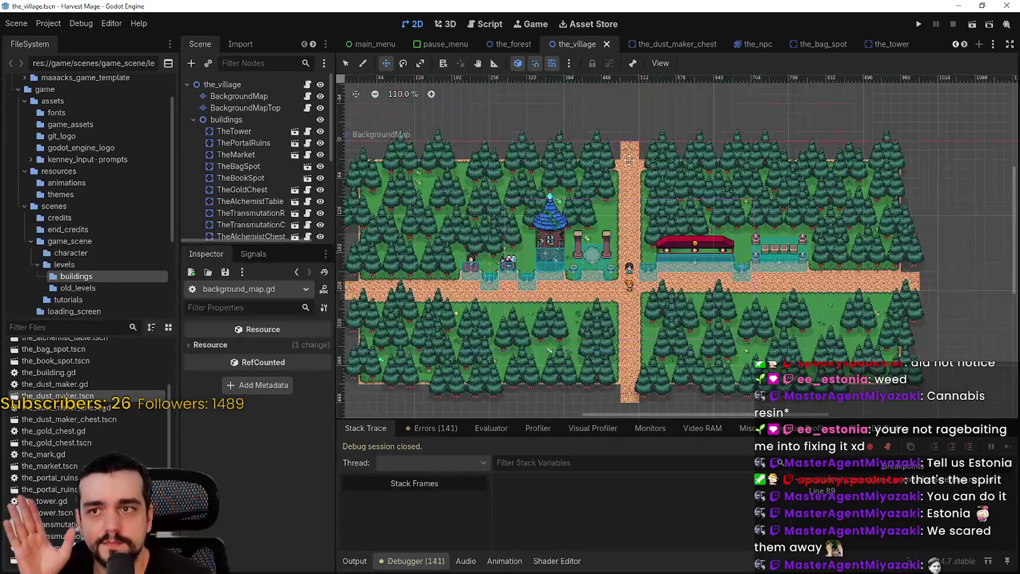
pyautogui.click(249, 98)
pyautogui.scroll(-3, 270, 195)
pyautogui.scroll(-2, 270, 195)
pyautogui.click(271, 200)
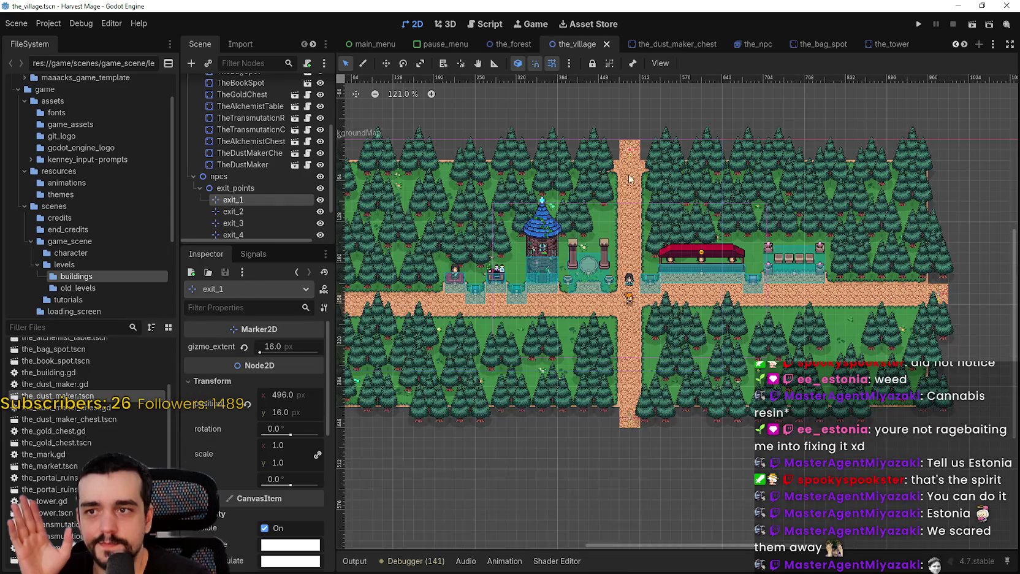
pyautogui.scroll(5, 613, 138)
pyautogui.click(386, 64)
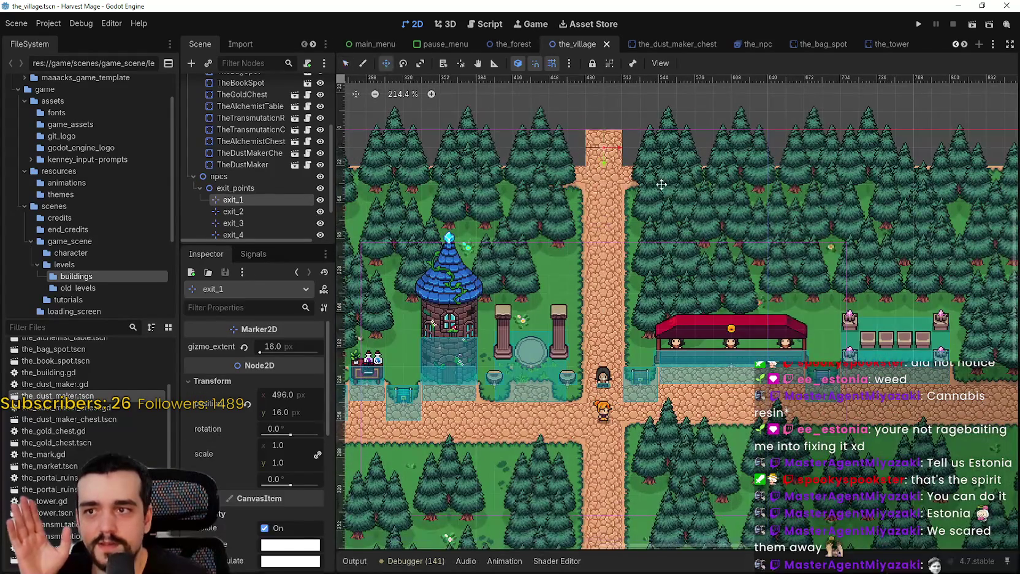
pyautogui.scroll(2, 685, 193)
pyautogui.click(587, 164)
pyautogui.moveTo(587, 164)
pyautogui.mouseDown()
pyautogui.moveTo(590, 236)
pyautogui.moveTo(591, 228)
pyautogui.mouseUp()
# Step: Shift exit_2 left onto the east road end and exit_3 up onto the south road end
pyautogui.scroll(2, 591, 228)
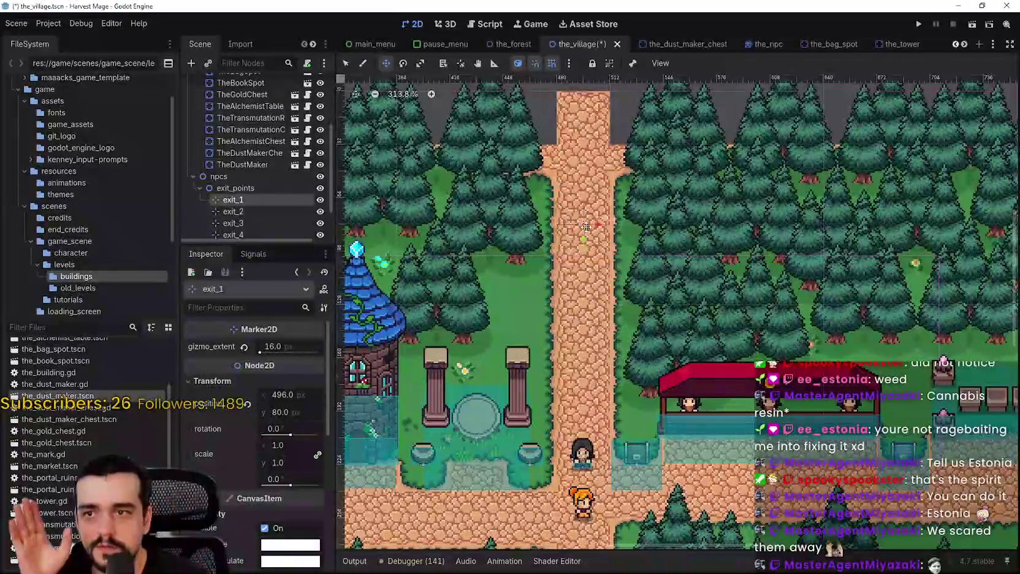
pyautogui.scroll(-5, 466, 215)
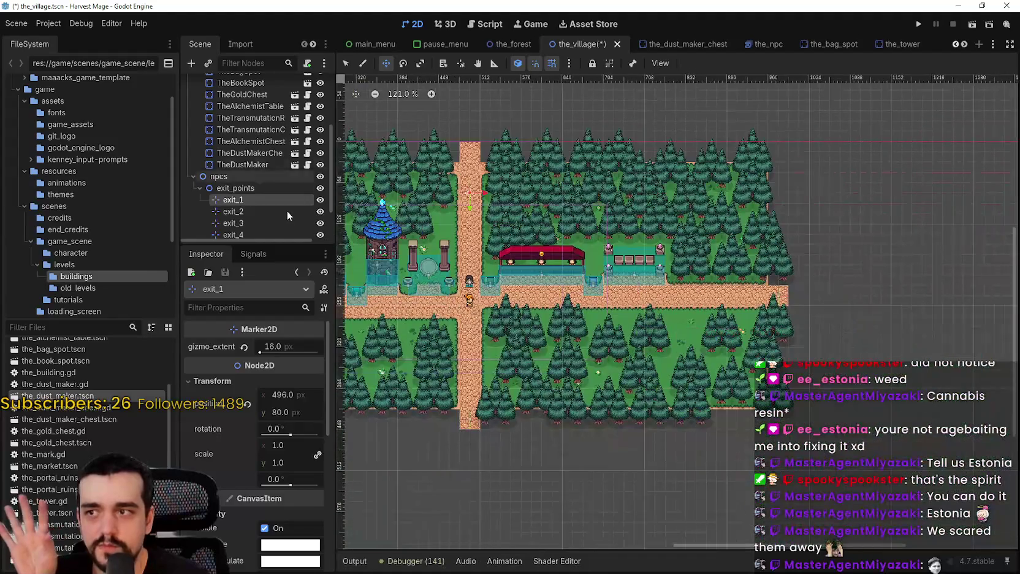
pyautogui.click(287, 210)
pyautogui.scroll(7, 704, 281)
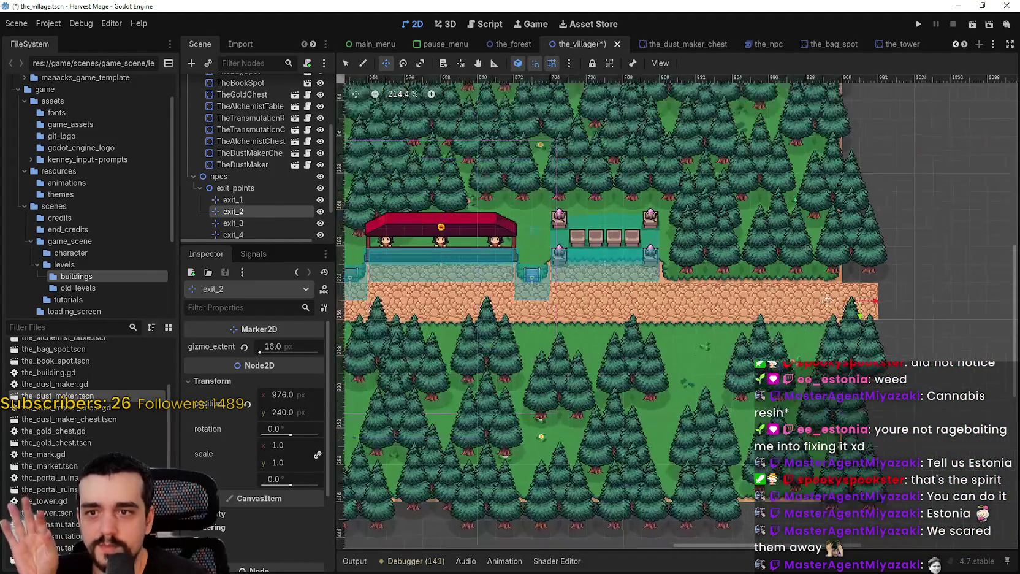
pyautogui.moveTo(858, 300)
pyautogui.mouseDown()
pyautogui.moveTo(798, 301)
pyautogui.moveTo(811, 298)
pyautogui.mouseUp()
pyautogui.scroll(1, 803, 303)
pyautogui.scroll(-10, 811, 298)
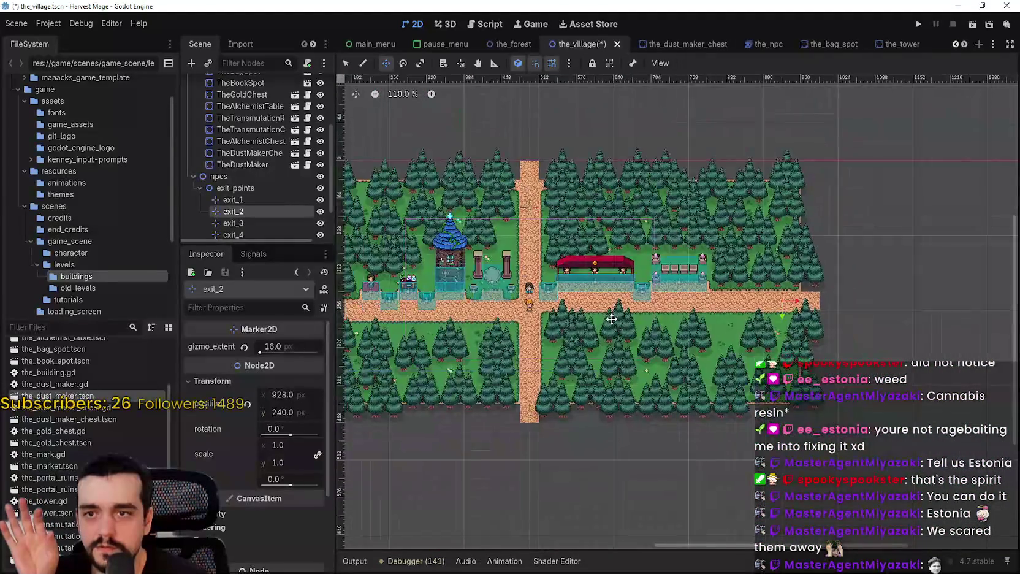
pyautogui.click(234, 224)
pyautogui.scroll(1, 745, 319)
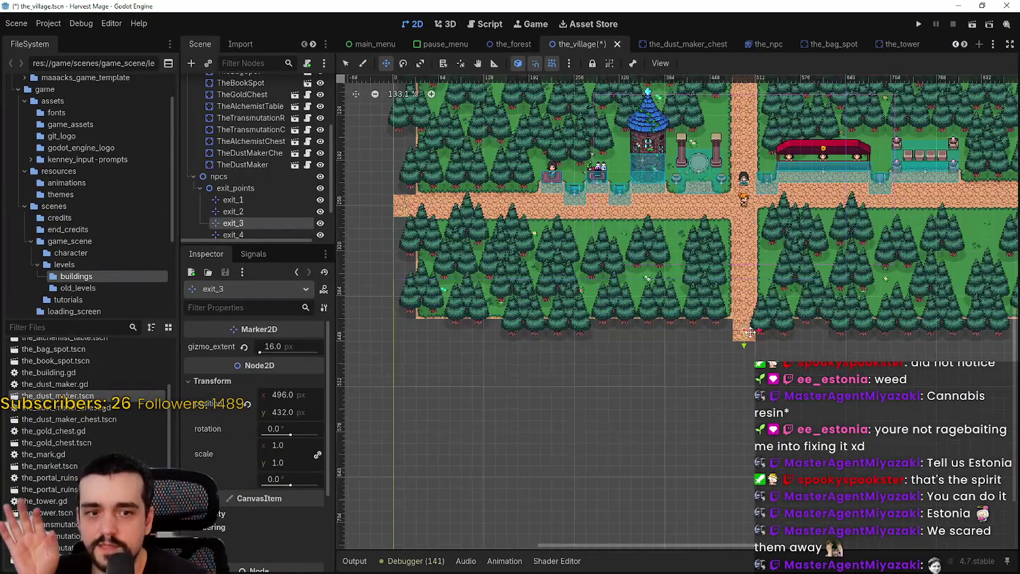
pyautogui.moveTo(744, 325); pyautogui.dragTo(745, 288)
# Step: Move exit_4 right to (64, 256) on the west road, then save and run the game
pyautogui.scroll(-1, 675, 276)
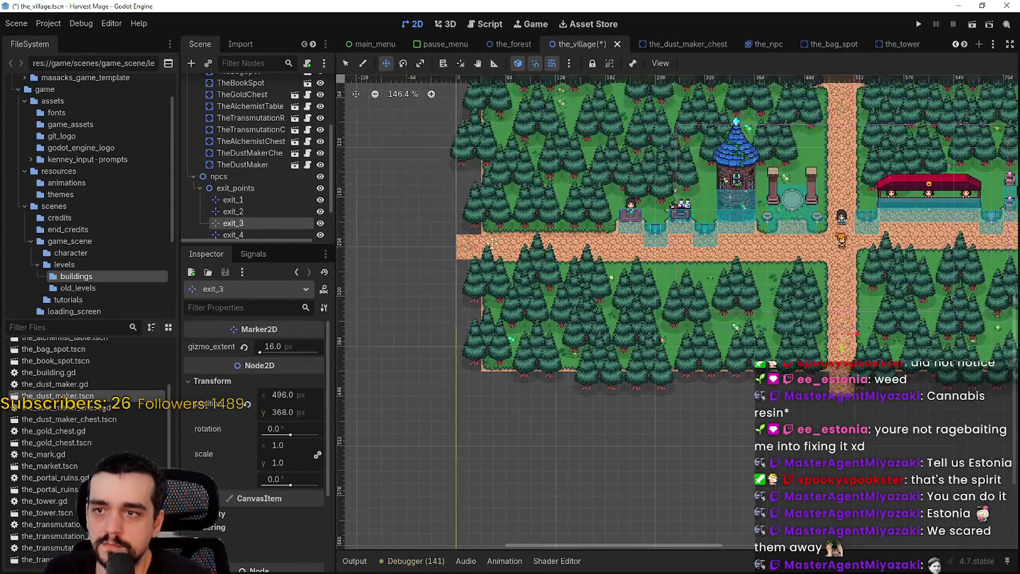
pyautogui.click(233, 235)
pyautogui.scroll(2, 466, 252)
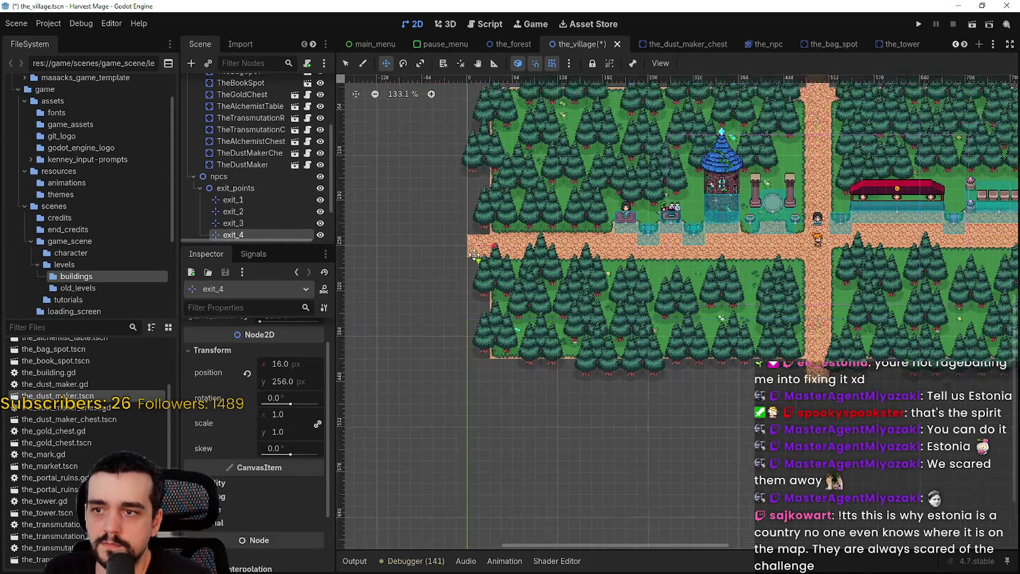
pyautogui.moveTo(485, 245)
pyautogui.mouseDown()
pyautogui.moveTo(530, 244)
pyautogui.moveTo(517, 238)
pyautogui.mouseUp()
pyautogui.scroll(5, 530, 244)
pyautogui.scroll(-8, 517, 239)
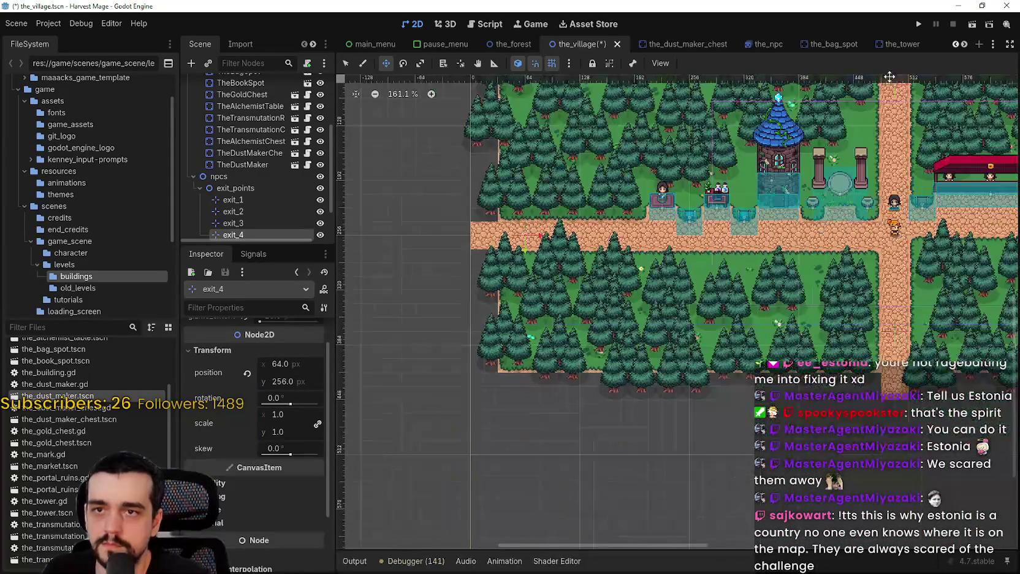
pyautogui.click(918, 23)
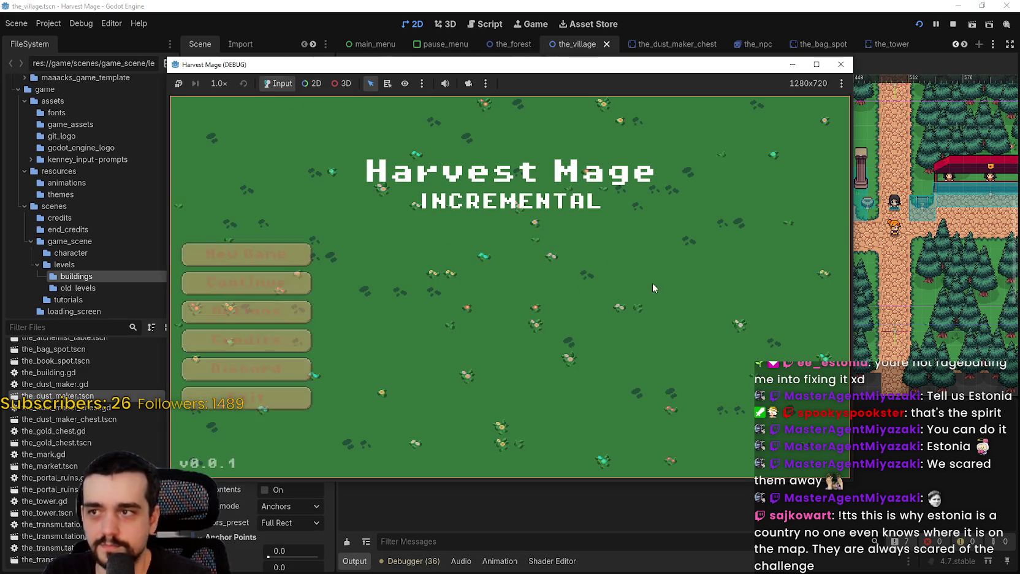
# Step: Start the game and resume through the breakpoints while walking north, then stop the debug session
pyautogui.press('Return')
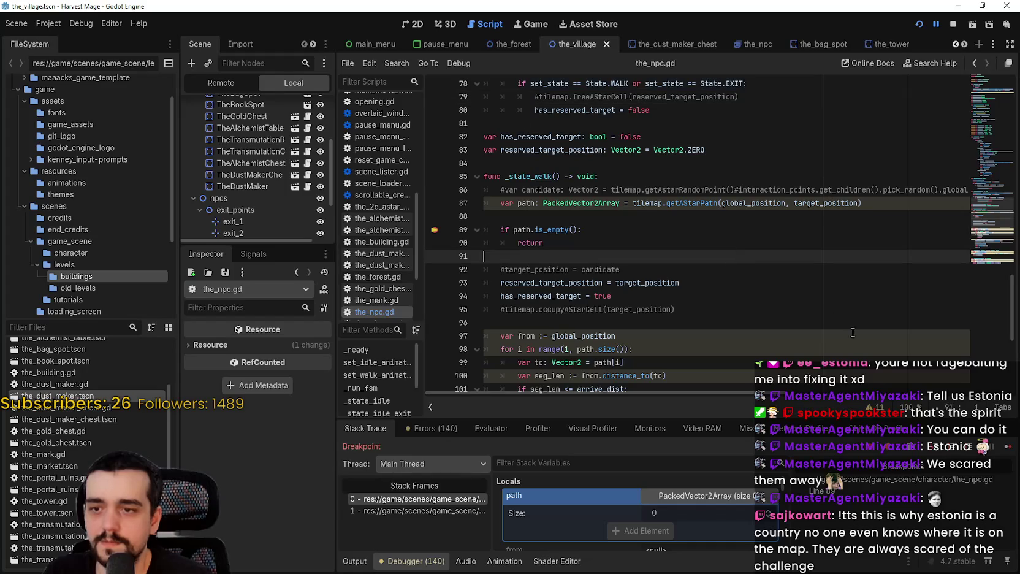
pyautogui.click(1009, 447)
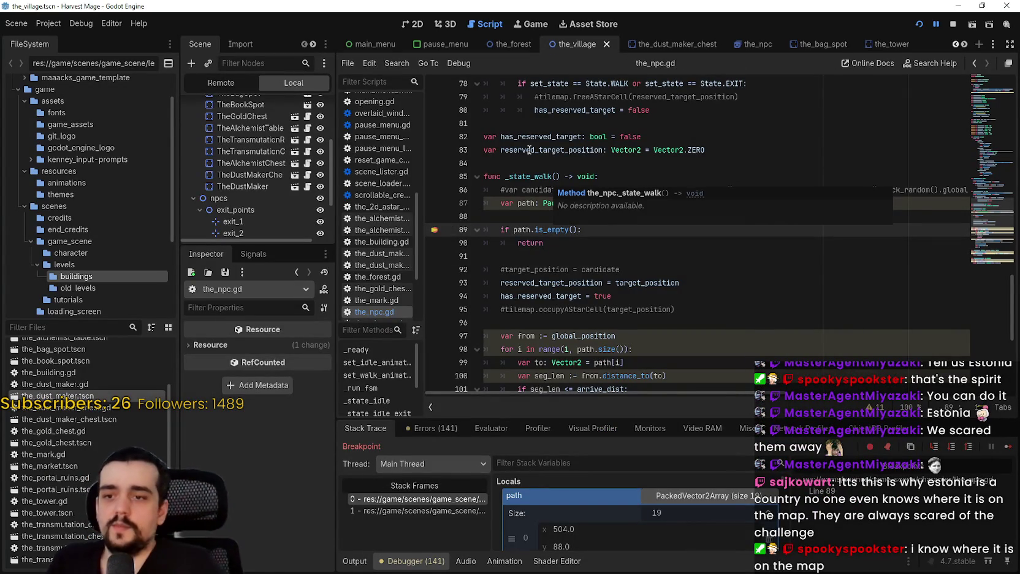
pyautogui.press('F12')
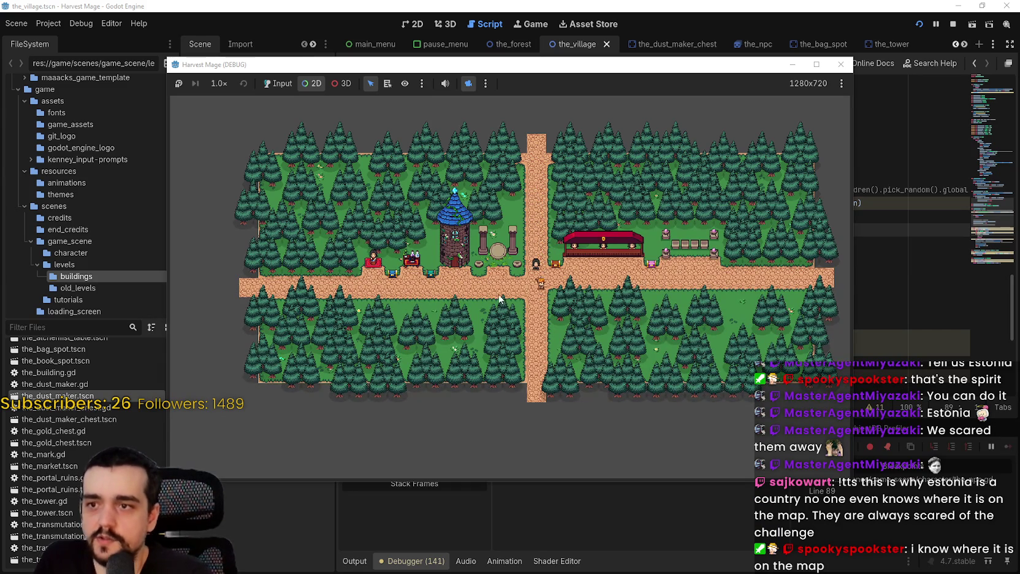
pyautogui.press('w')
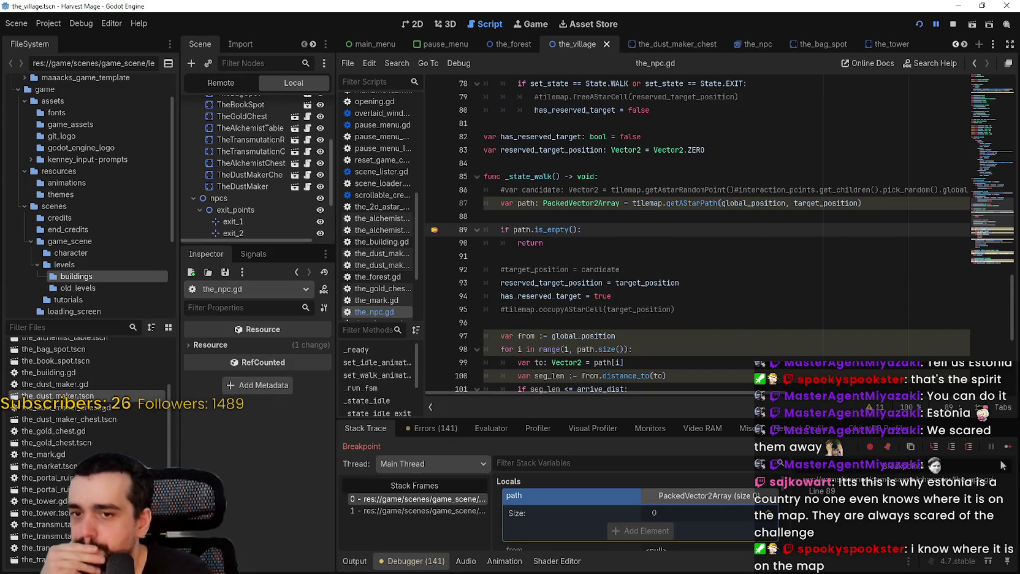
pyautogui.click(1009, 446)
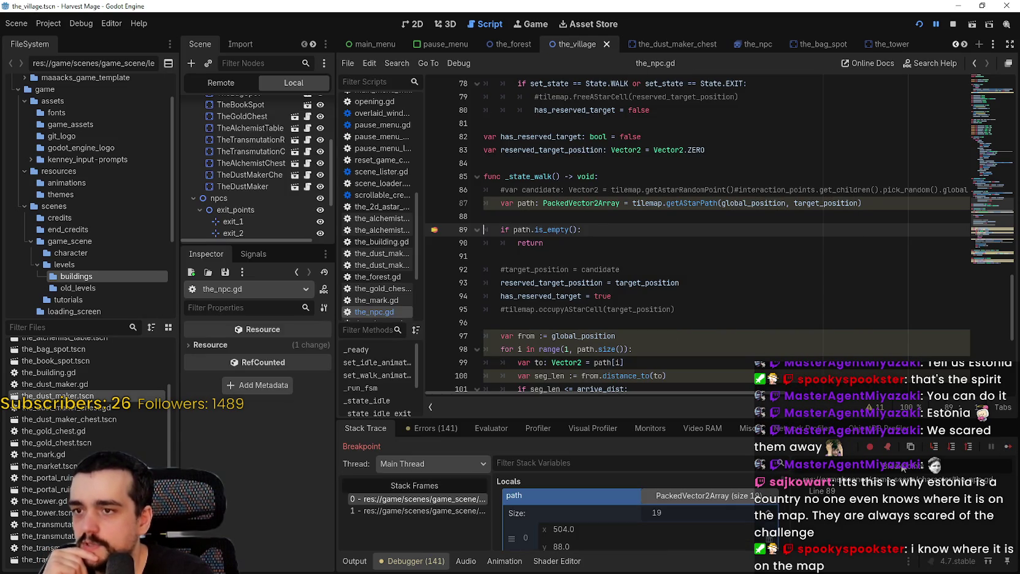
pyautogui.click(1007, 447)
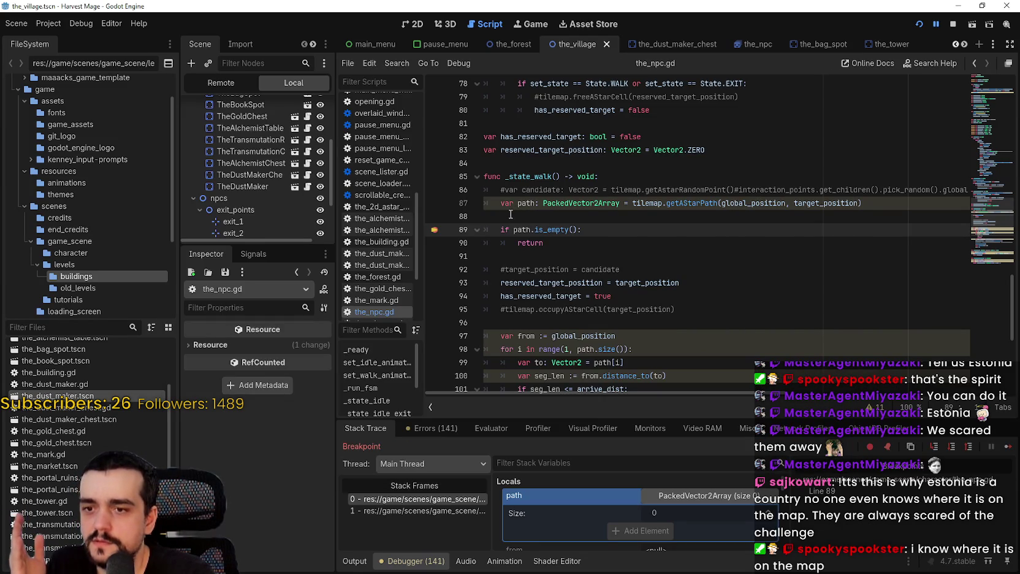
pyautogui.click(953, 23)
# Step: Scroll through _run_fsm in the_npc.gd, reviewing lines 53 to 65
pyautogui.scroll(3, 779, 264)
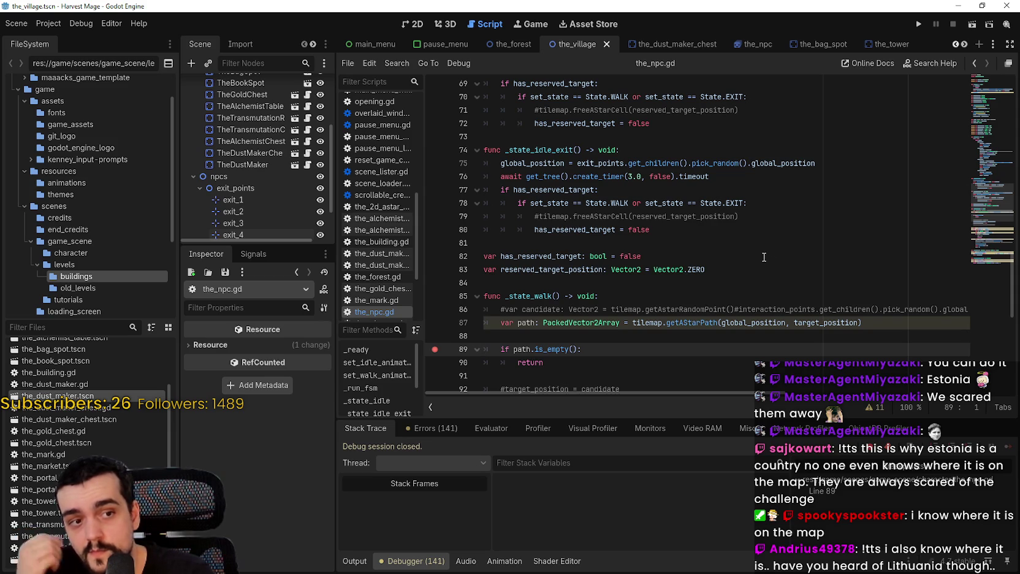
pyautogui.scroll(3, 761, 254)
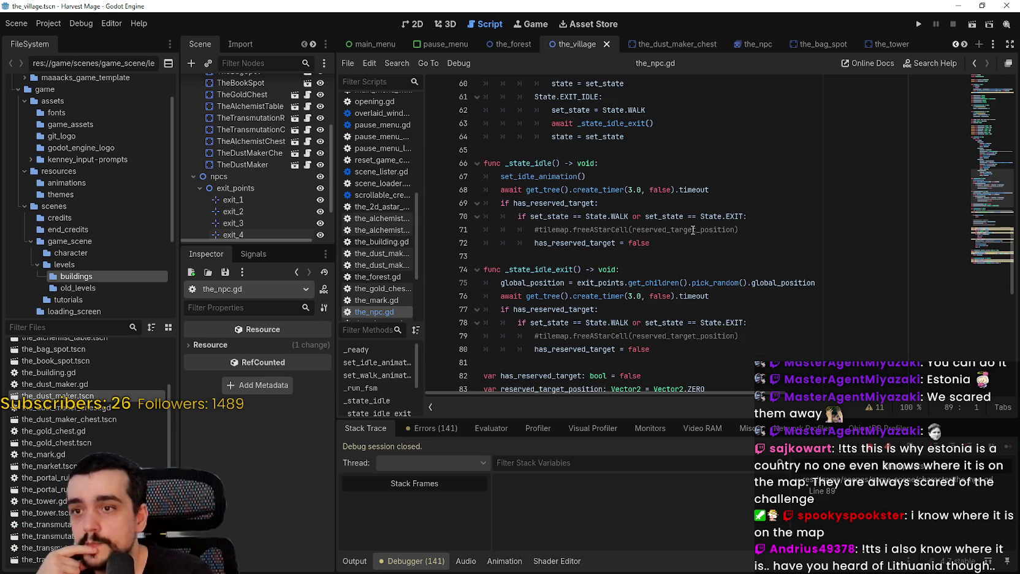
pyautogui.scroll(4, 691, 228)
pyautogui.click(705, 310)
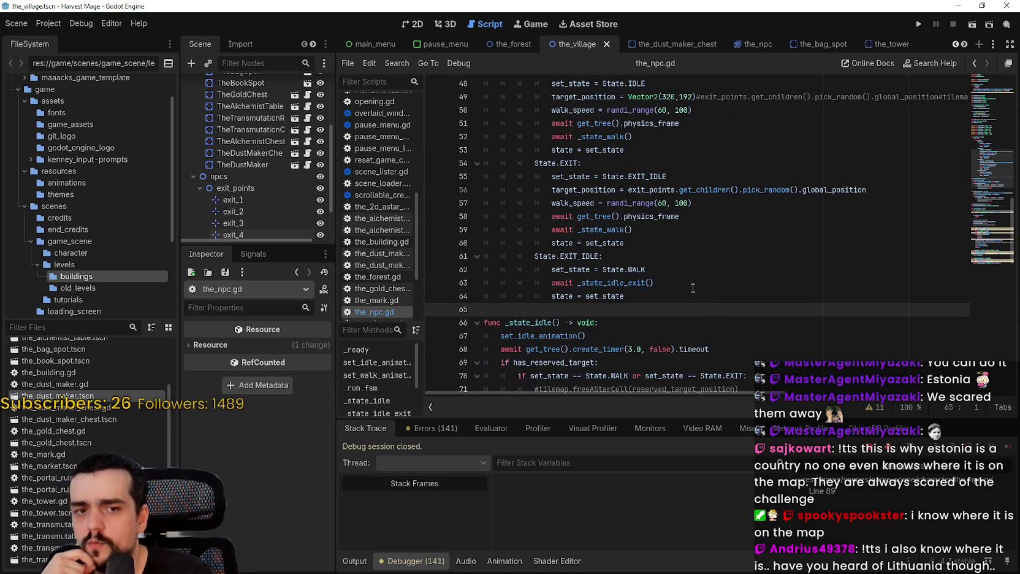
pyautogui.scroll(2, 693, 287)
pyautogui.scroll(-2, 658, 262)
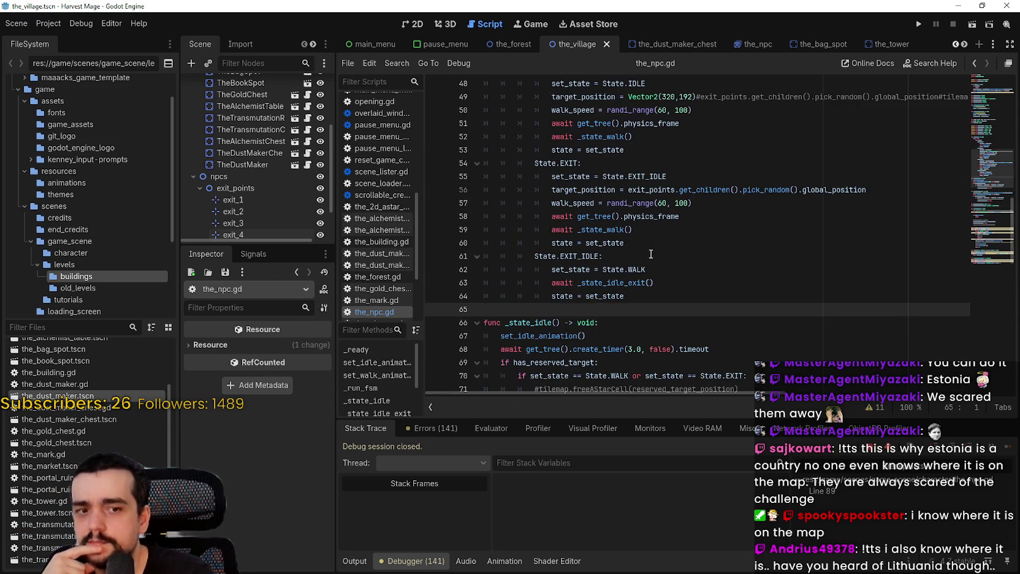
pyautogui.click(646, 245)
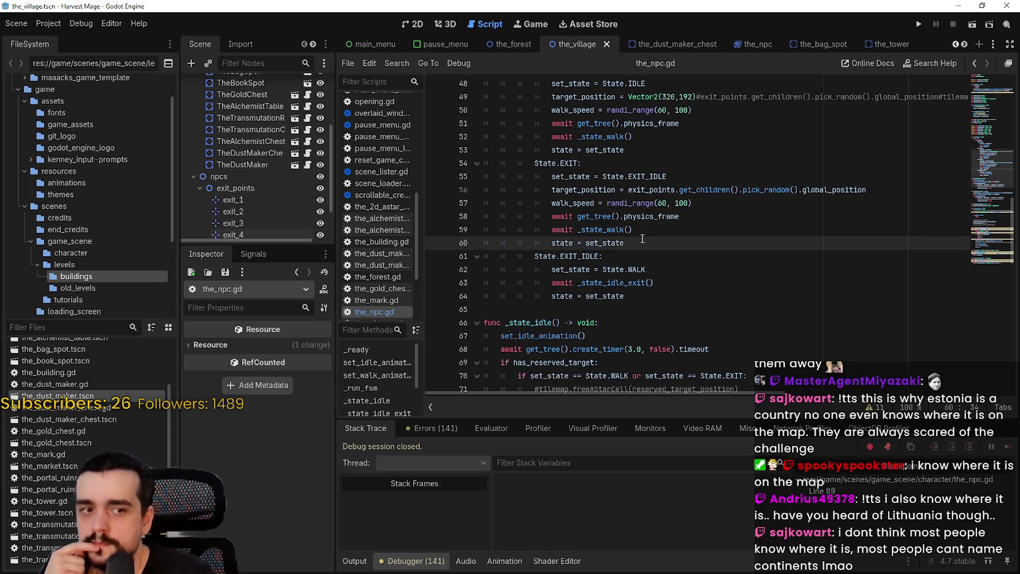
pyautogui.scroll(1, 642, 239)
pyautogui.scroll(-2, 642, 239)
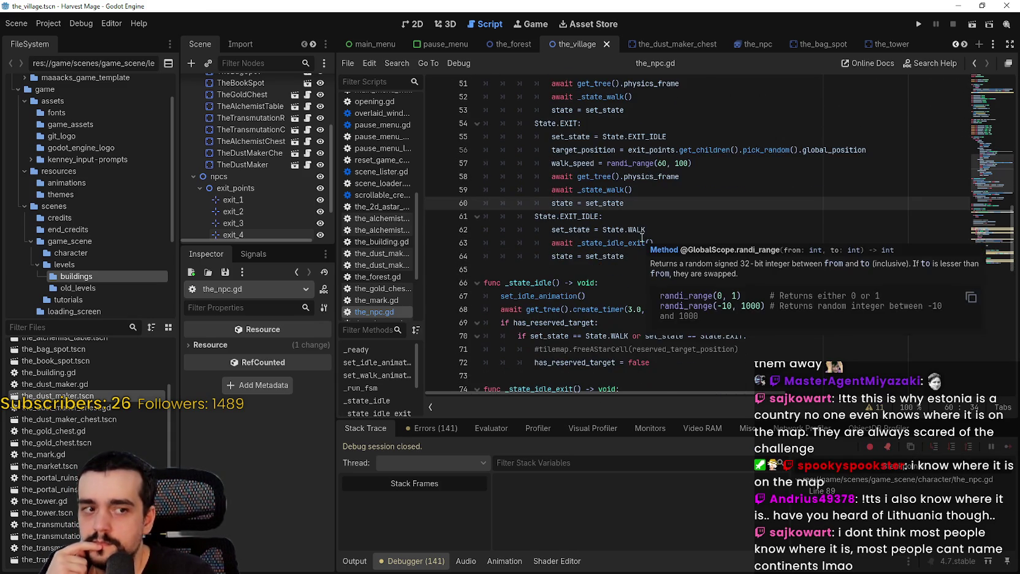
pyautogui.scroll(1, 642, 239)
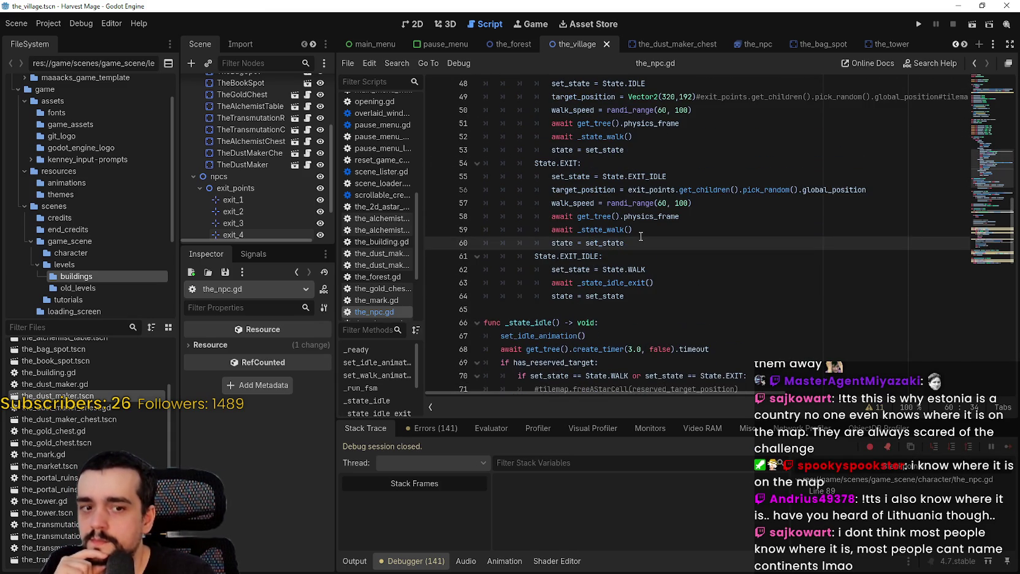
pyautogui.scroll(2, 639, 240)
pyautogui.click(709, 285)
pyautogui.click(686, 228)
pyautogui.scroll(1, 686, 228)
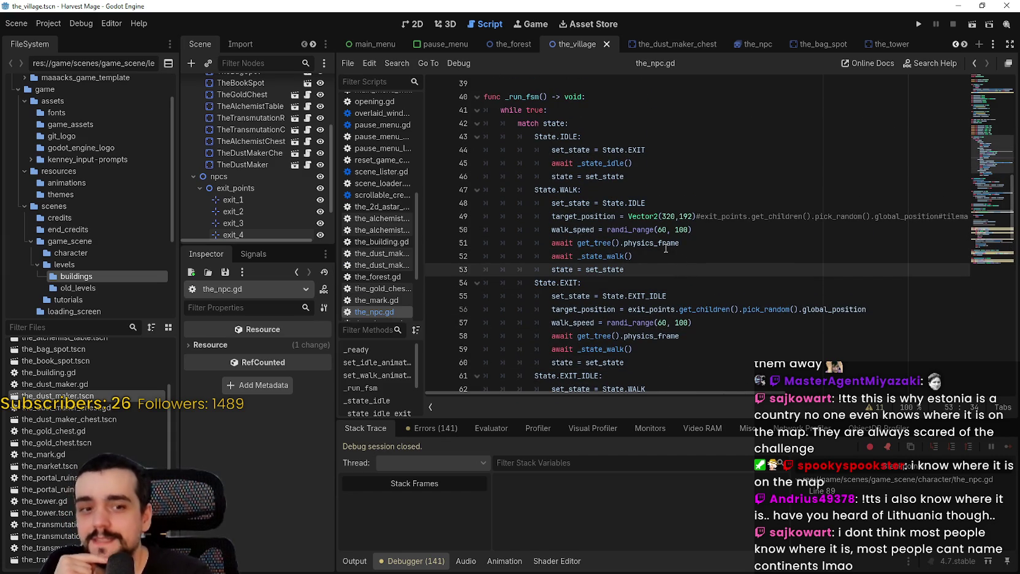
# Step: Trace the WALK logic across lines 51-53: the _state_walk call and the State.EXIT assignment
pyautogui.click(702, 245)
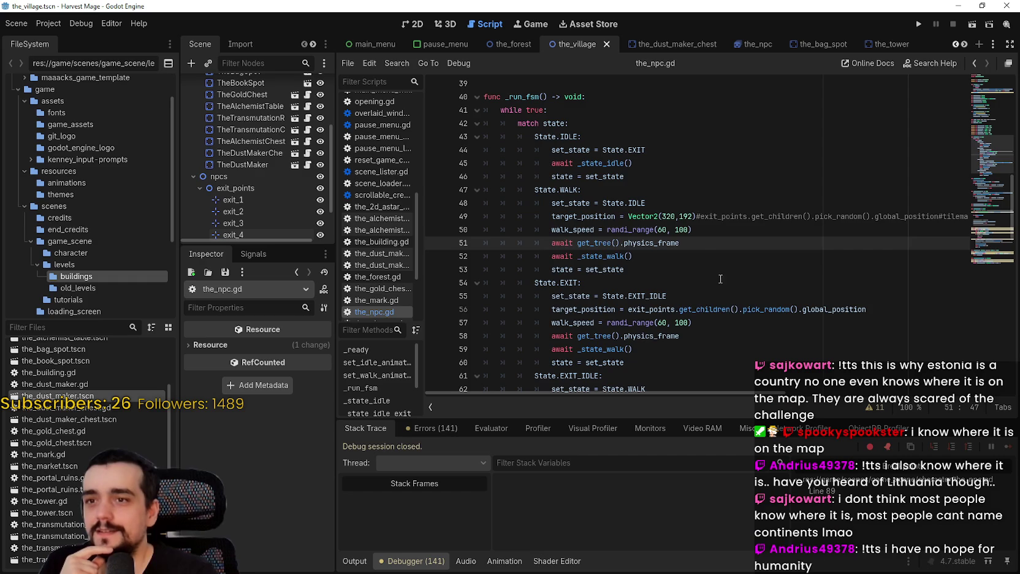
pyautogui.click(703, 251)
pyautogui.scroll(1, 703, 251)
pyautogui.scroll(-4, 701, 252)
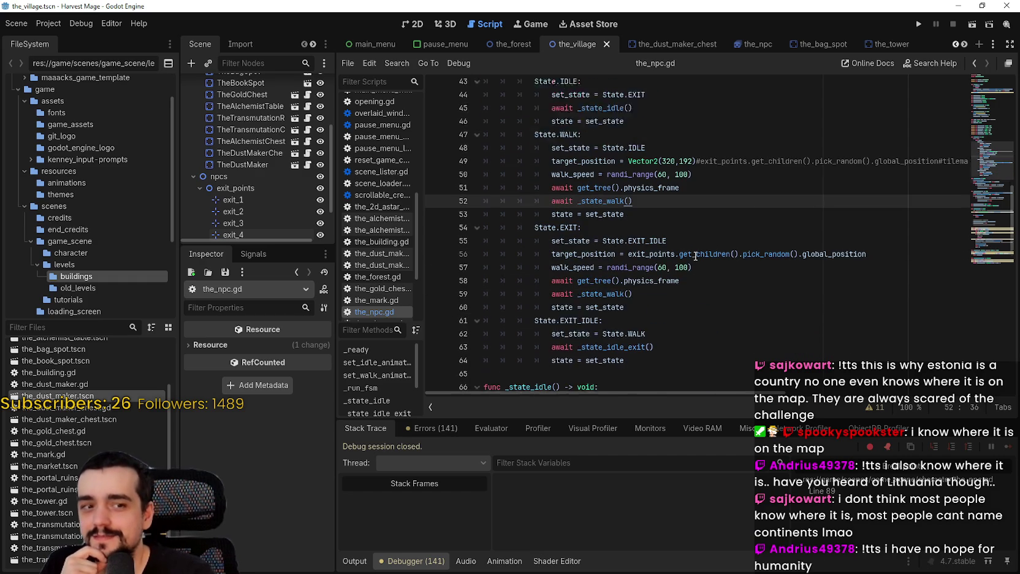
pyautogui.scroll(3, 695, 255)
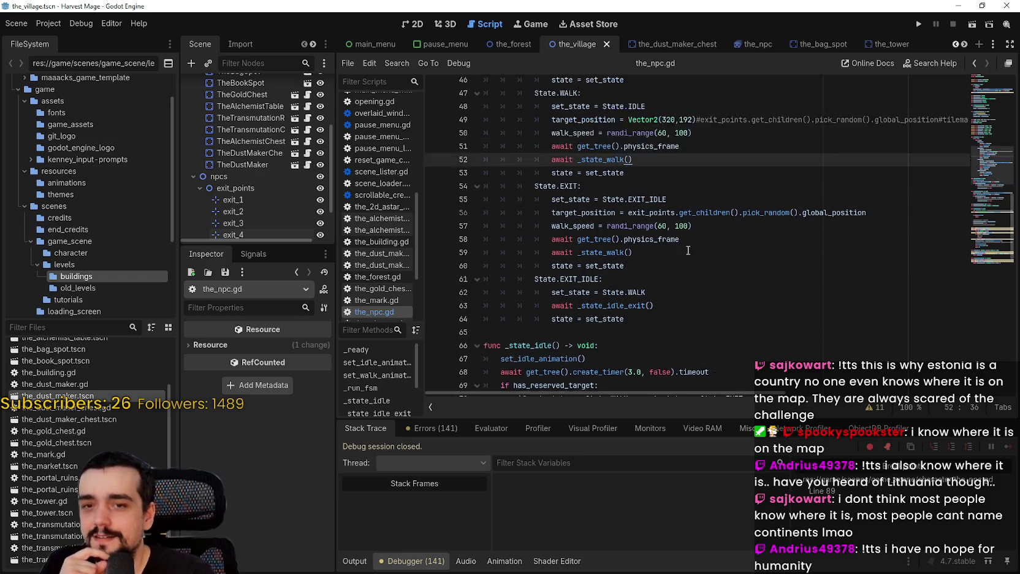
pyautogui.click(676, 277)
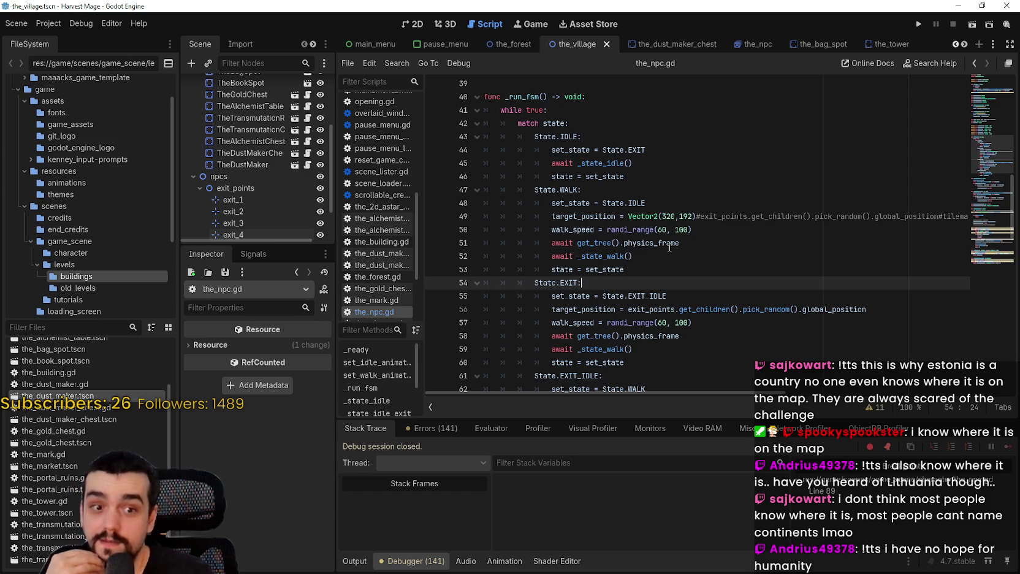
pyautogui.click(660, 258)
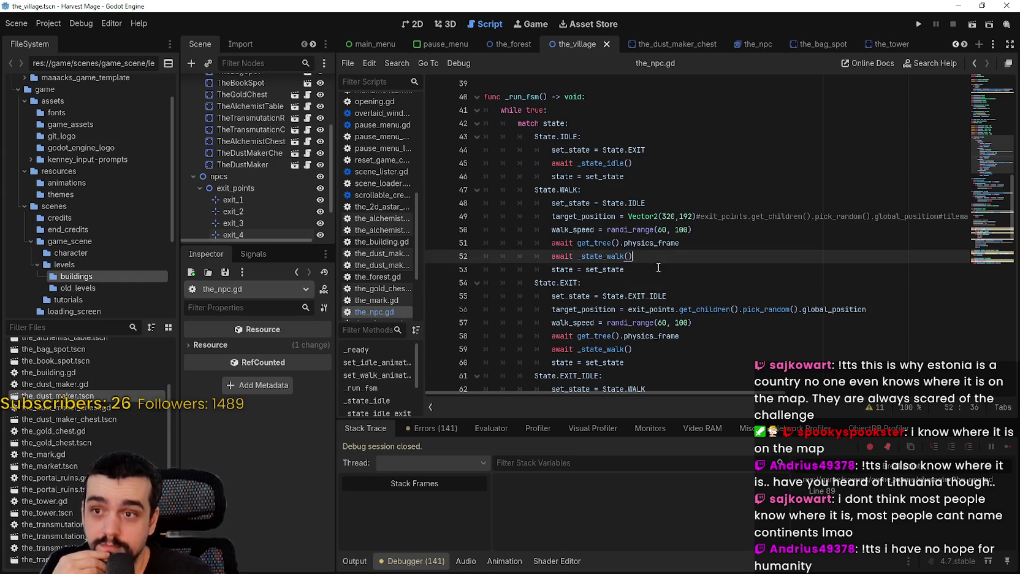
pyautogui.click(661, 271)
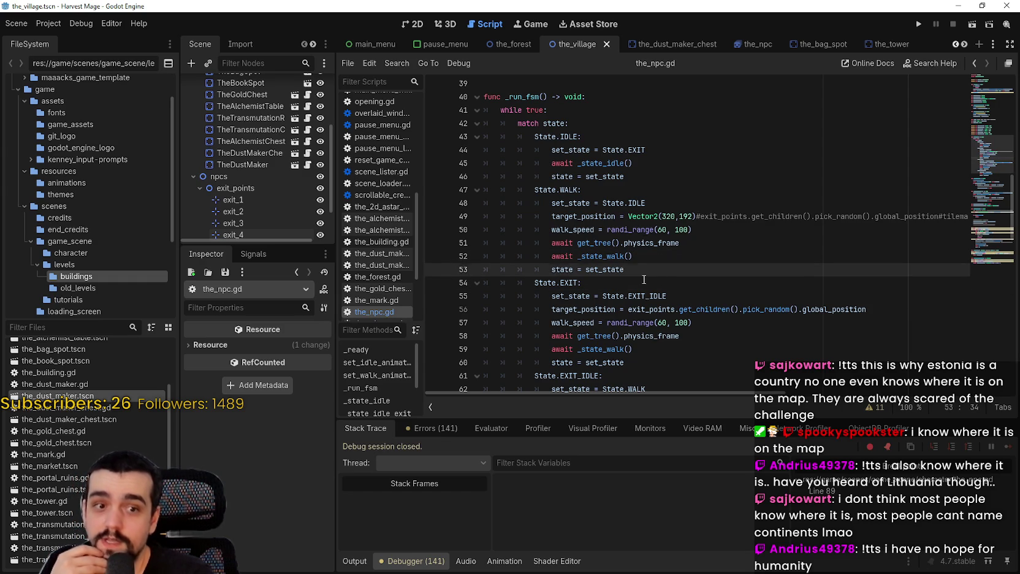
pyautogui.click(644, 280)
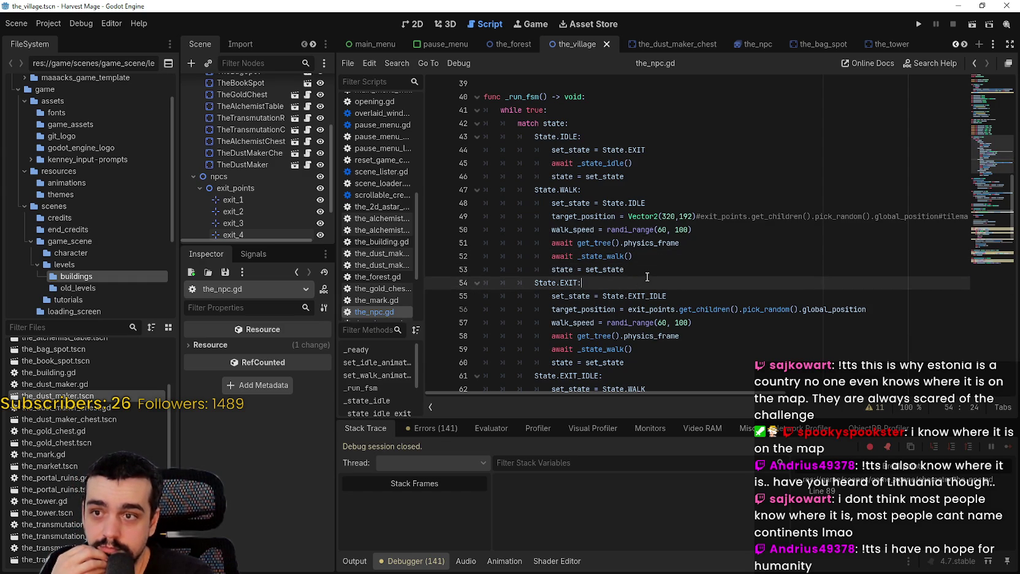
pyautogui.click(648, 271)
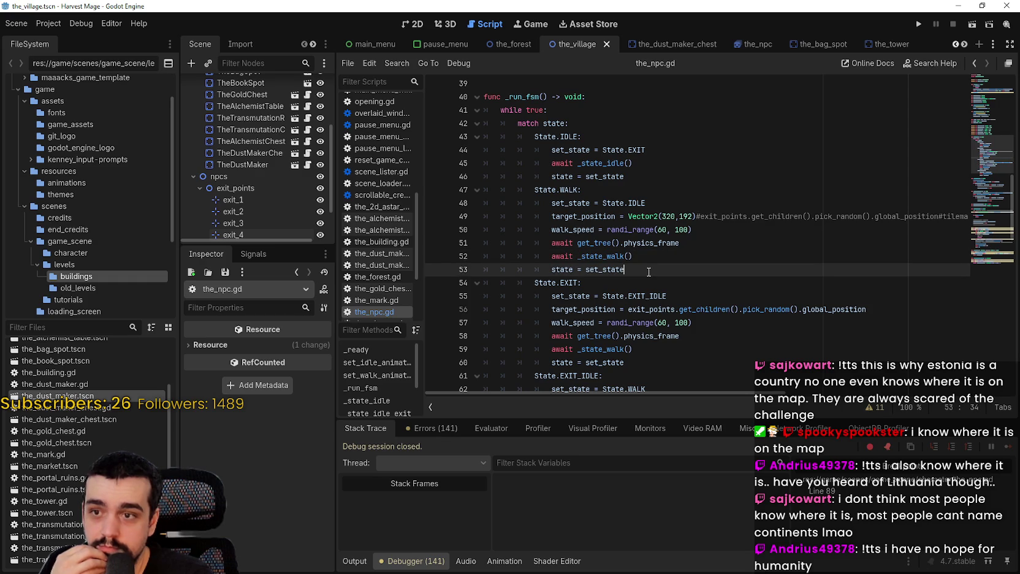
# Step: Select set_state and _state_walk on lines 52-53 to study the EXIT transition
pyautogui.doubleClick(604, 270)
pyautogui.moveTo(604, 270)
pyautogui.mouseDown()
pyautogui.moveTo(665, 279)
pyautogui.moveTo(613, 281)
pyautogui.mouseUp()
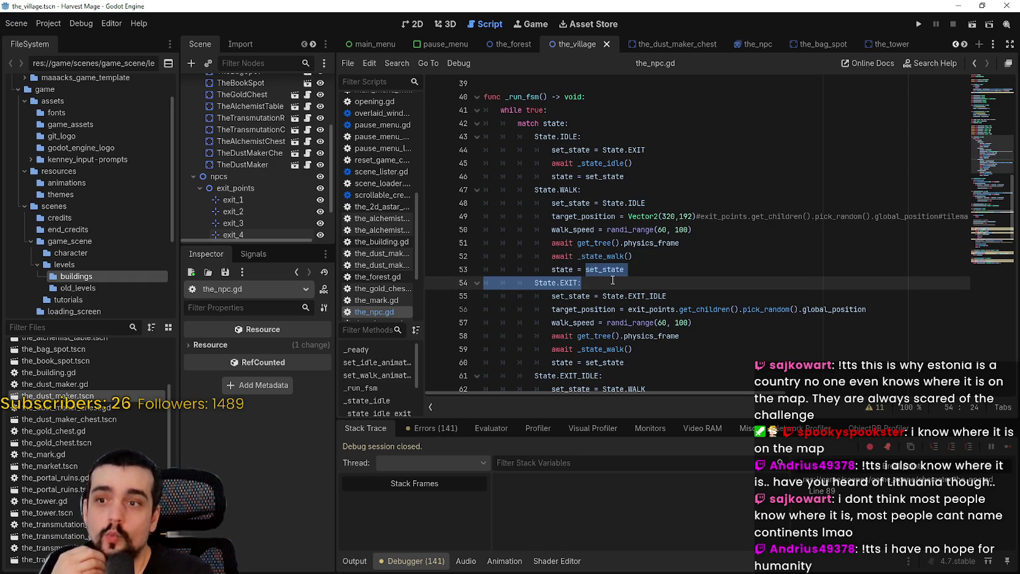
pyautogui.doubleClick(606, 258)
pyautogui.doubleClick(613, 273)
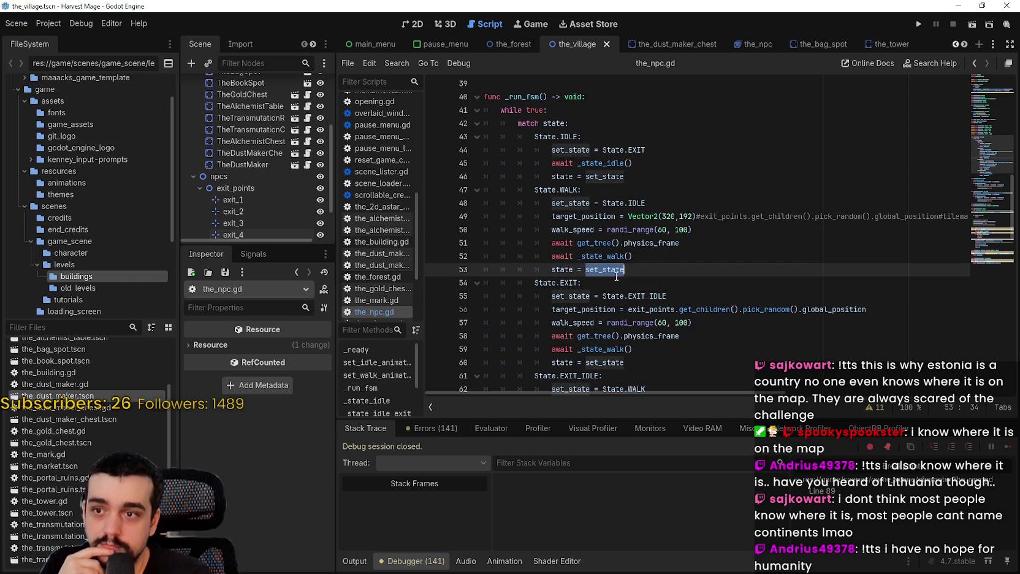
pyautogui.doubleClick(572, 273)
pyautogui.moveTo(572, 273); pyautogui.dragTo(619, 273)
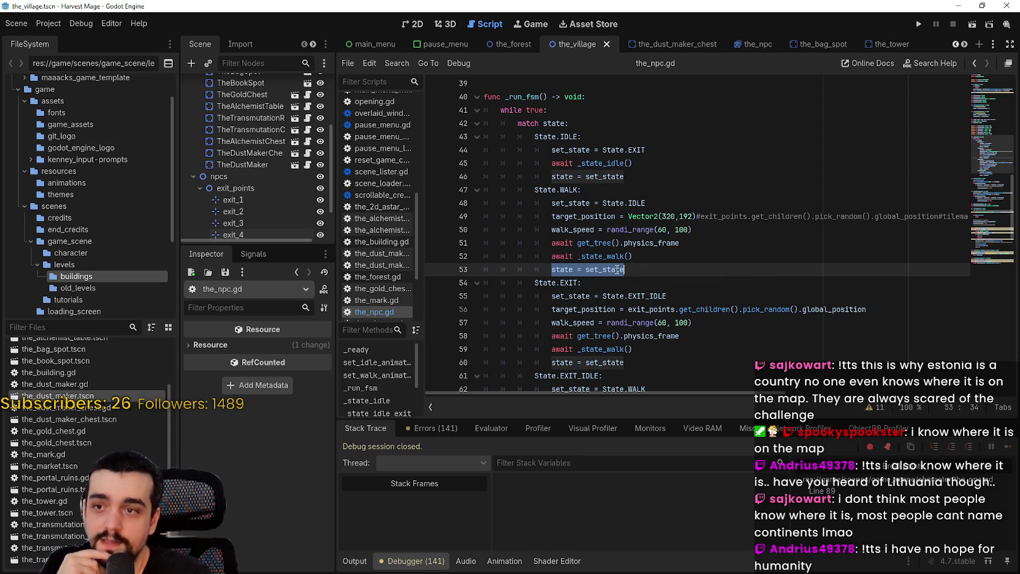
pyautogui.doubleClick(609, 269)
# Step: Select the line 53 state assignment, then place the caret after 320 in Vector2(320,192)
pyautogui.click(644, 257)
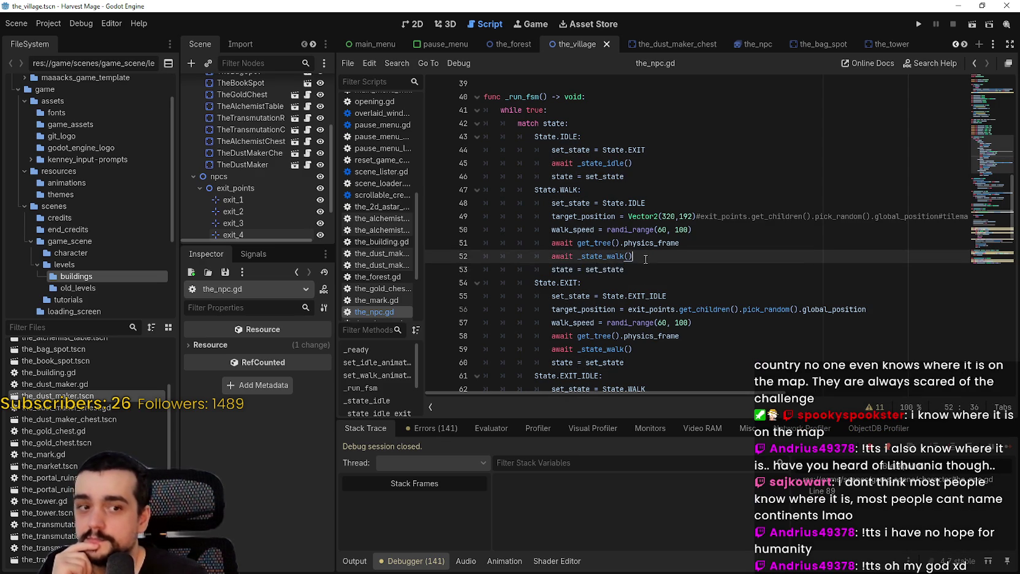
pyautogui.doubleClick(611, 257)
pyautogui.doubleClick(607, 270)
pyautogui.doubleClick(559, 270)
pyautogui.click(649, 256)
pyautogui.moveTo(624, 270); pyautogui.dragTo(561, 267)
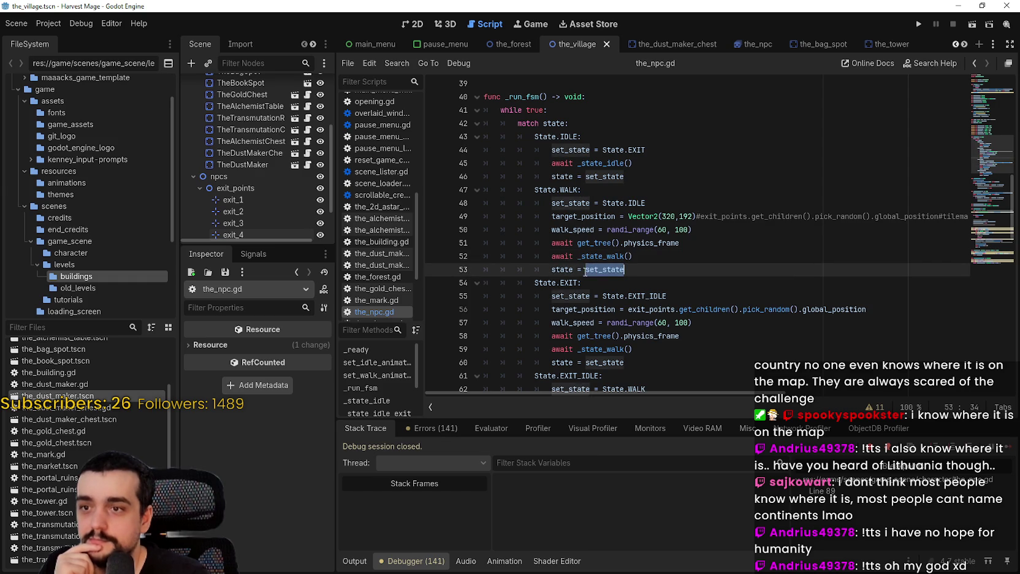
pyautogui.click(620, 270)
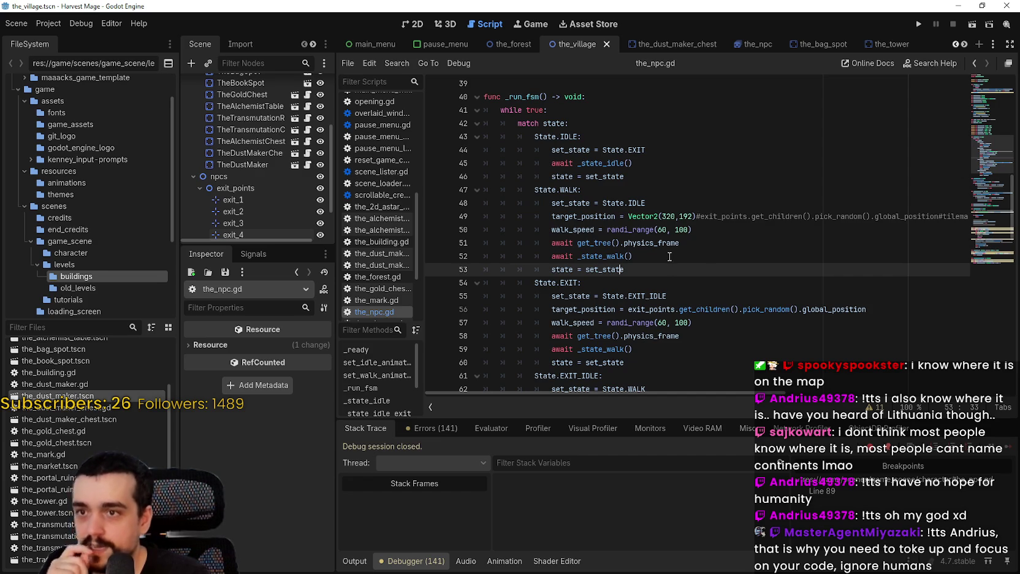
pyautogui.moveTo(662, 245)
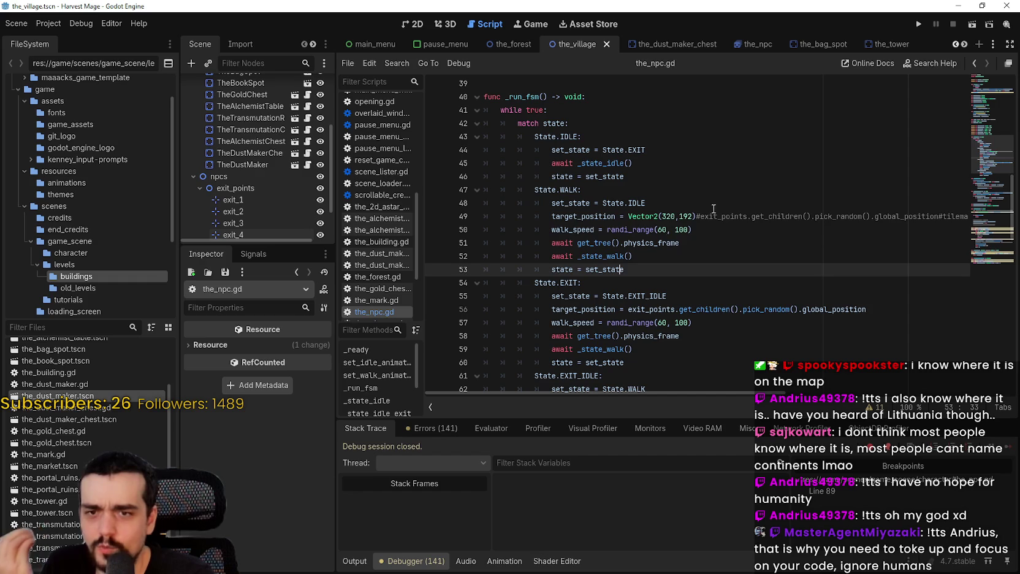
pyautogui.click(674, 216)
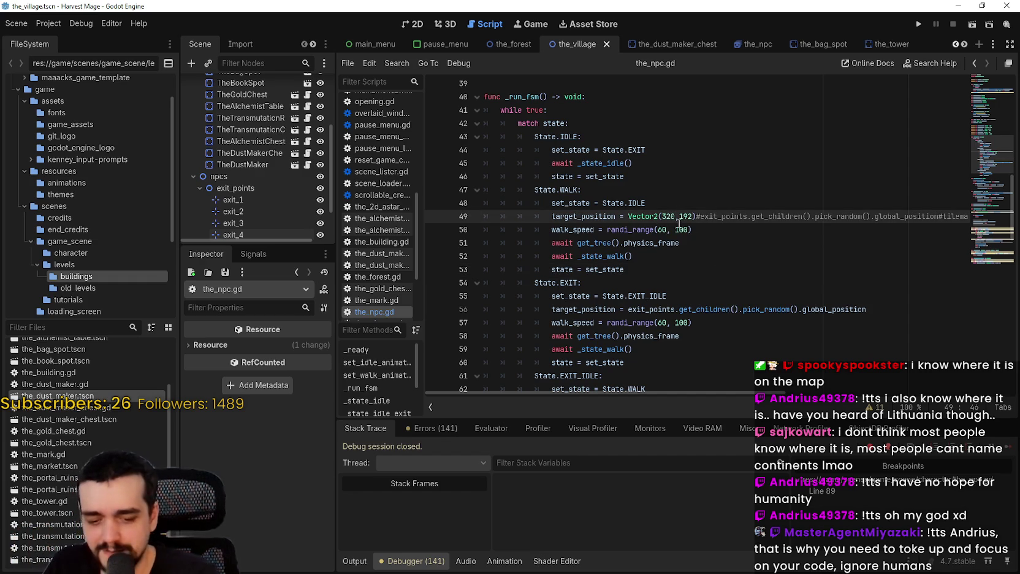
# Step: Change the WALK target to Vector2(320.0, 192.0), save the_npc.gd, and run the project
pyautogui.write('.,0')
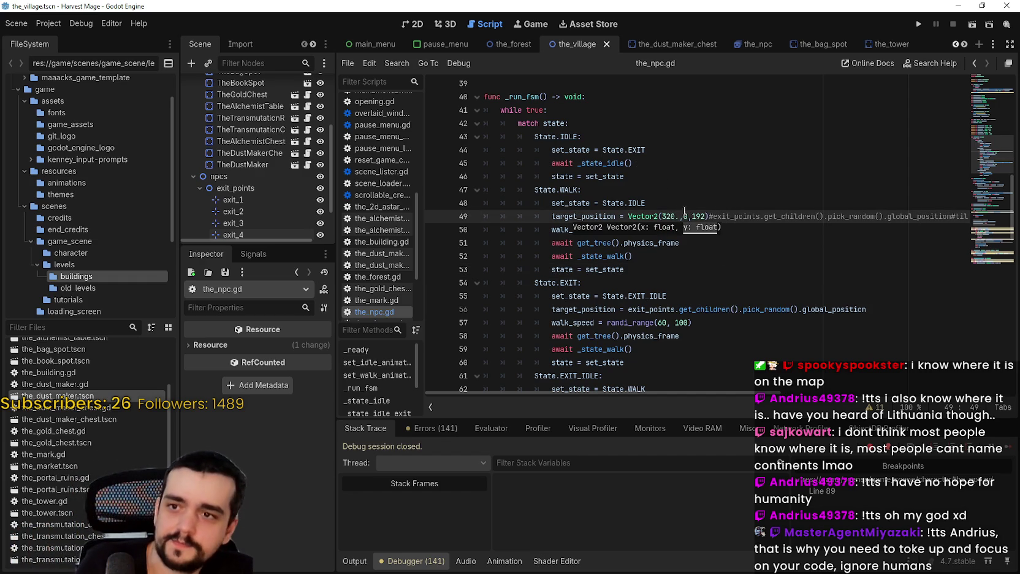
pyautogui.press('BackSpace')
pyautogui.press('BackSpace')
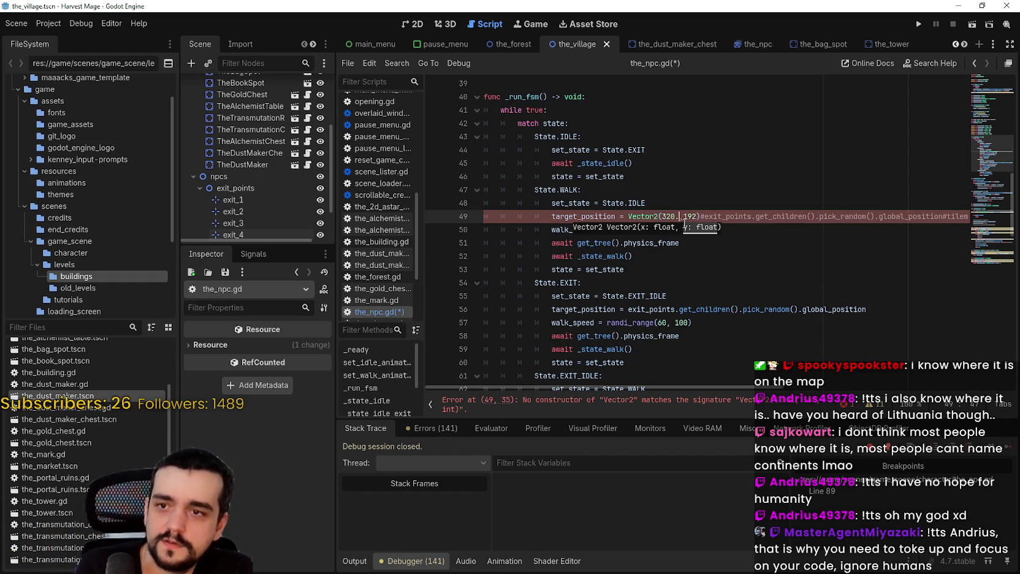
pyautogui.write('0,')
pyautogui.click(703, 216)
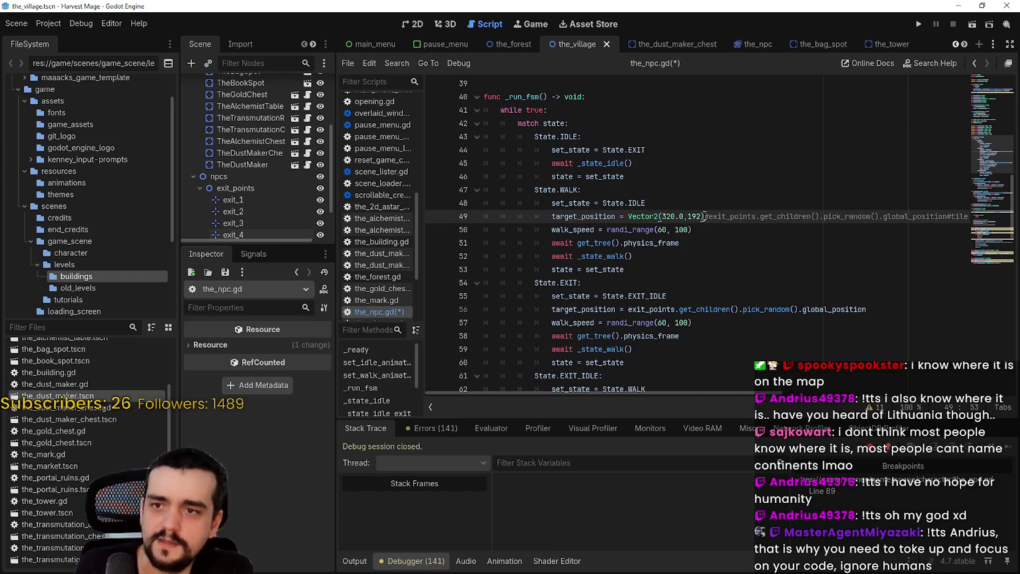
pyautogui.write('.0')
pyautogui.hotkey('ctrl', 's')
pyautogui.click(920, 24)
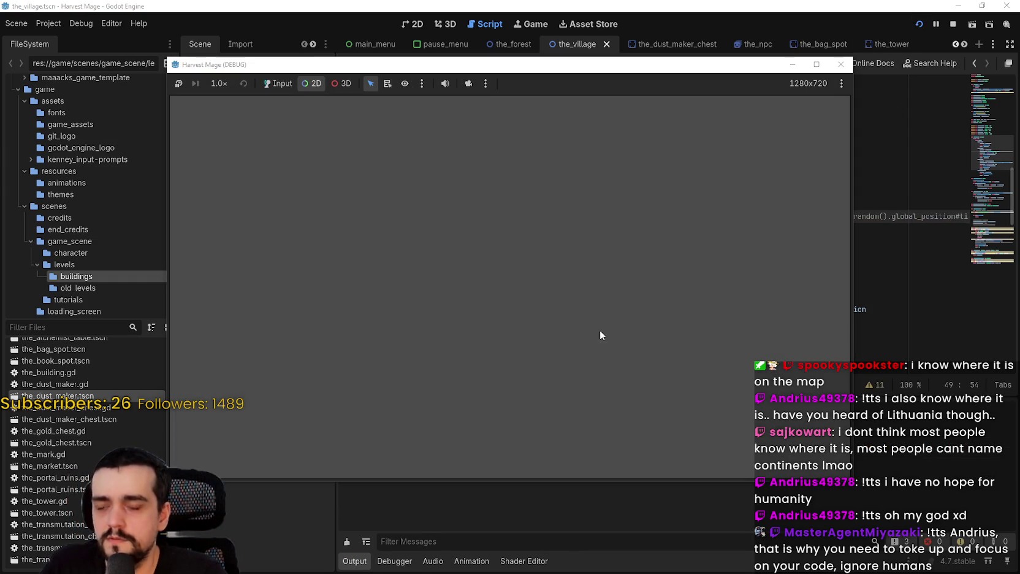
# Step: Start a new game, then inspect the getAStarPath call on line 87 and enlarge the Scene dock
pyautogui.click(279, 83)
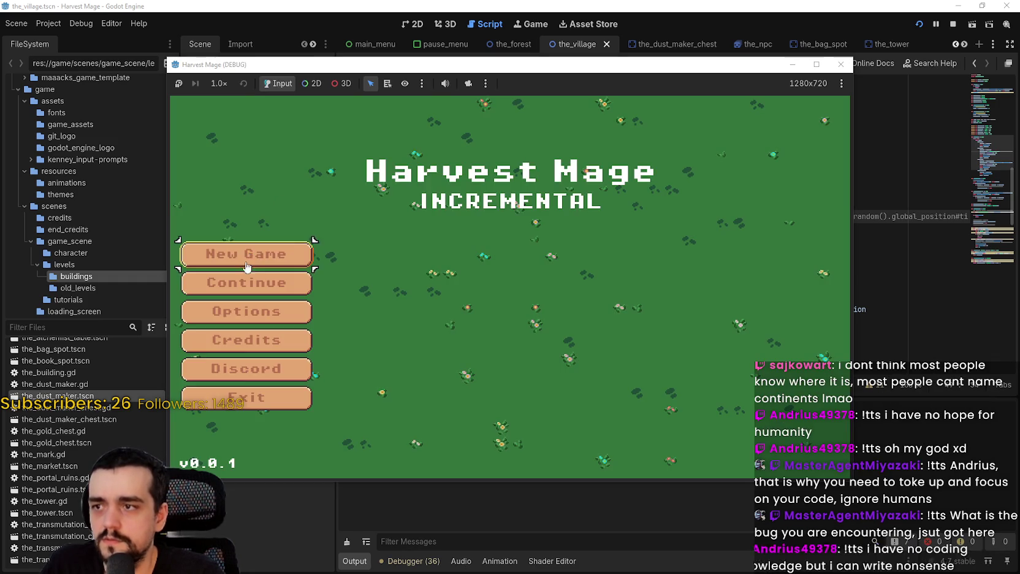
pyautogui.click(247, 268)
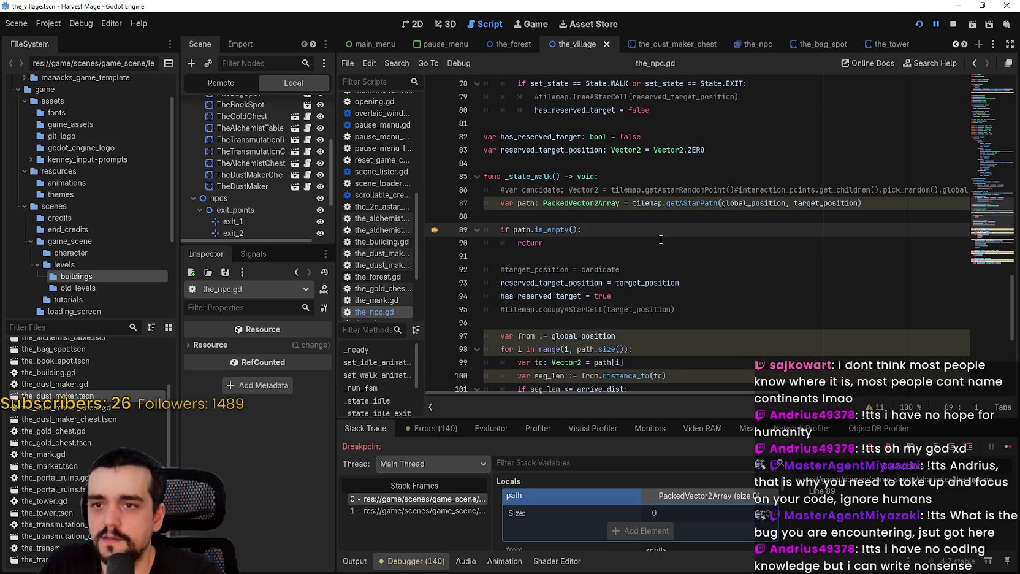
pyautogui.doubleClick(687, 207)
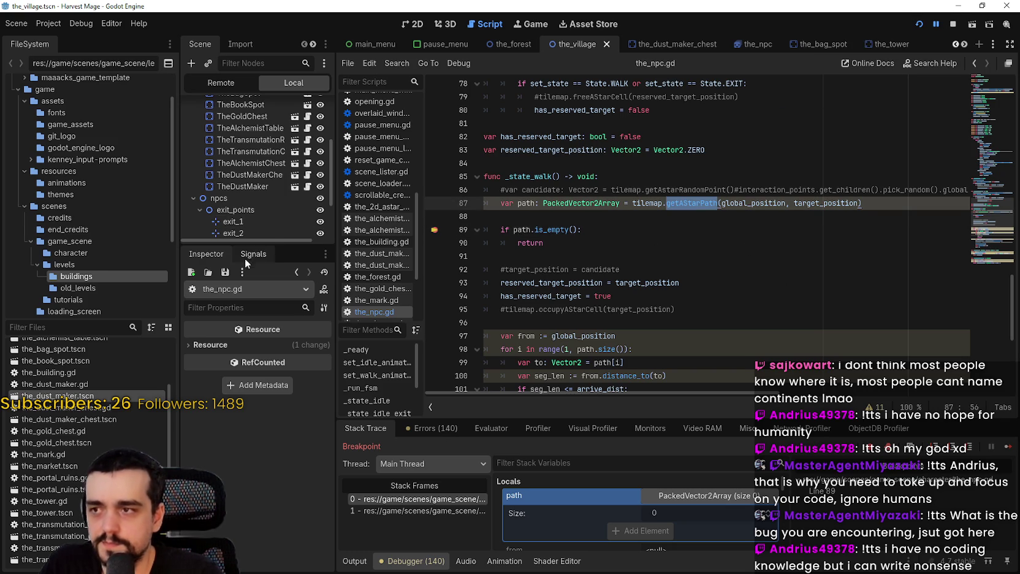
pyautogui.moveTo(257, 245); pyautogui.dragTo(270, 329)
pyautogui.click(687, 229)
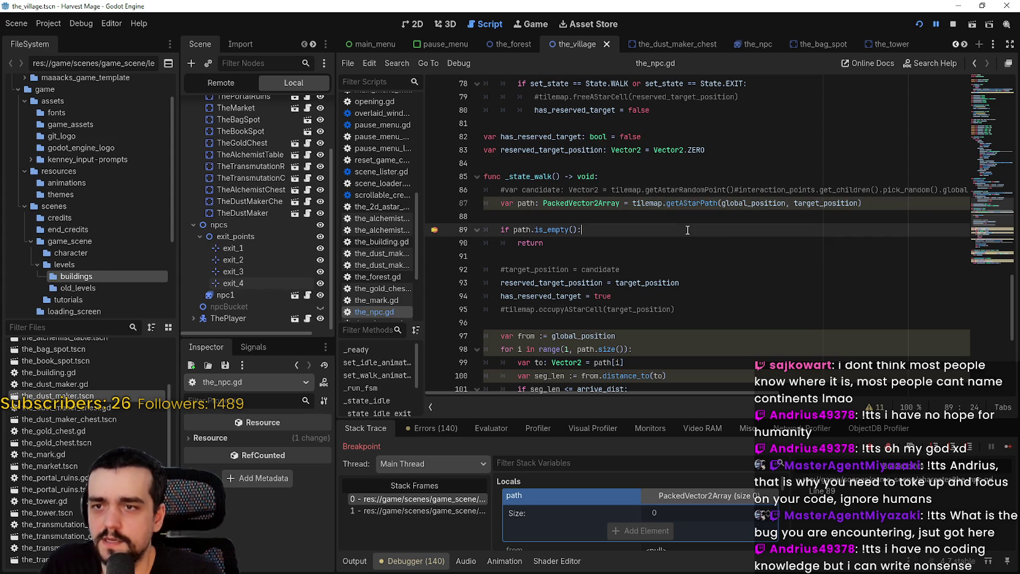
pyautogui.scroll(4, 687, 226)
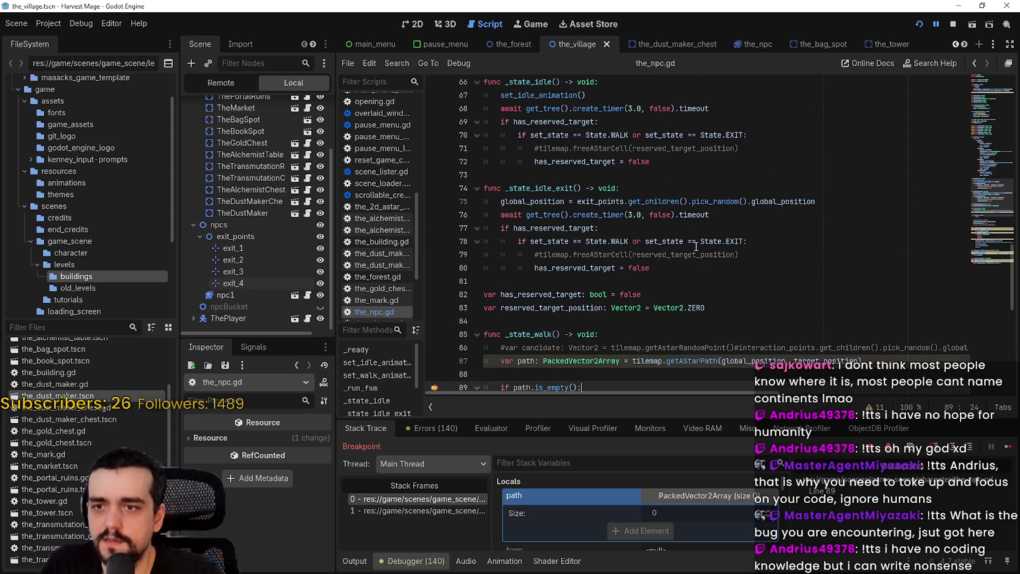
pyautogui.scroll(2, 696, 246)
pyautogui.scroll(-2, 695, 247)
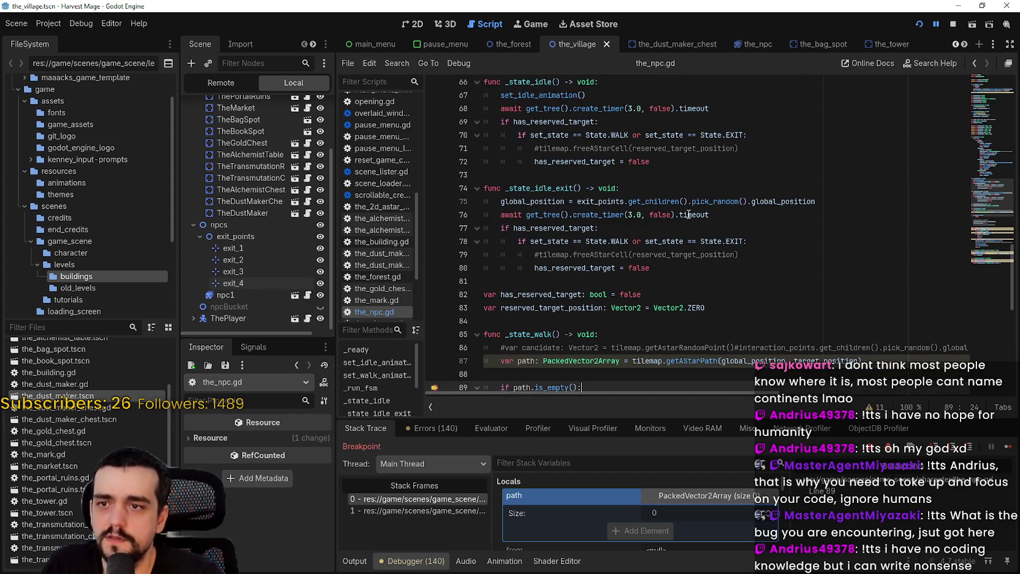
# Step: View the NPC state-machine stack frame and open BackgroundMap's background_map.gd script
pyautogui.moveTo(688, 215)
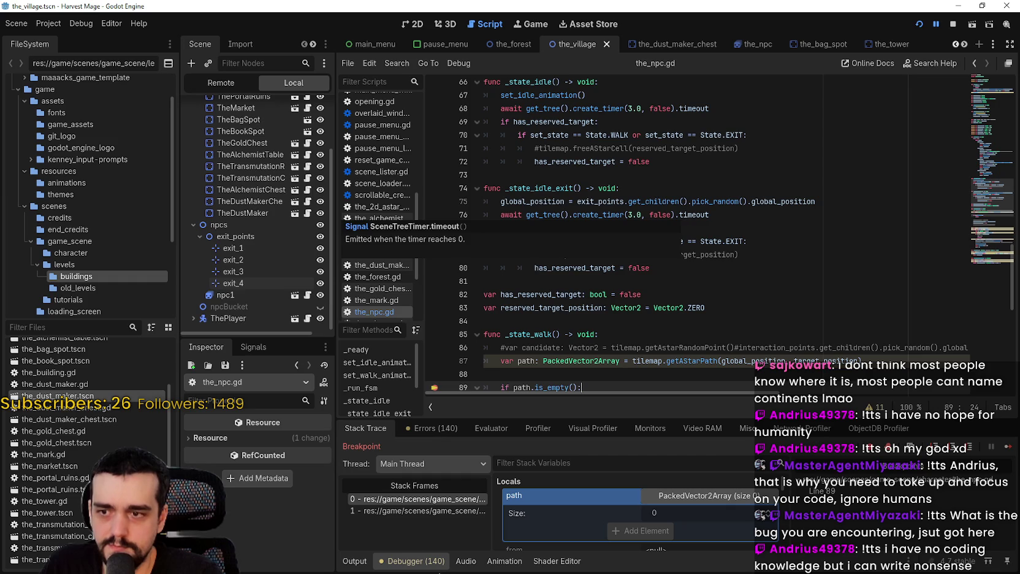
pyautogui.click(404, 511)
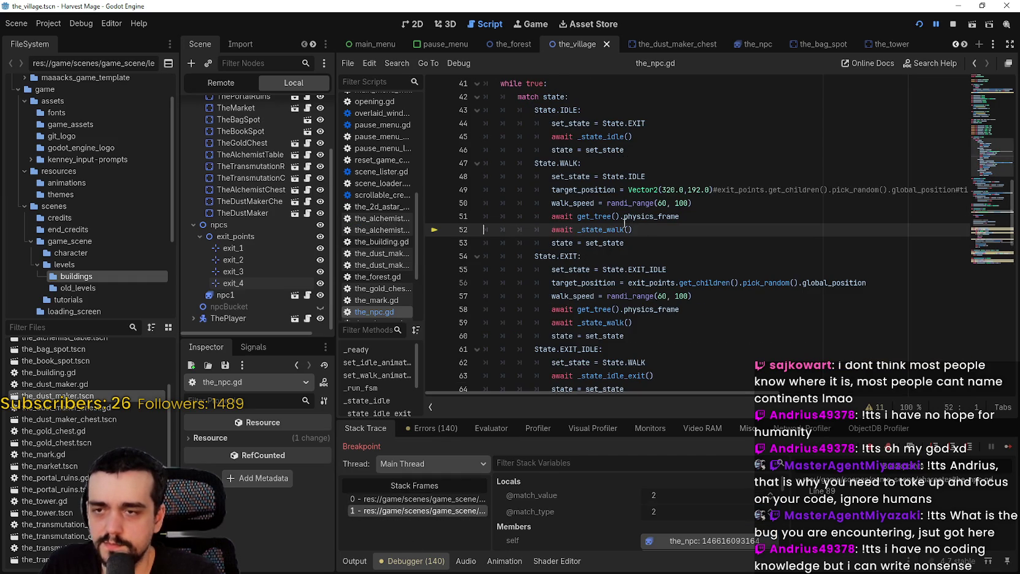
pyautogui.scroll(3, 262, 253)
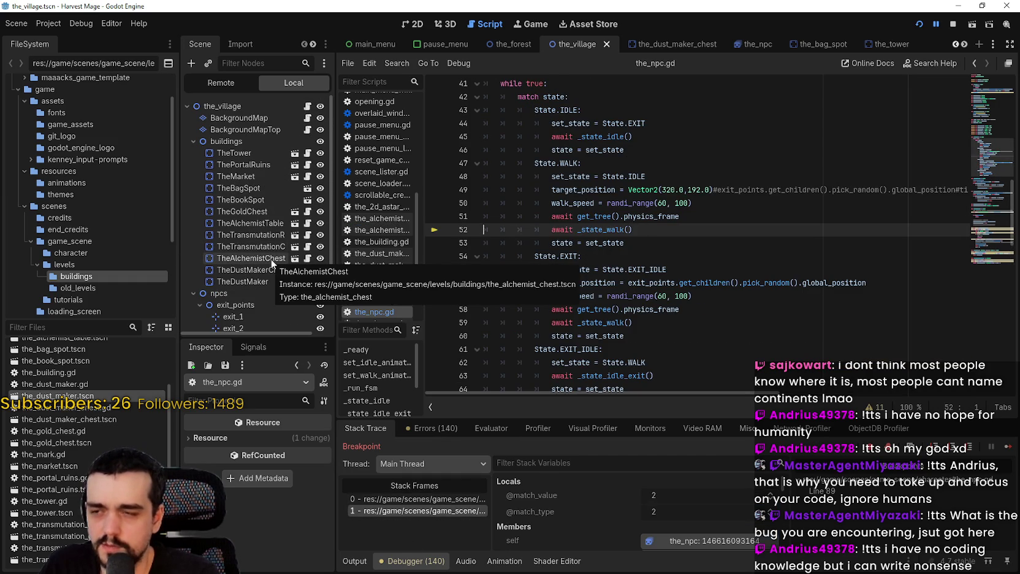
pyautogui.click(307, 118)
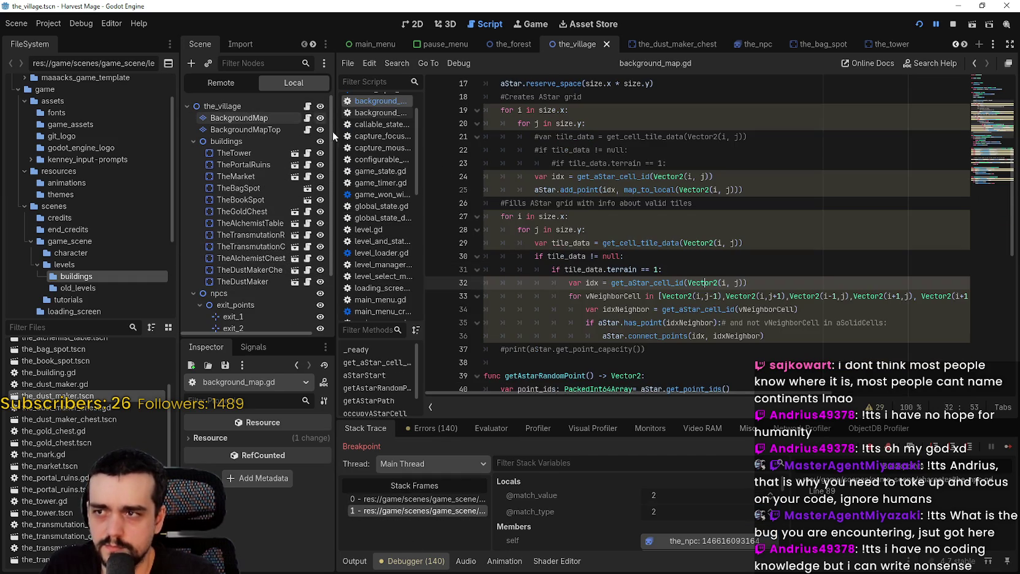
# Step: Set breakpoints on lines 54 and 56 of getAStarPath
pyautogui.scroll(-6, 676, 279)
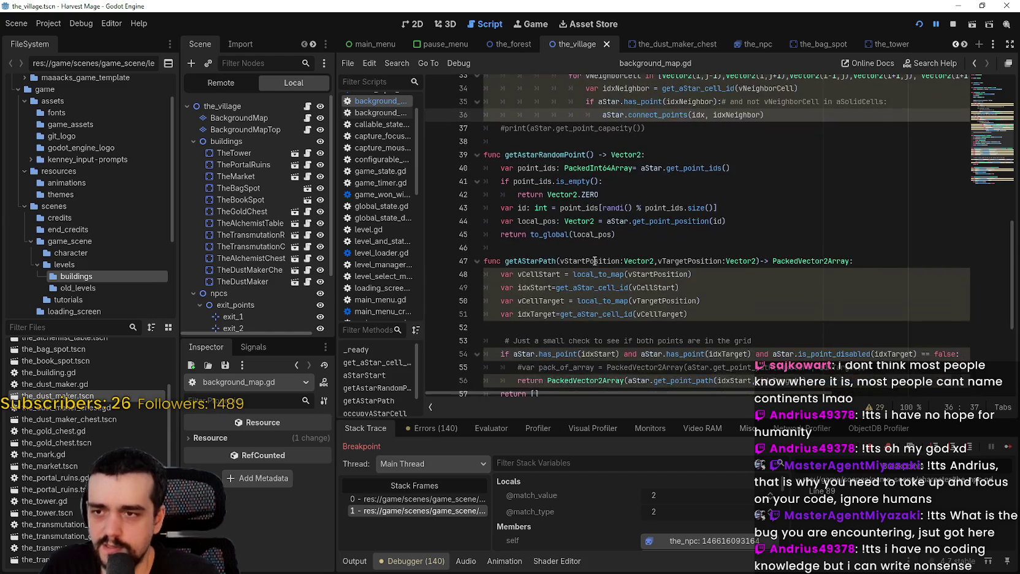
pyautogui.click(435, 274)
pyautogui.click(435, 301)
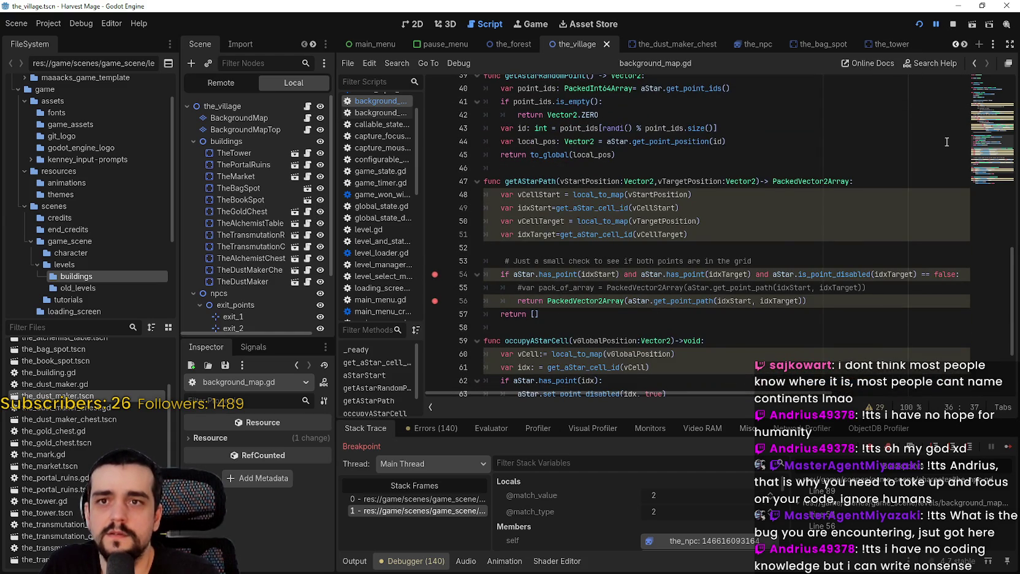
# Step: Resume through the new breakpoints, enlarging the debugger, until the_npc.gd receives a 35-point path
pyautogui.click(1009, 447)
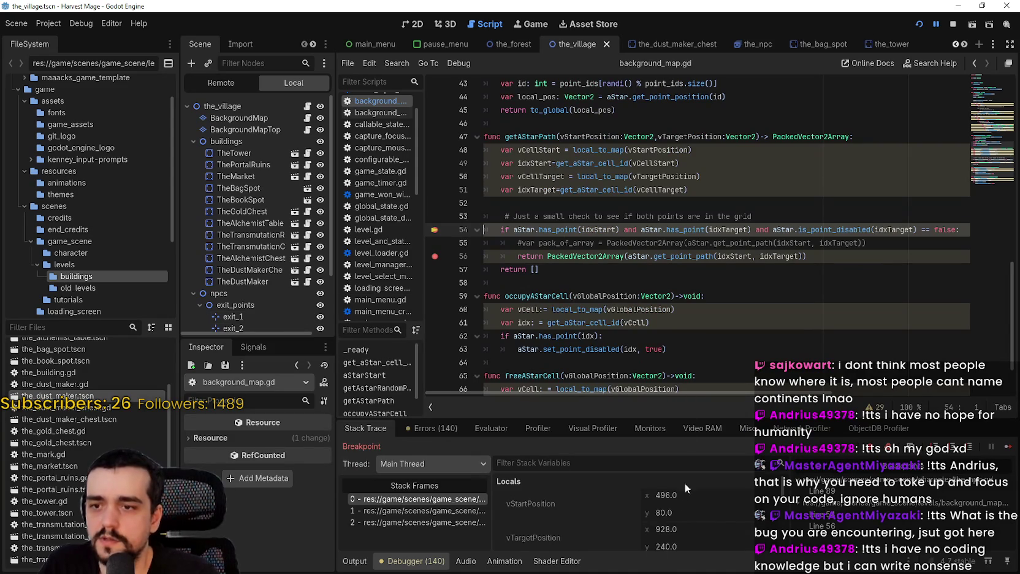
pyautogui.scroll(-2, 677, 521)
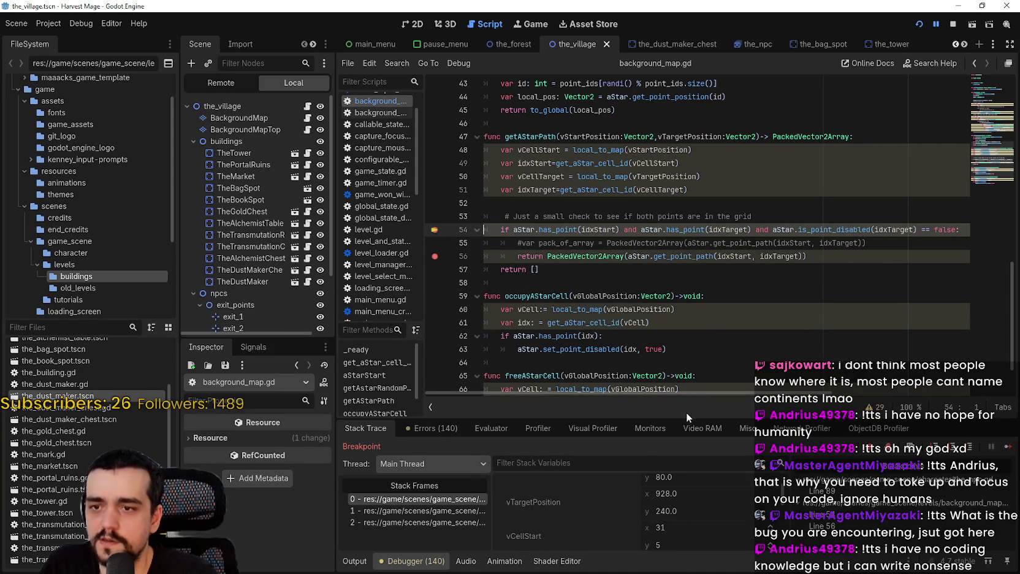
pyautogui.moveTo(685, 419)
pyautogui.mouseDown()
pyautogui.moveTo(678, 298)
pyautogui.moveTo(678, 325)
pyautogui.mouseUp()
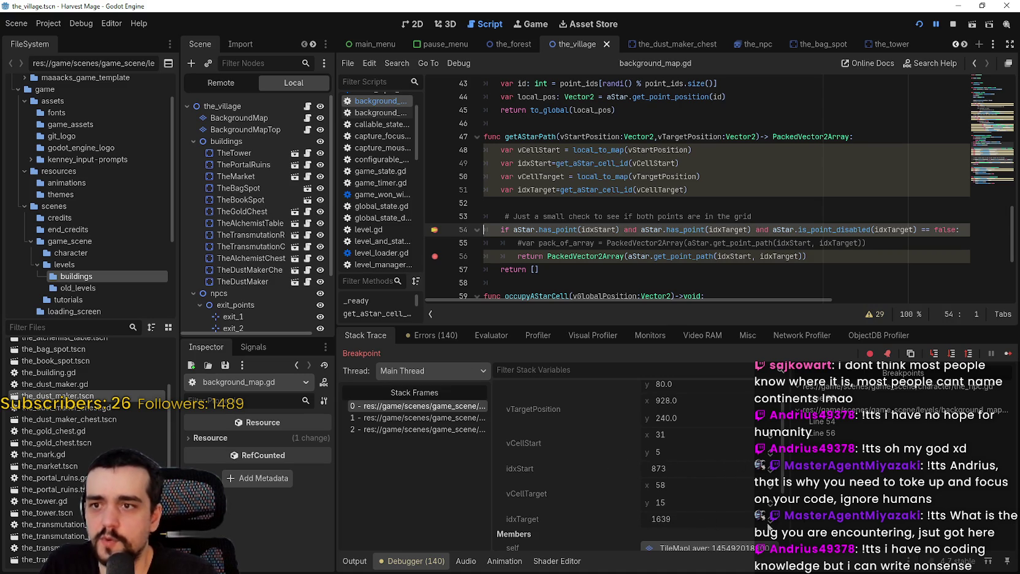
pyautogui.click(1008, 354)
pyautogui.click(591, 190)
pyautogui.moveTo(653, 190)
pyautogui.mouseDown()
pyautogui.moveTo(862, 178)
pyautogui.moveTo(803, 190)
pyautogui.mouseUp()
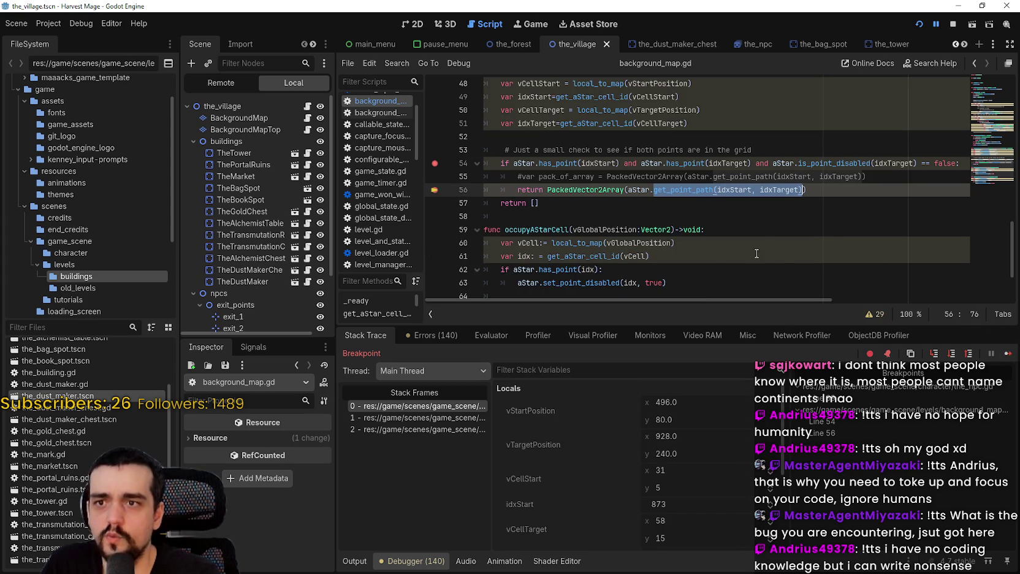
pyautogui.click(1008, 354)
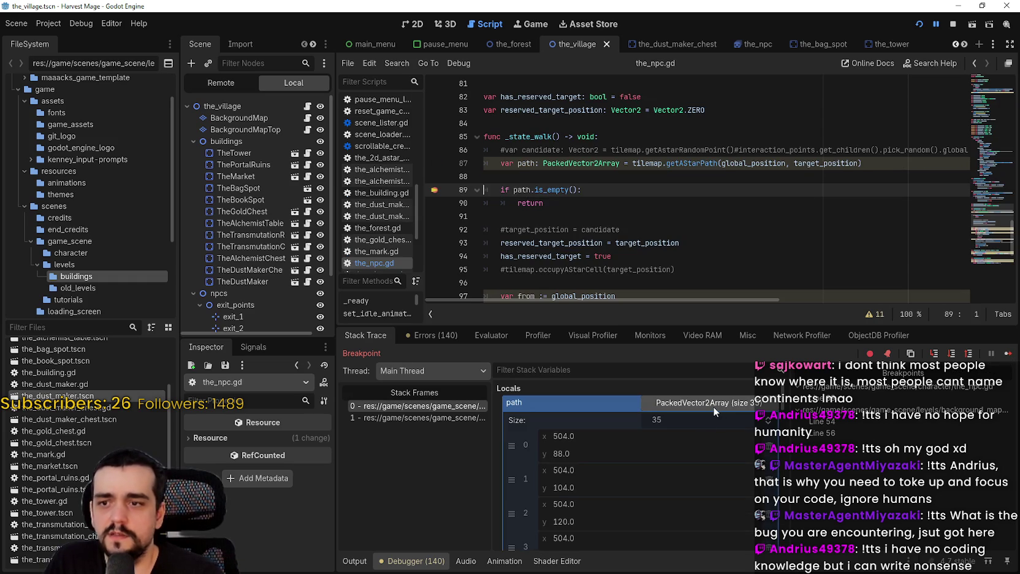
# Step: Resume the game and enable the editor camera override to zoom out over the village
pyautogui.click(1007, 354)
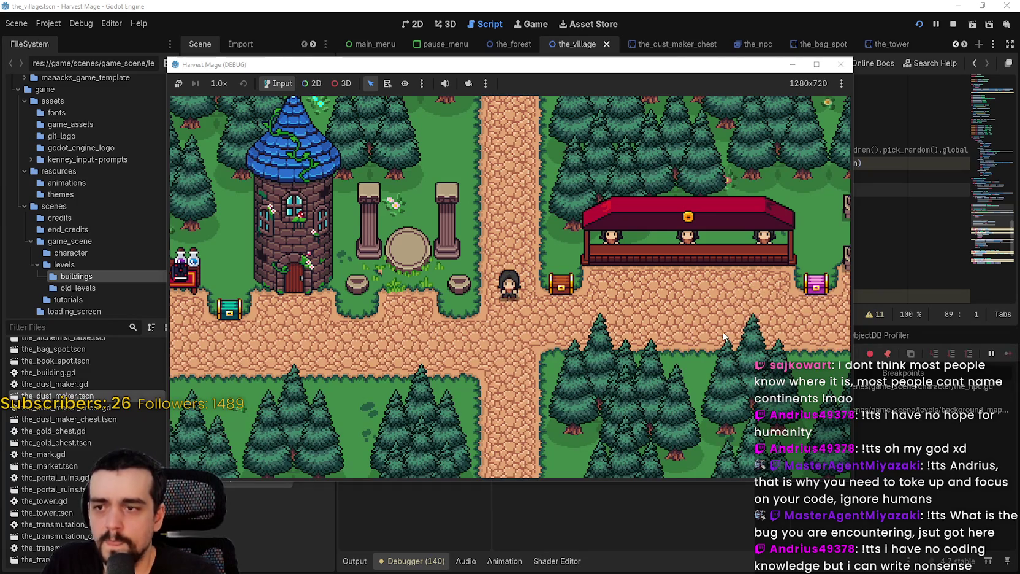
pyautogui.click(468, 84)
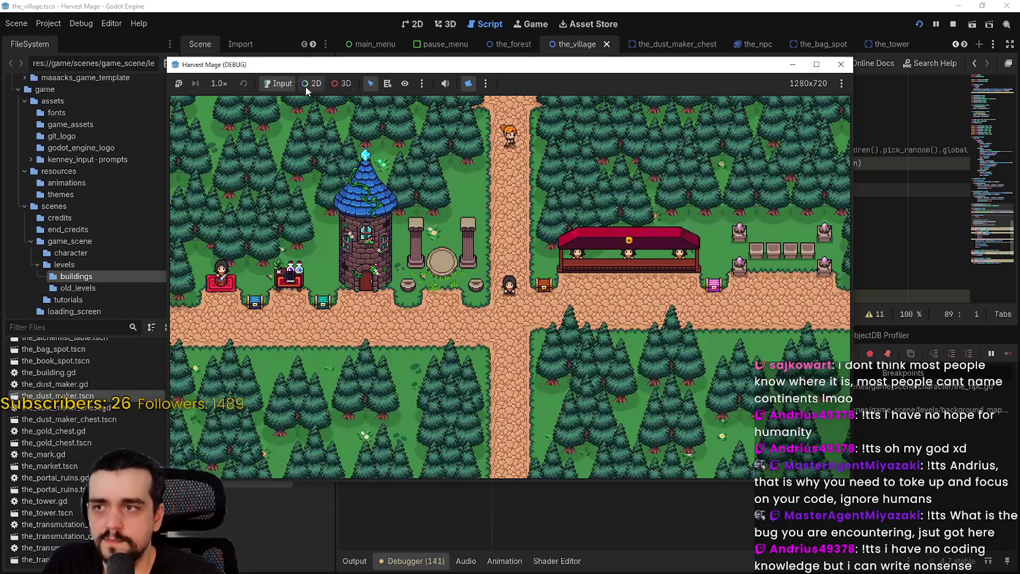
pyautogui.click(305, 86)
pyautogui.scroll(-5, 535, 192)
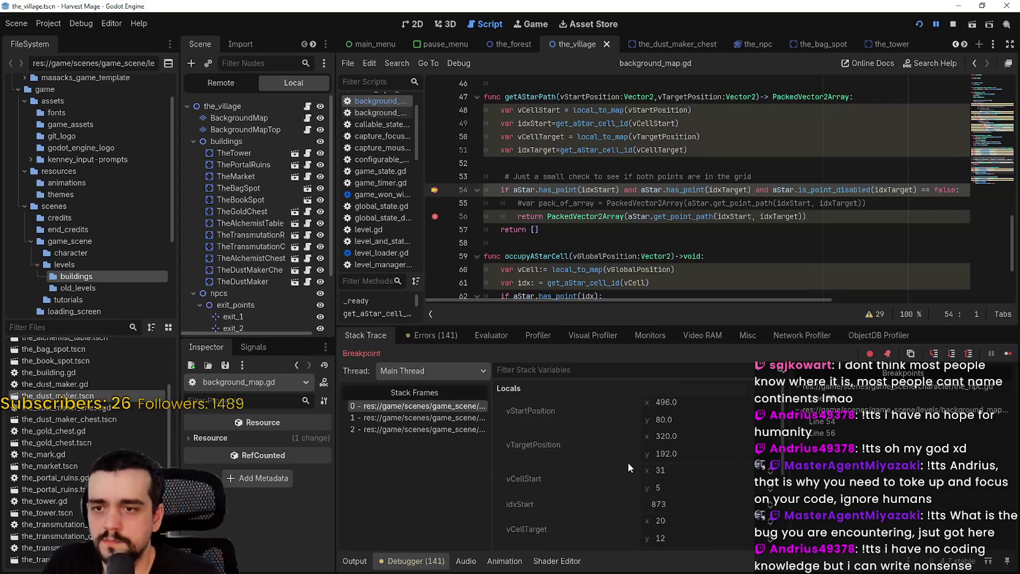
pyautogui.scroll(-3, 628, 463)
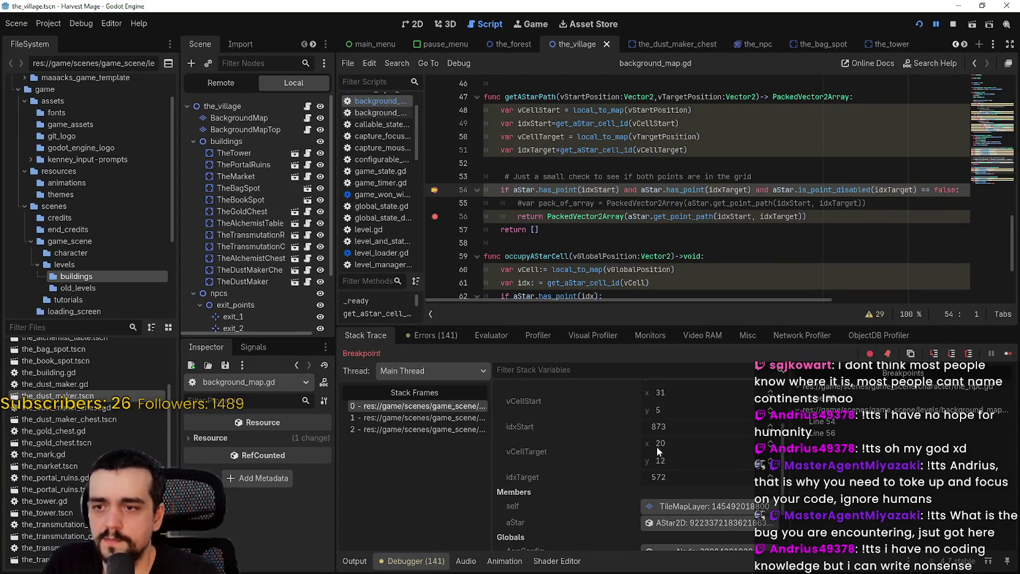
# Step: Continue past line 56 to line 89 and select the getAStarPath call returning an empty path
pyautogui.click(1008, 355)
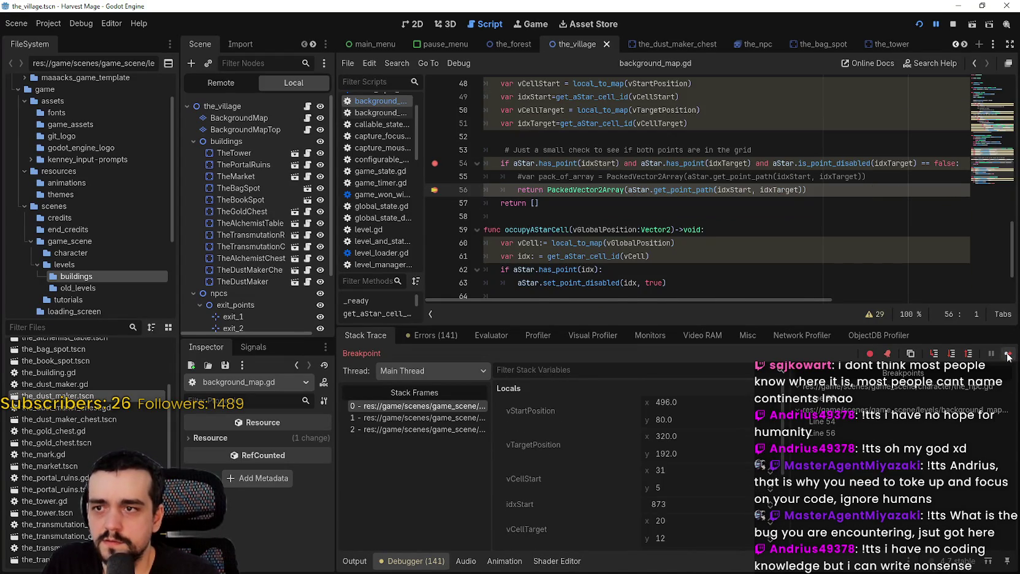
pyautogui.click(1009, 353)
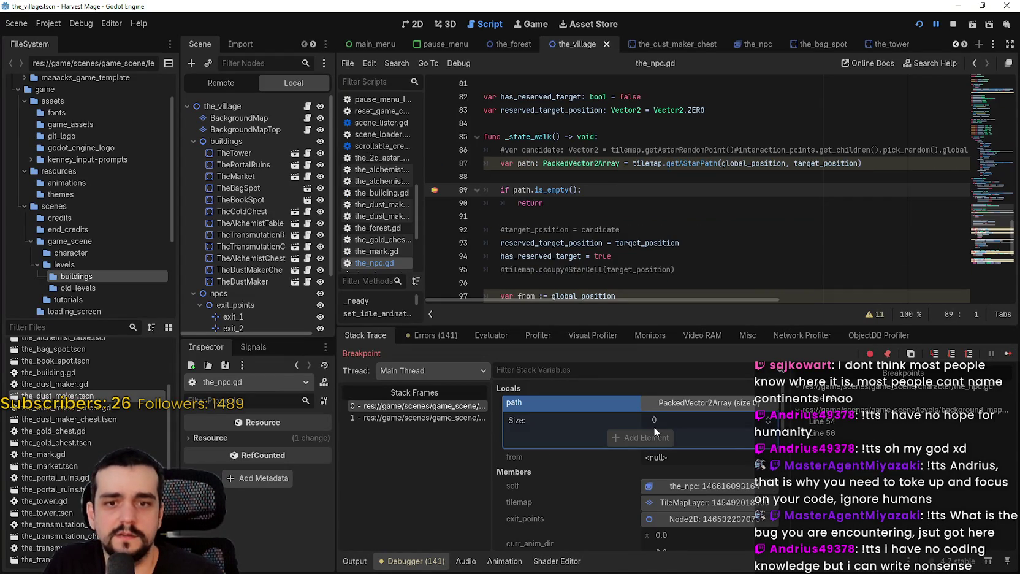
pyautogui.doubleClick(682, 163)
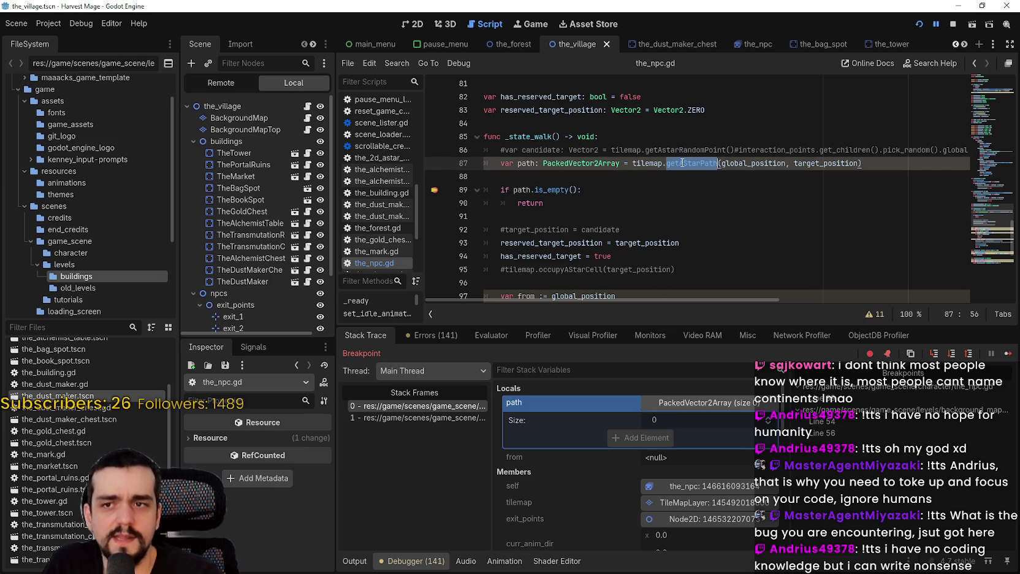
pyautogui.moveTo(702, 157); pyautogui.dragTo(822, 163)
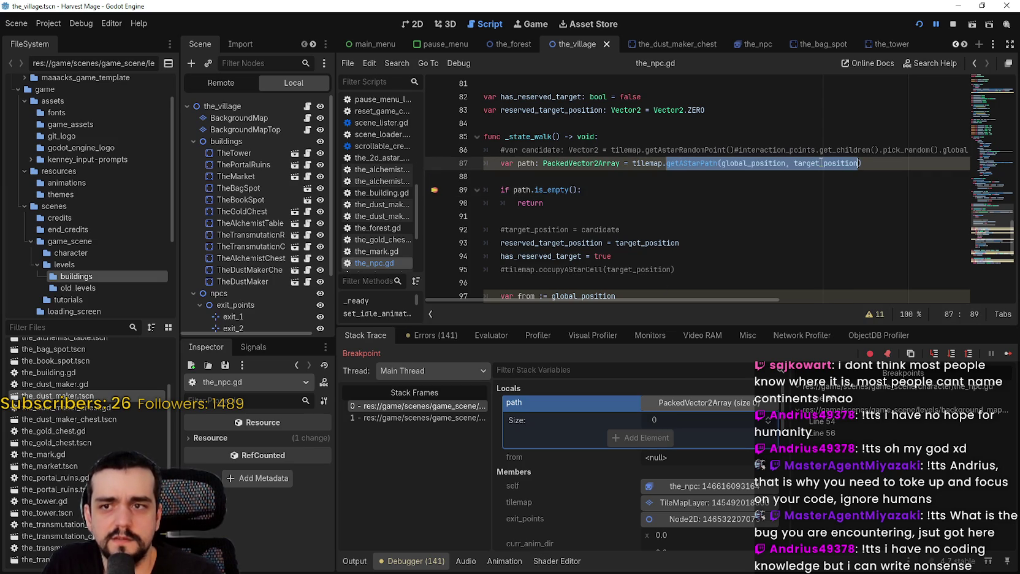
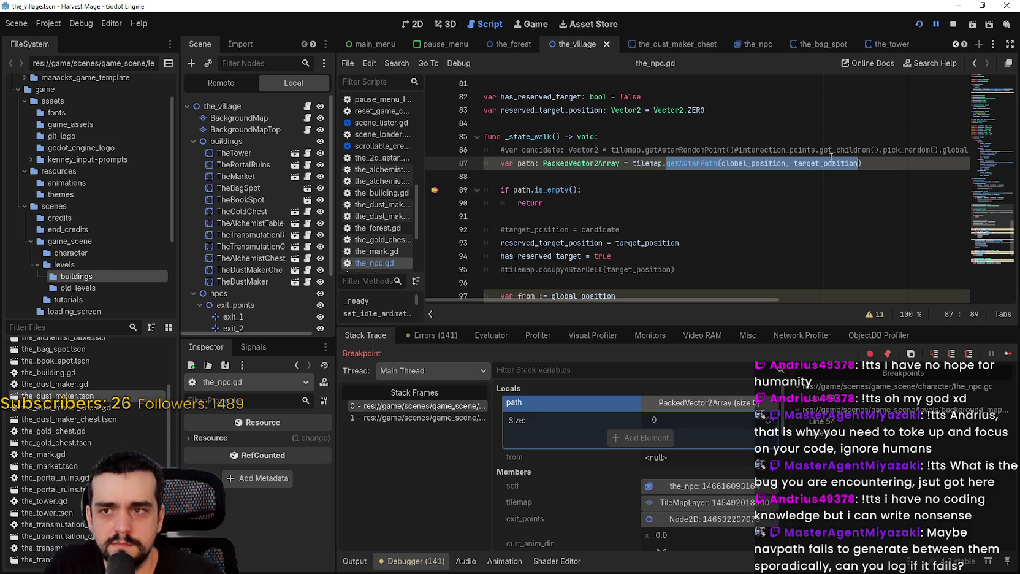
# Step: Inspect the getAStarPath call and its caller behind the NPC's empty-path check
pyautogui.moveTo(667, 163); pyautogui.dragTo(860, 163)
pyautogui.moveTo(534, 163)
pyautogui.mouseDown()
pyautogui.moveTo(847, 163)
pyautogui.moveTo(861, 150)
pyautogui.mouseUp()
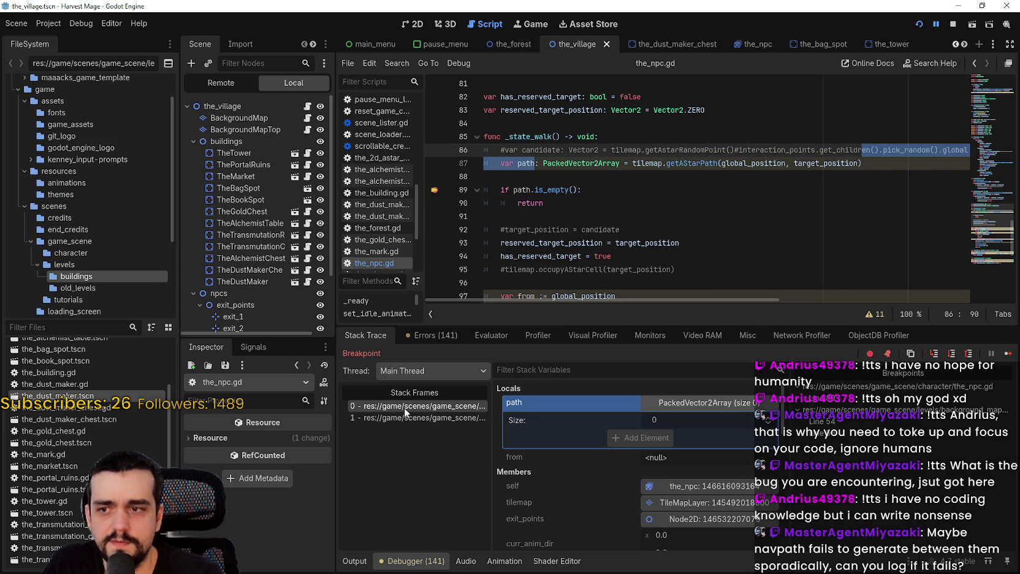
pyautogui.click(425, 417)
pyautogui.click(457, 406)
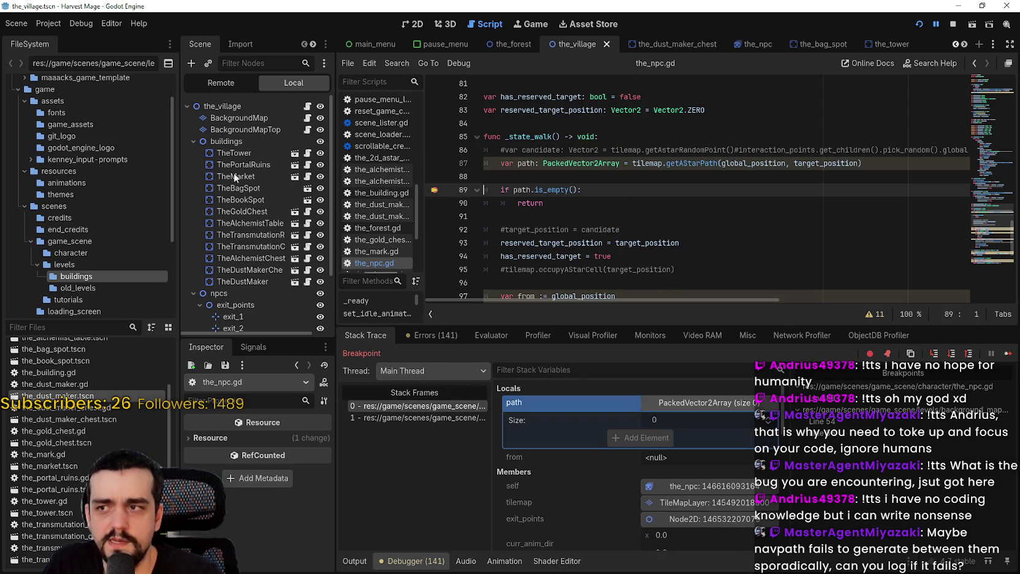
# Step: In BackgroundMap's script, read the get_point_path docs on line 56 and scroll up to aStarStart
pyautogui.click(311, 118)
pyautogui.moveTo(654, 190); pyautogui.dragTo(752, 189)
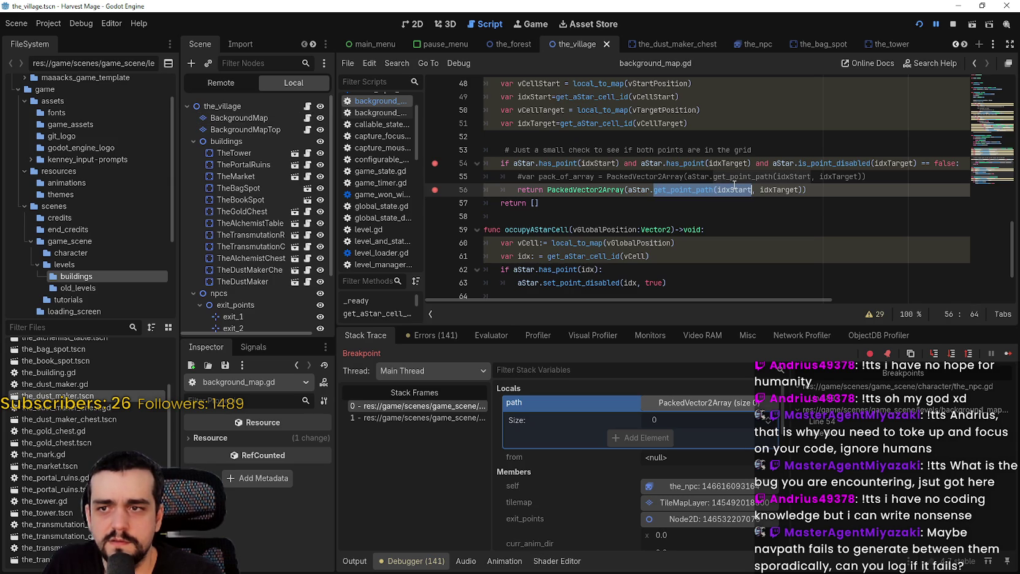
pyautogui.keyDown('shift'); pyautogui.click(806, 186); pyautogui.keyUp('shift')
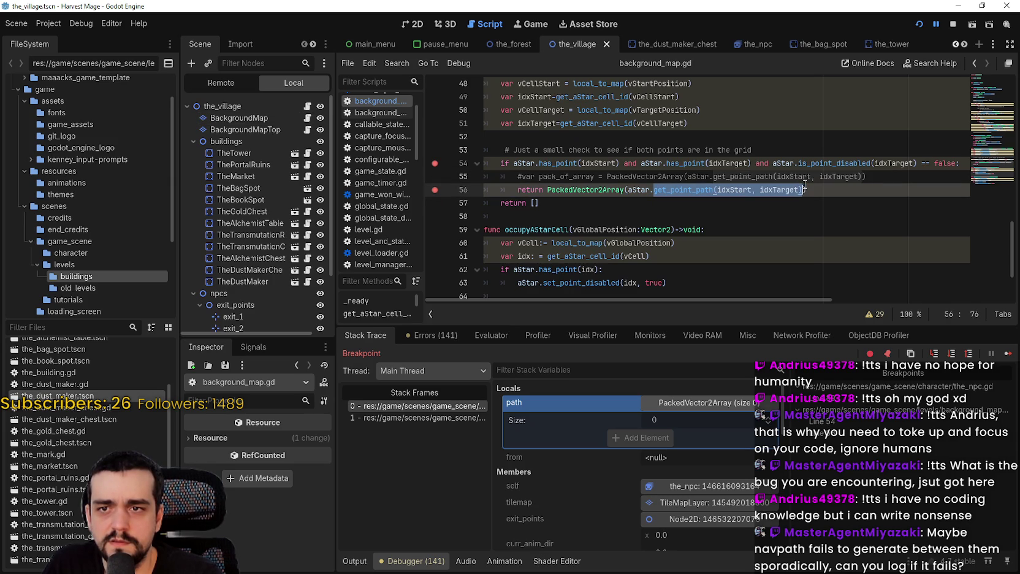
pyautogui.click(694, 190)
pyautogui.moveTo(693, 193)
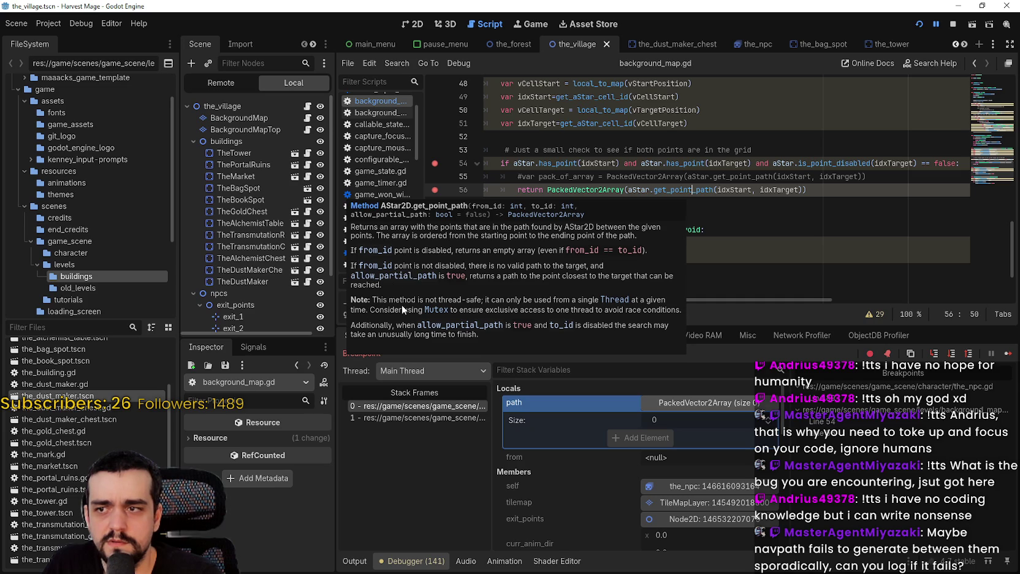
pyautogui.click(739, 176)
pyautogui.scroll(10, 745, 216)
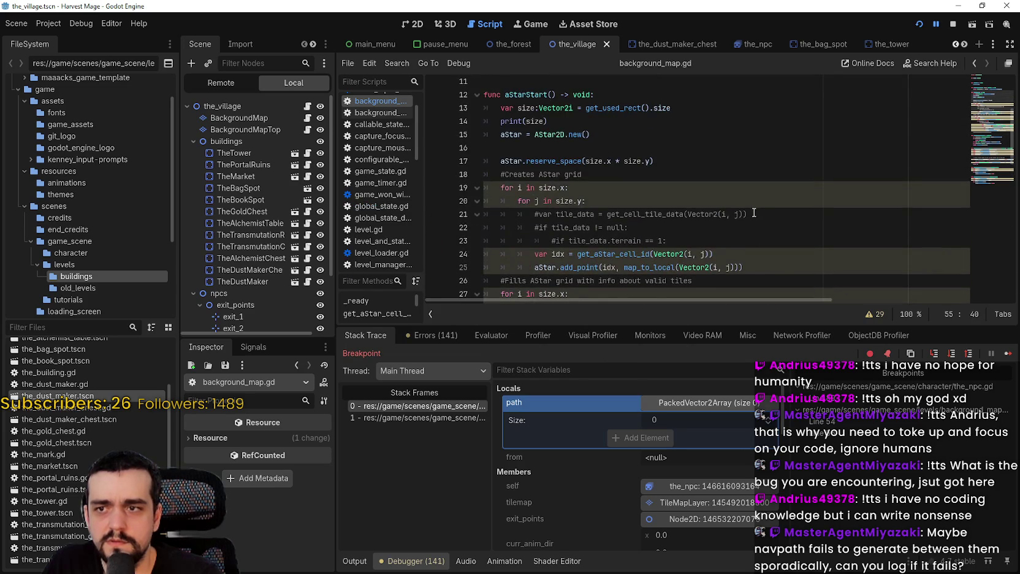
# Step: Indent the idx and add_point lines, uncomment the tile_data terrain == 1 check, and save
pyautogui.scroll(-1, 754, 213)
pyautogui.click(529, 214)
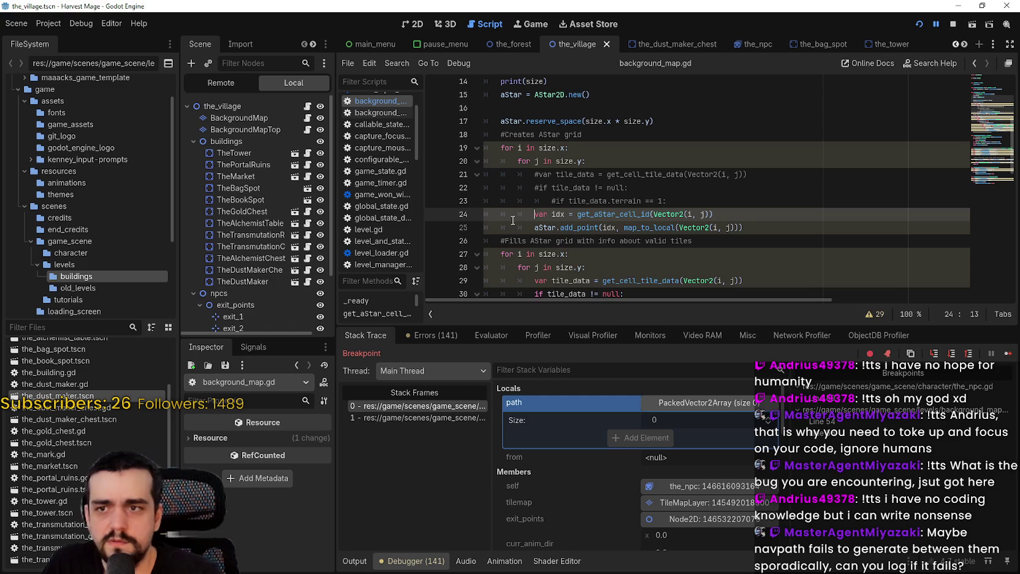
pyautogui.press('Tab')
pyautogui.press('Tab')
pyautogui.click(529, 228)
pyautogui.press('Tab')
pyautogui.press('Tab')
pyautogui.moveTo(668, 201); pyautogui.dragTo(405, 179)
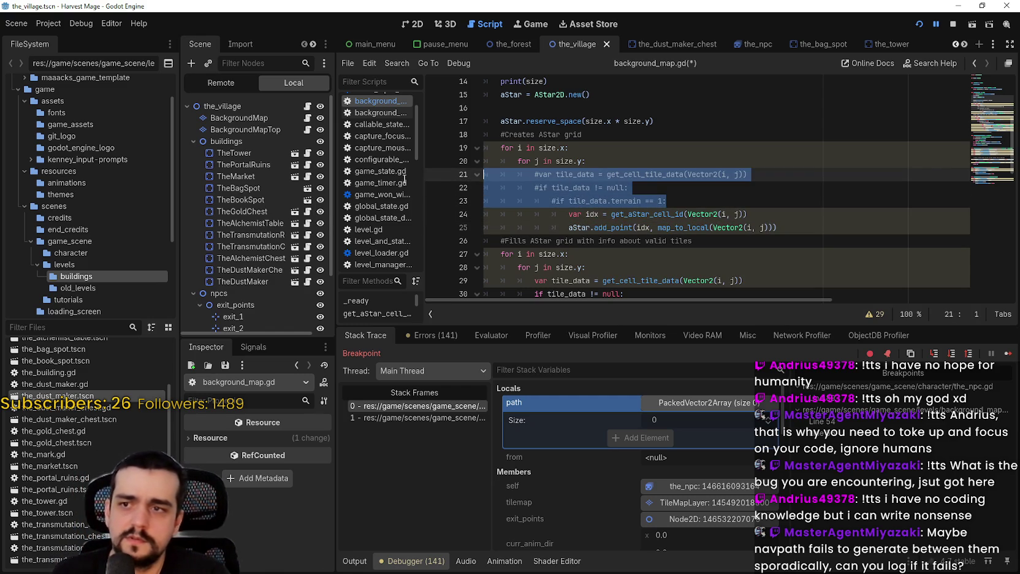
pyautogui.hotkey('ctrl', 'k')
pyautogui.hotkey('ctrl', 's')
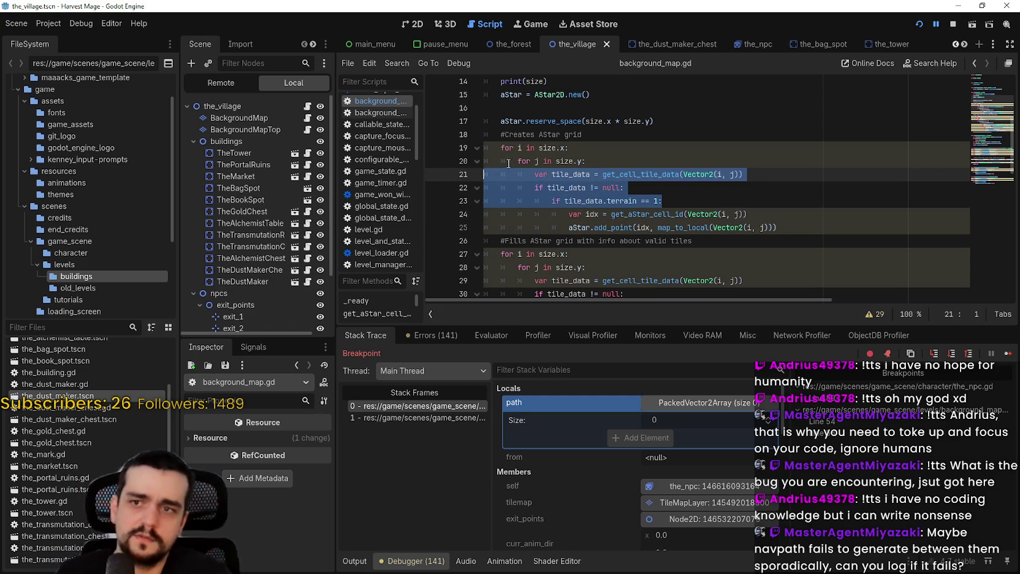
# Step: Review the restored Vector2(i, j) lookup, terrain == 1 condition and map_to_local call, then save again
pyautogui.click(695, 189)
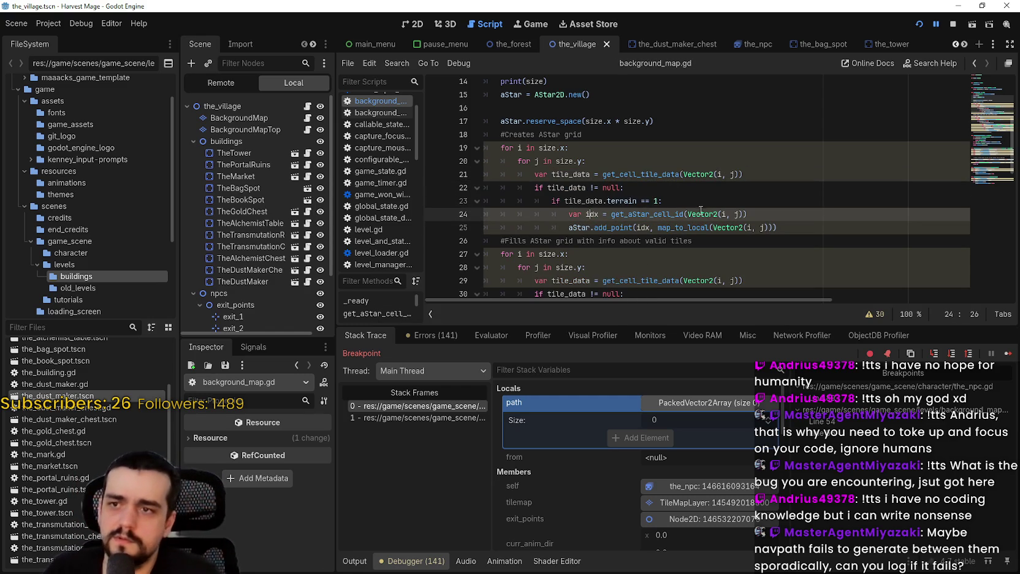
pyautogui.doubleClick(693, 174)
pyautogui.click(739, 166)
pyautogui.moveTo(743, 175); pyautogui.dragTo(704, 174)
pyautogui.click(693, 184)
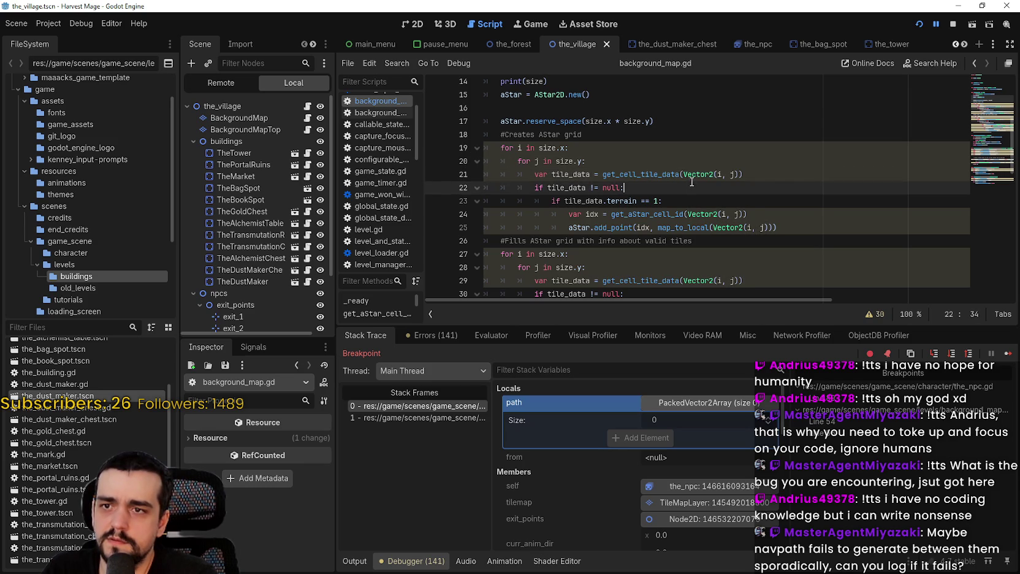
pyautogui.scroll(-1, 657, 195)
pyautogui.moveTo(565, 160)
pyautogui.mouseDown()
pyautogui.moveTo(660, 161)
pyautogui.moveTo(705, 188)
pyautogui.moveTo(767, 188)
pyautogui.mouseUp()
pyautogui.click(675, 162)
pyautogui.click(697, 188)
pyautogui.scroll(-3, 710, 218)
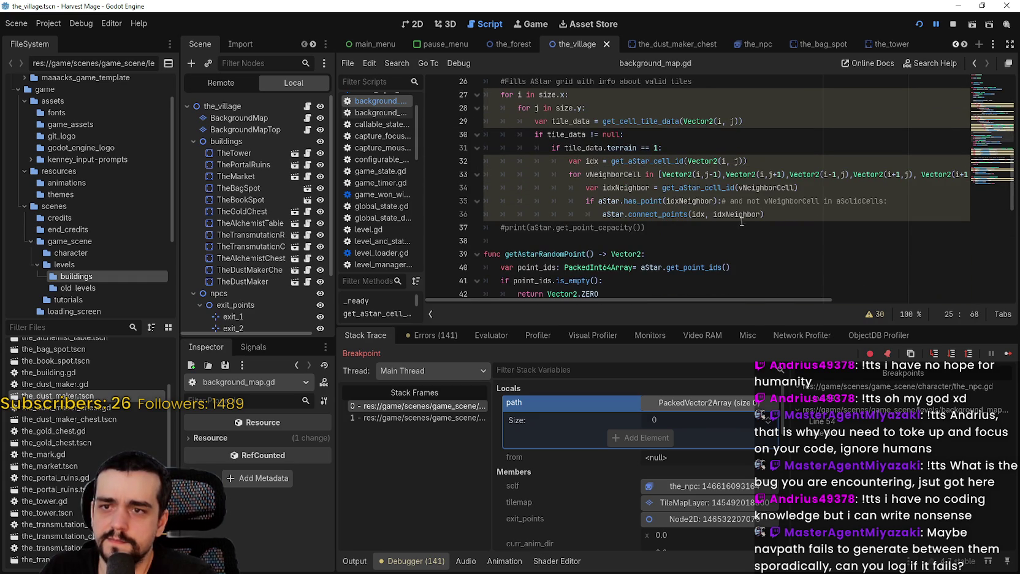
pyautogui.scroll(2, 715, 219)
pyautogui.hotkey('ctrl', 's')
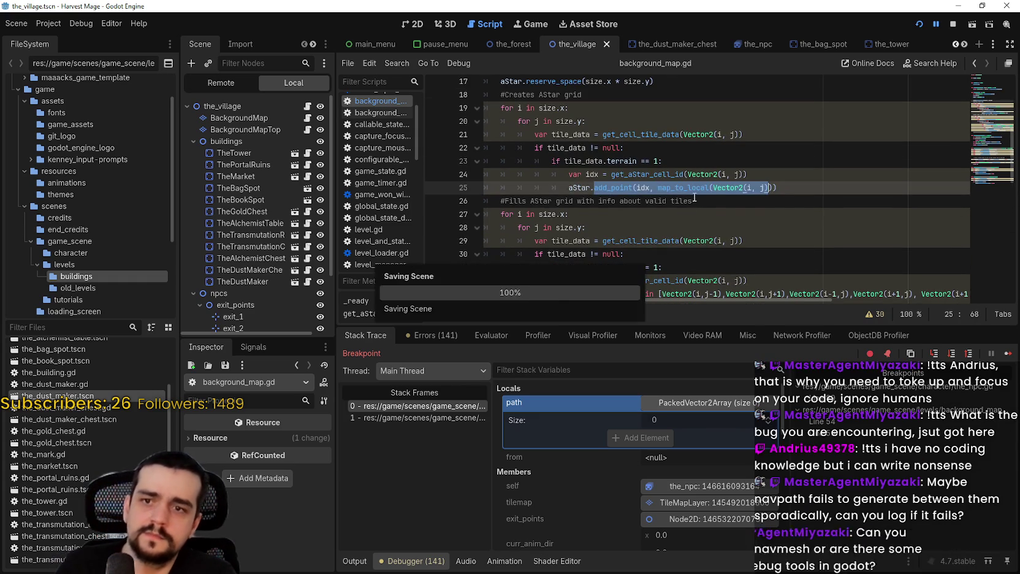
# Step: Recheck lines 22 and 32, then run the game to test the pathfinding fix
pyautogui.scroll(2, 715, 184)
pyautogui.click(716, 173)
pyautogui.scroll(-3, 715, 184)
pyautogui.moveTo(736, 303)
pyautogui.mouseDown()
pyautogui.moveTo(783, 293)
pyautogui.moveTo(949, 306)
pyautogui.moveTo(675, 234)
pyautogui.mouseUp()
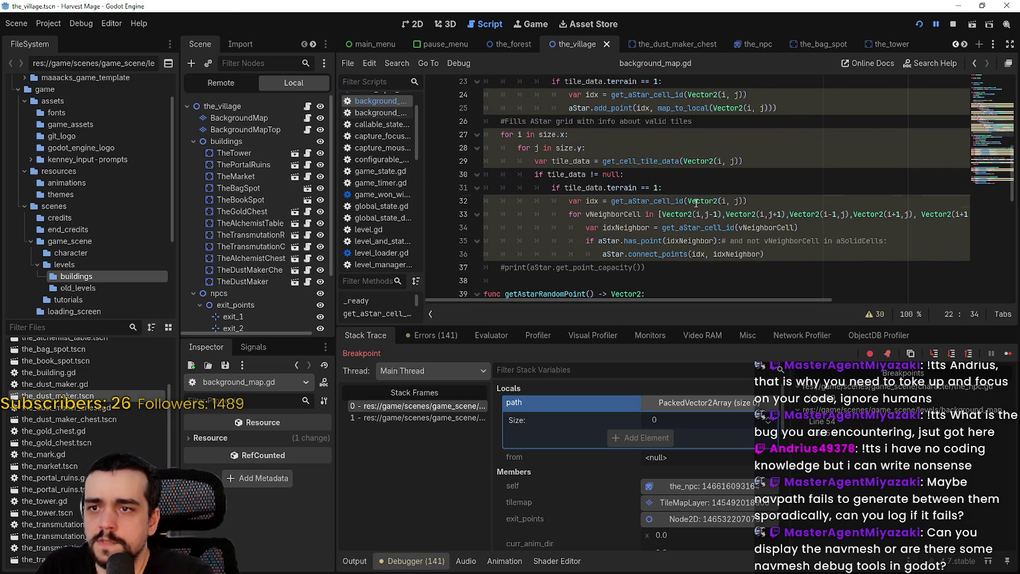
pyautogui.click(696, 202)
pyautogui.scroll(3, 719, 160)
pyautogui.click(938, 23)
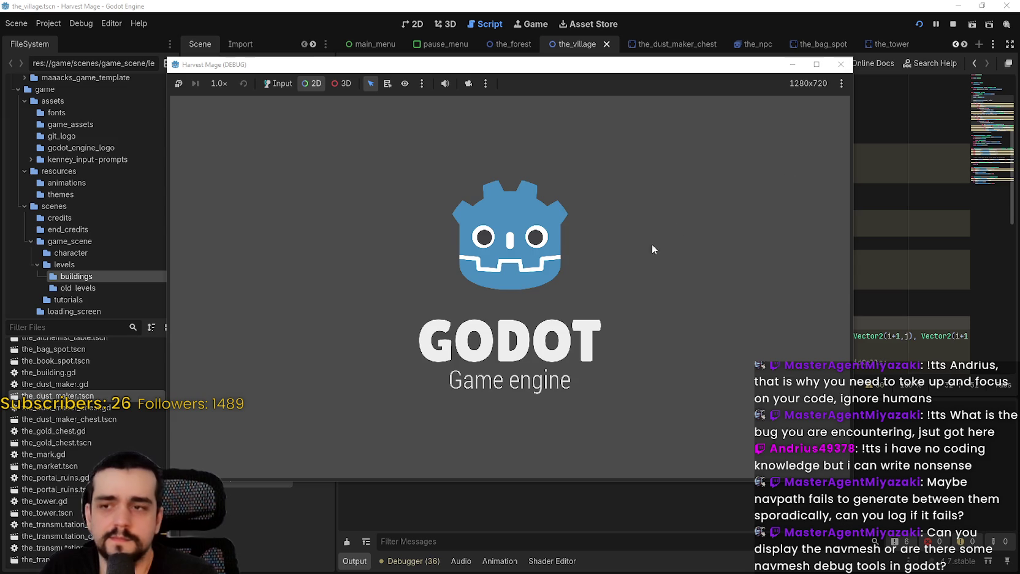
# Step: Start the game from the title menu and resume until it breaks in getAStarPath at line 56
pyautogui.click(278, 84)
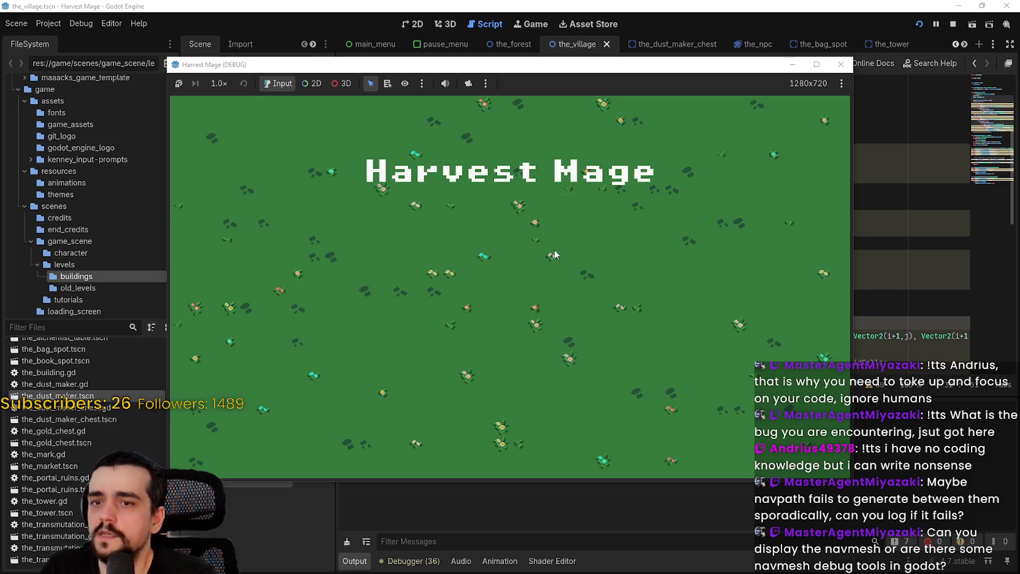
pyautogui.press('Return')
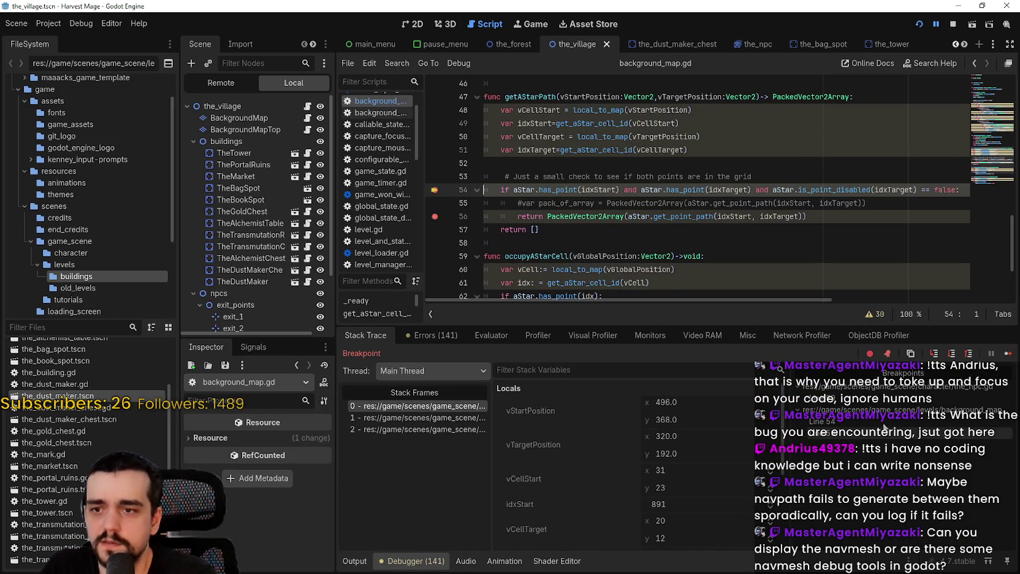
pyautogui.click(1007, 354)
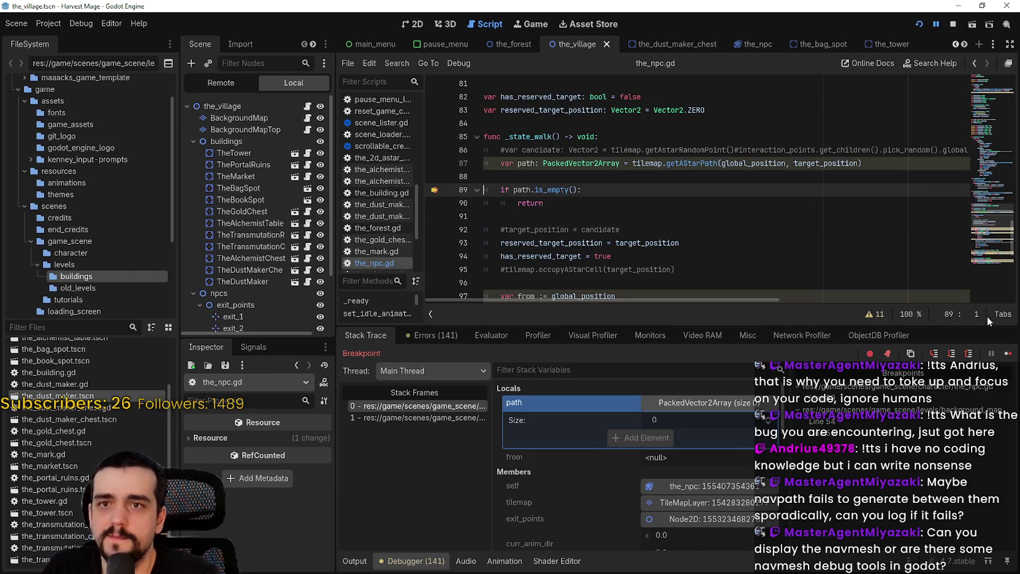
pyautogui.click(1005, 352)
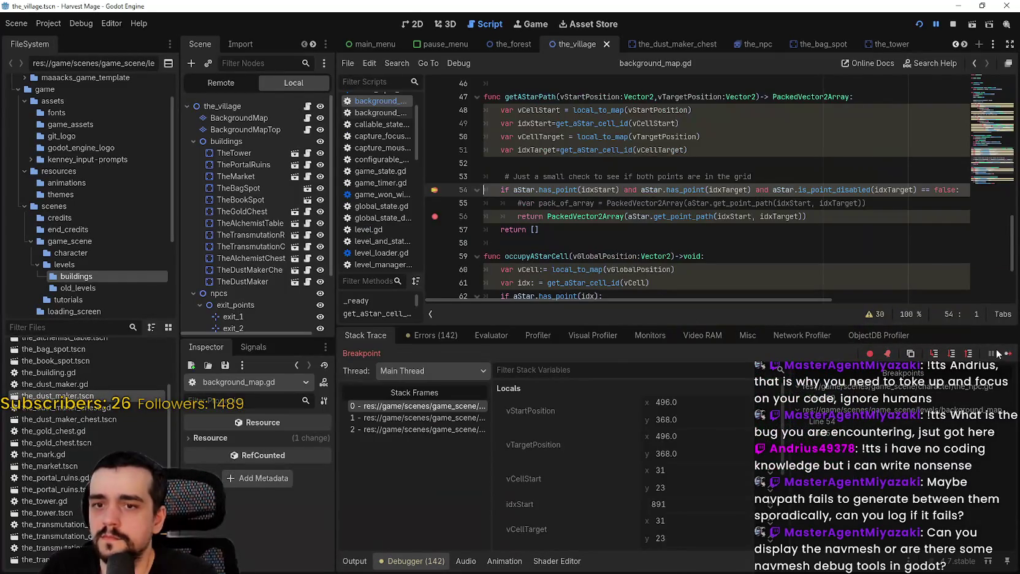
pyautogui.click(1007, 352)
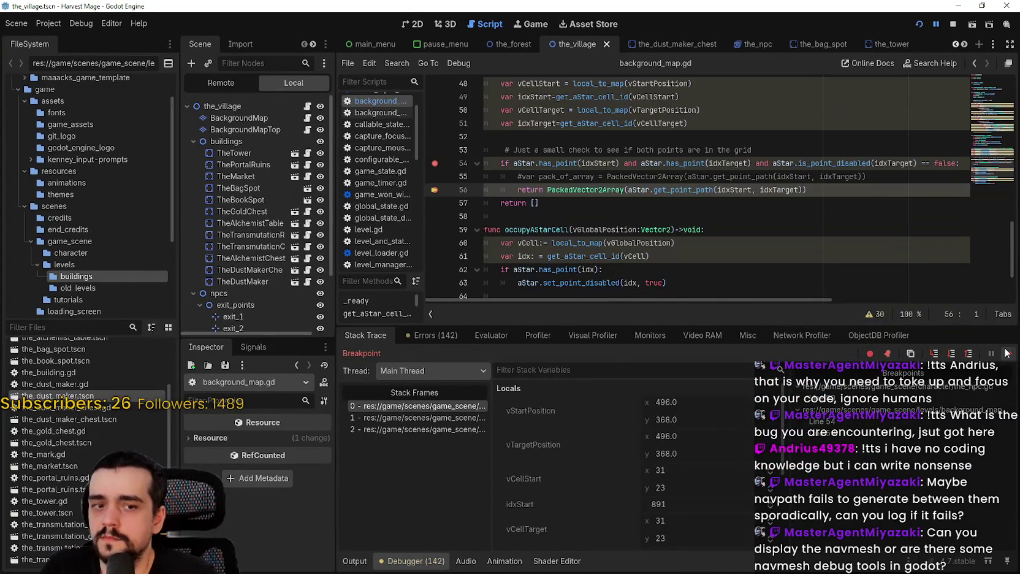
# Step: Continue past the path-check and get_point_path breakpoints until a 35-point path lets the villager walk
pyautogui.click(1008, 352)
pyautogui.click(1008, 353)
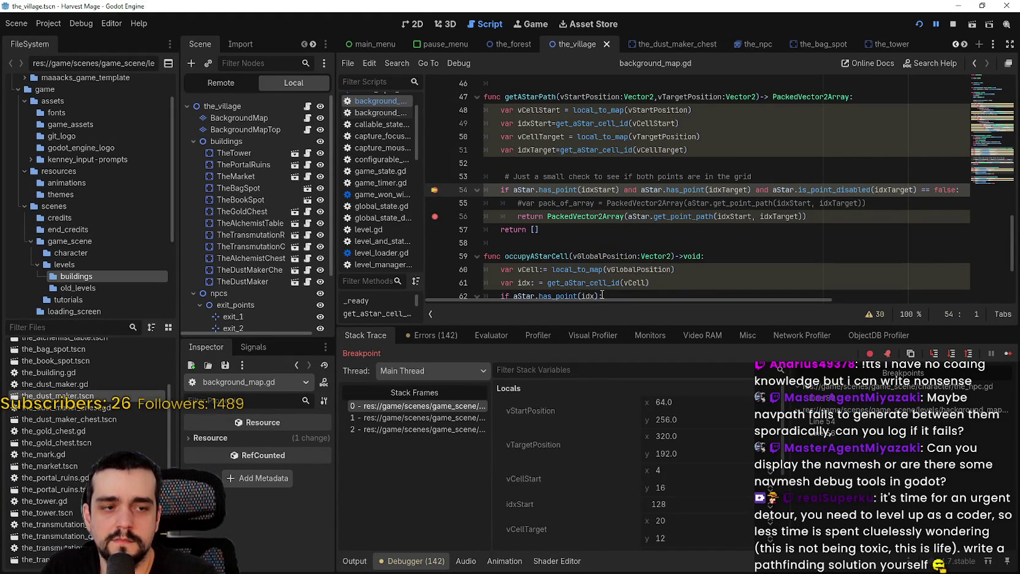
pyautogui.click(1008, 354)
pyautogui.click(1007, 354)
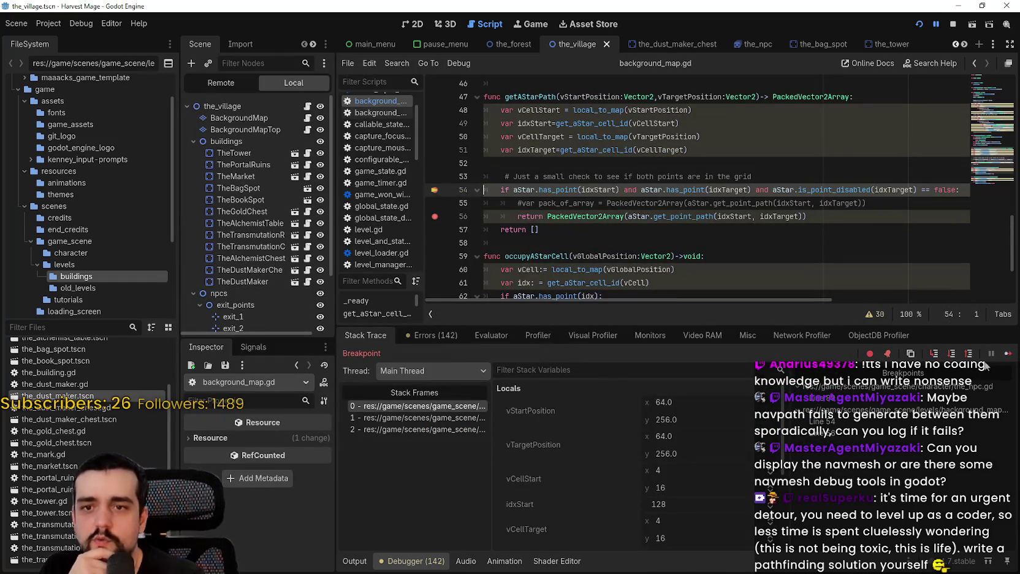
pyautogui.scroll(-2, 746, 450)
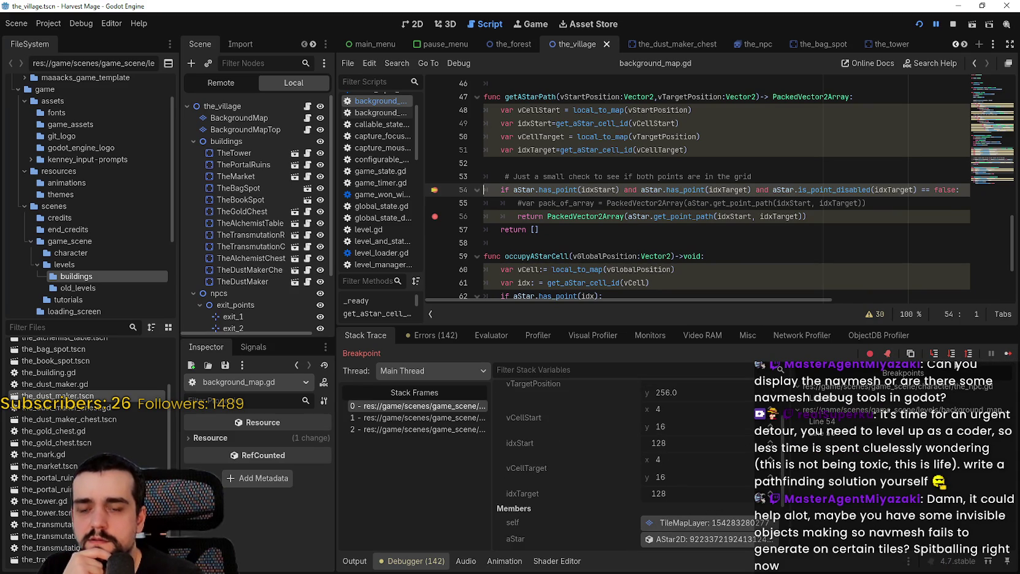
pyautogui.click(1008, 356)
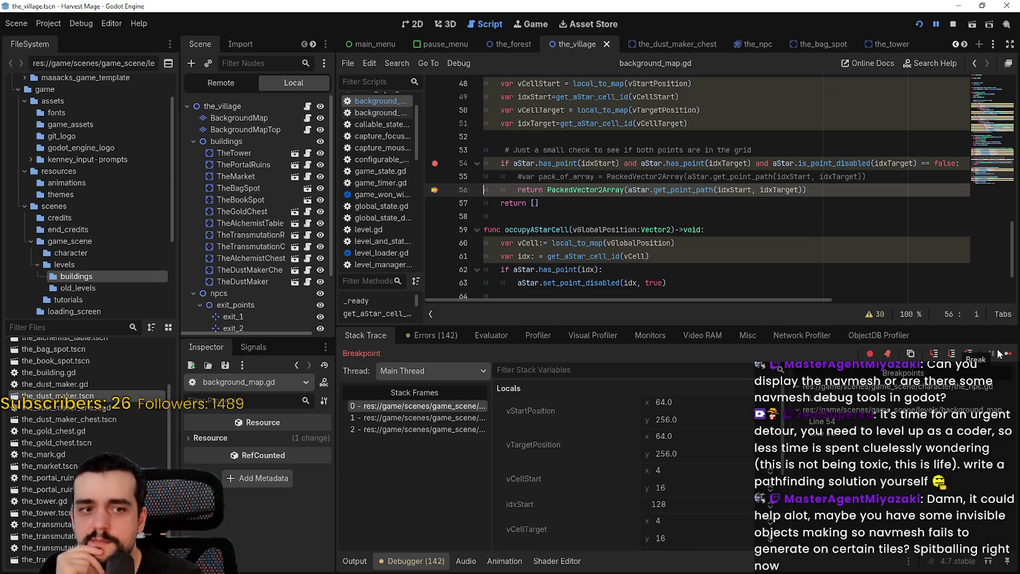
pyautogui.click(1007, 355)
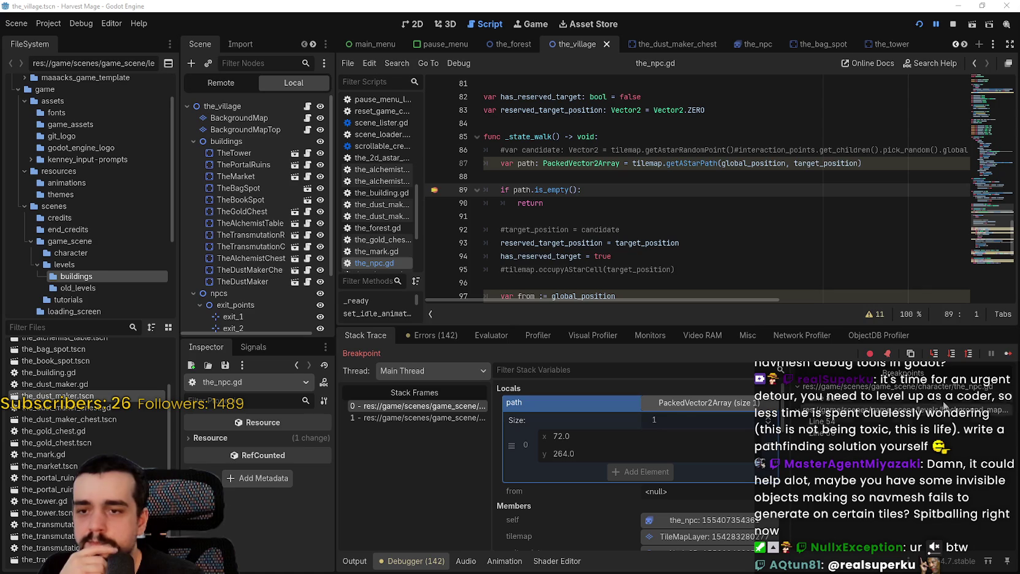
pyautogui.click(1006, 354)
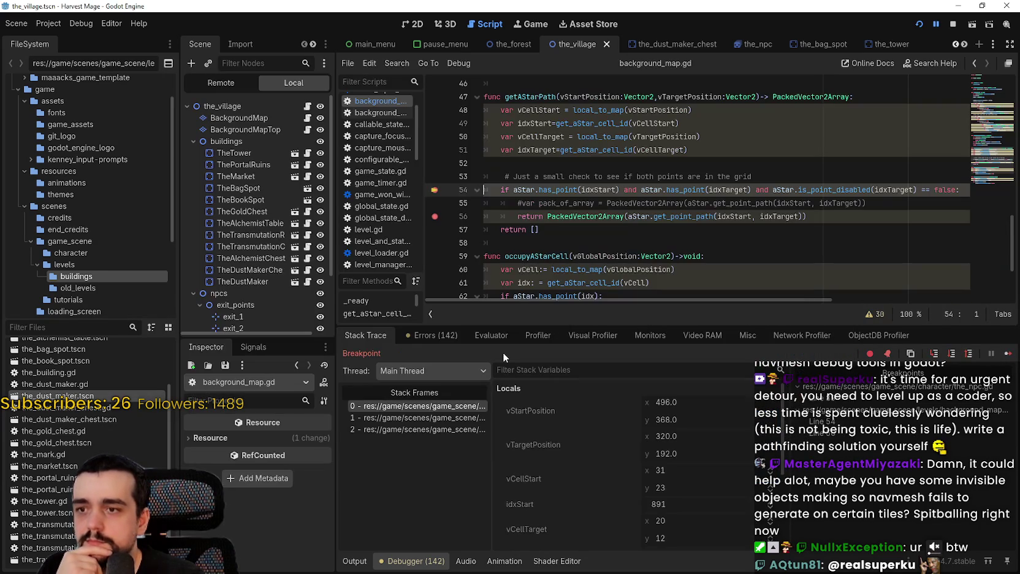
pyautogui.click(1008, 354)
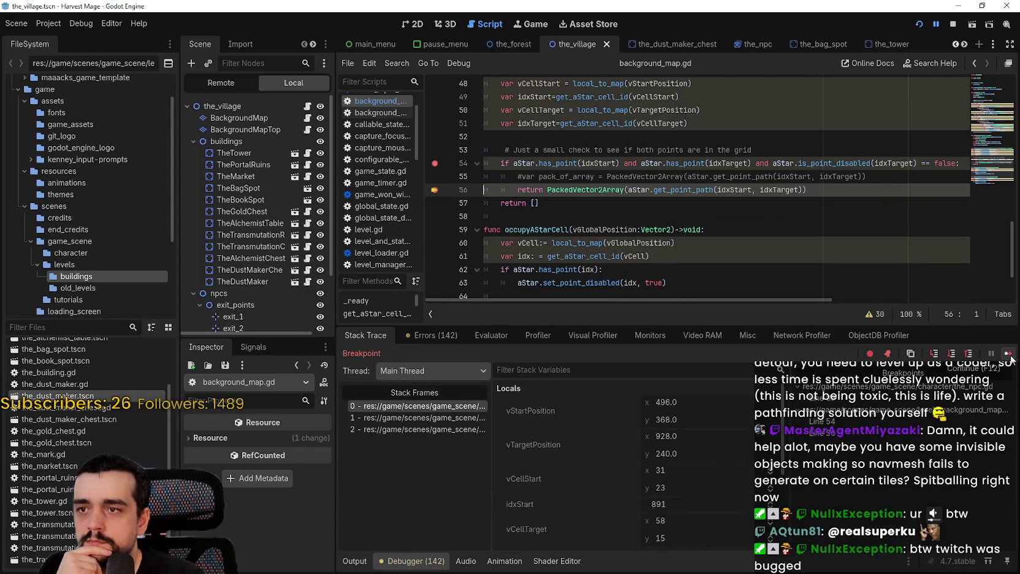
pyautogui.click(1010, 358)
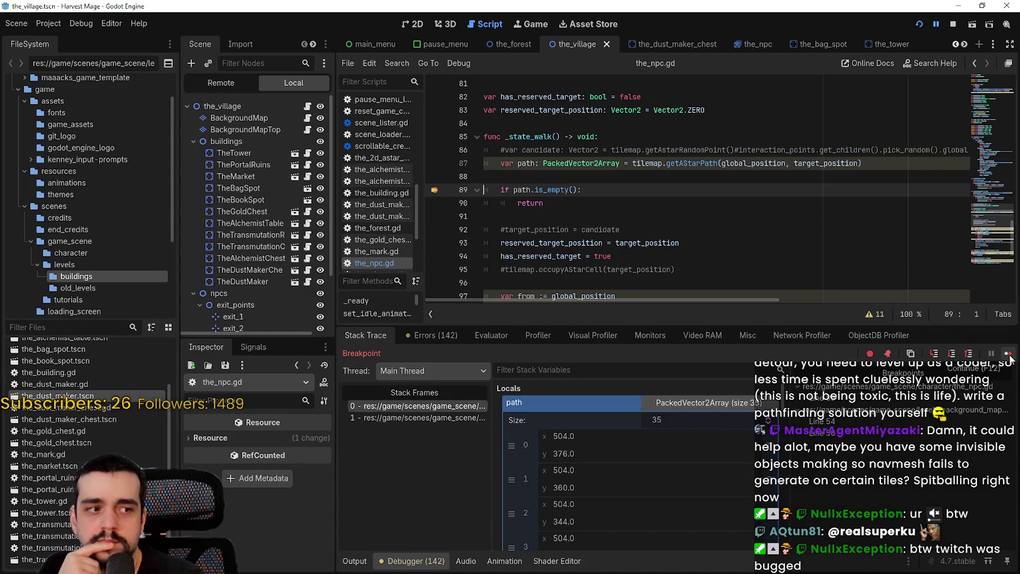
pyautogui.click(1009, 356)
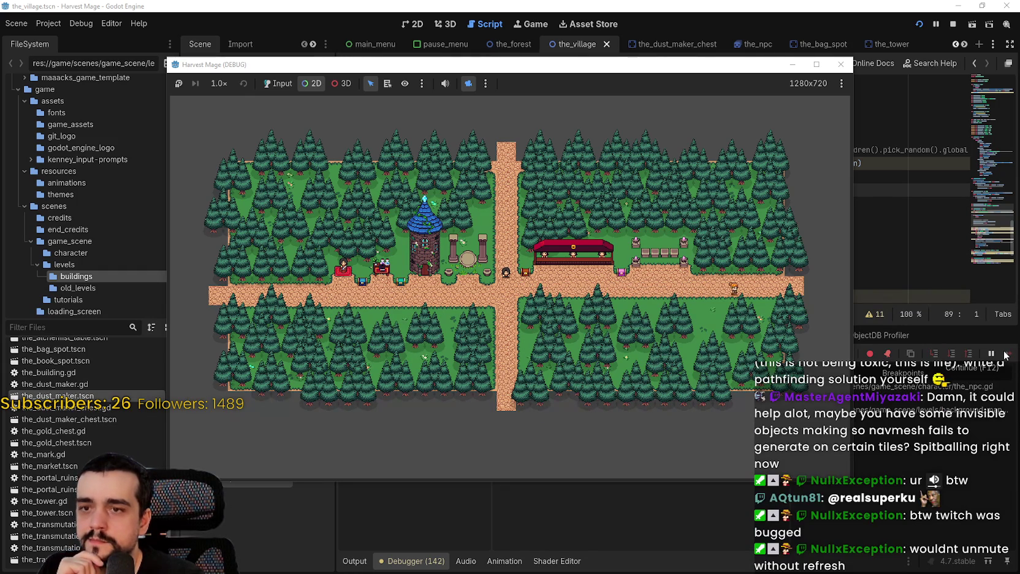
# Step: Stop the running game and bring the_npc.gd's walk target line into view
pyautogui.click(952, 25)
pyautogui.scroll(-2, 285, 237)
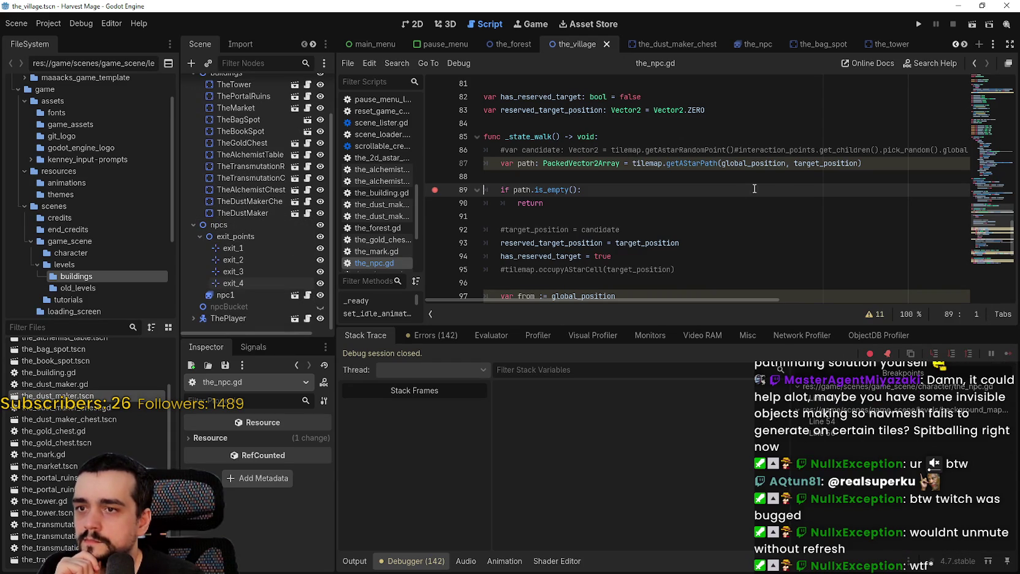
pyautogui.scroll(20, 989, 124)
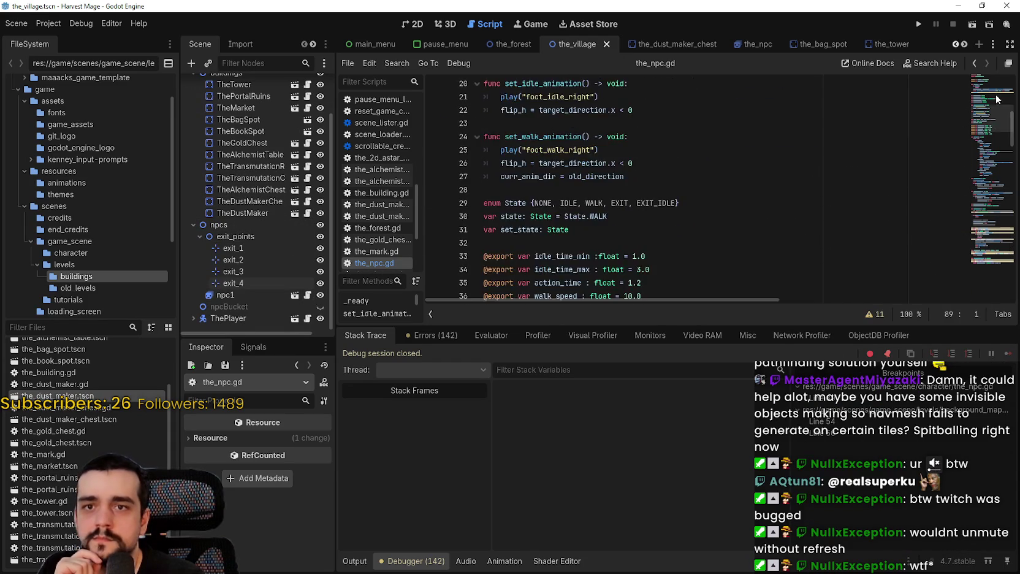
pyautogui.moveTo(989, 124); pyautogui.dragTo(984, 177)
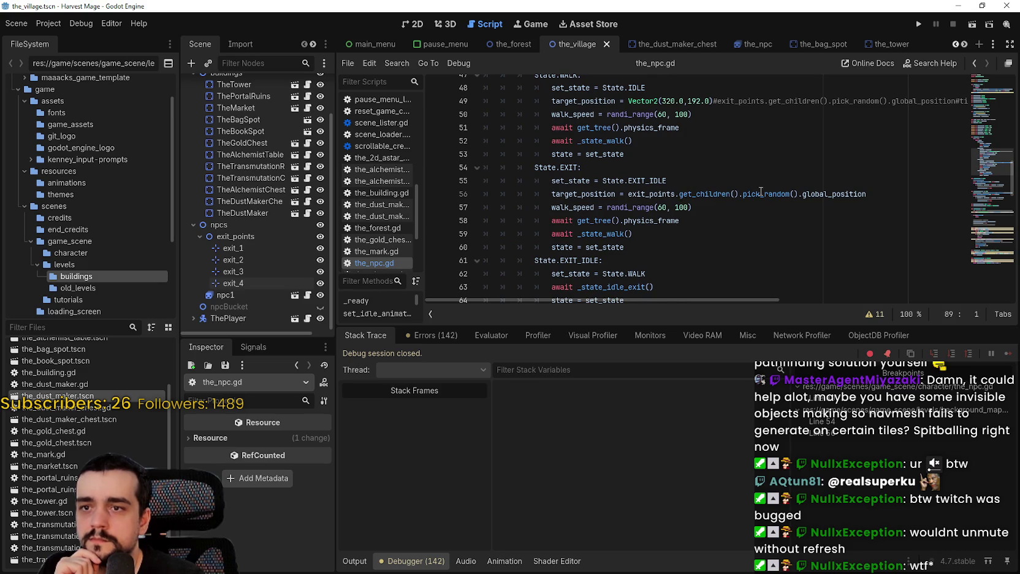
pyautogui.scroll(2, 762, 192)
# Step: Change the NPC's walk target to Vector2(320,192) on line 49 and rerun the game
pyautogui.click(682, 180)
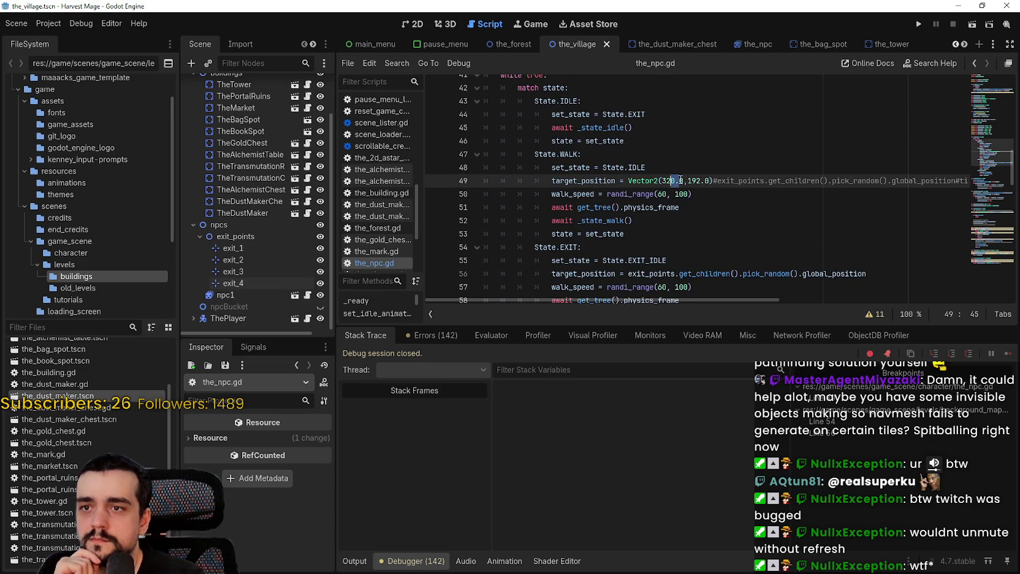
pyautogui.click(680, 181)
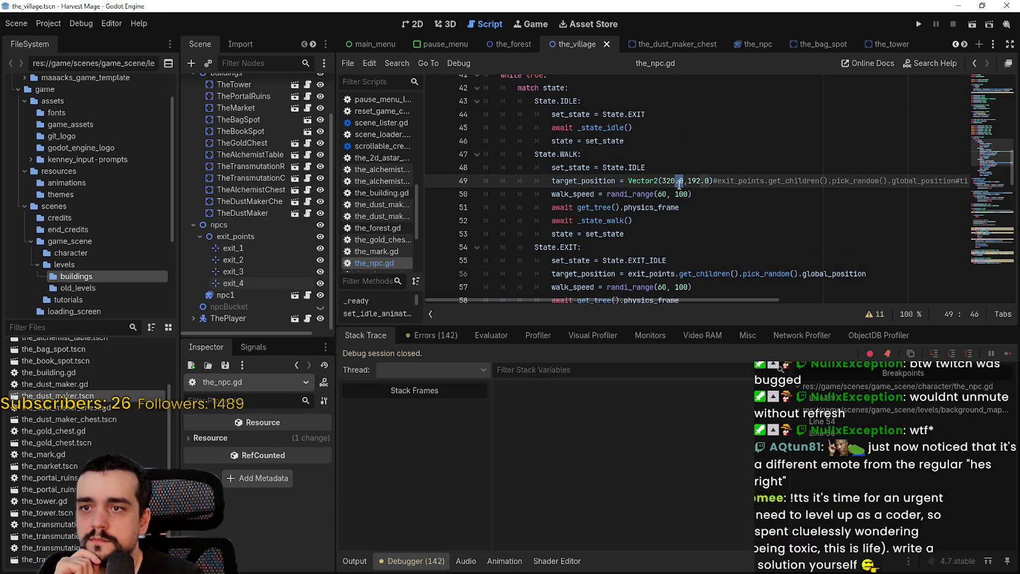
pyautogui.press('Delete')
pyautogui.press('Delete')
pyautogui.press('Right')
pyautogui.press('Right')
pyautogui.press('Right')
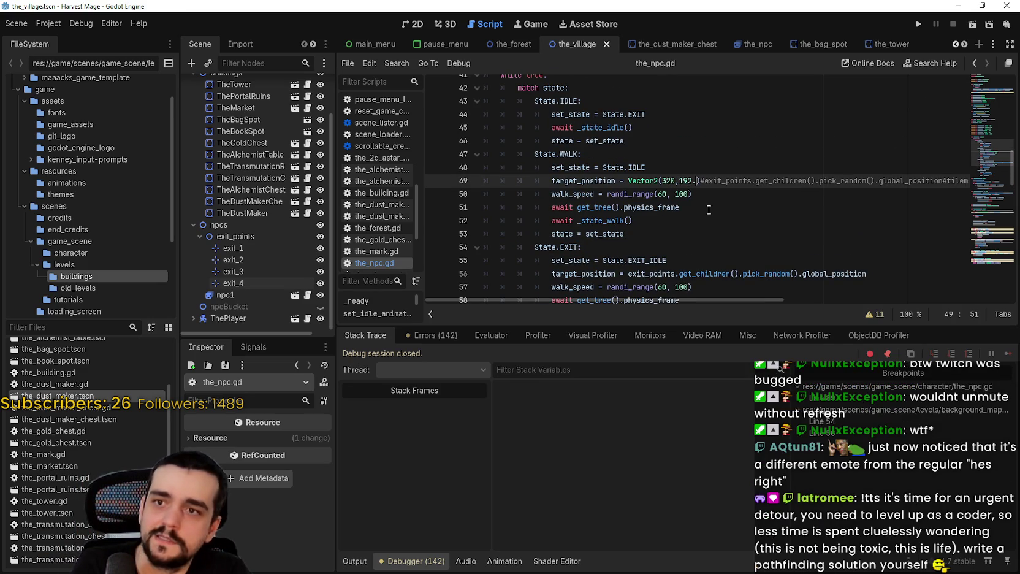
pyautogui.press('Delete')
pyautogui.press('Delete')
pyautogui.press('Down')
pyautogui.press('Down')
pyautogui.click(918, 24)
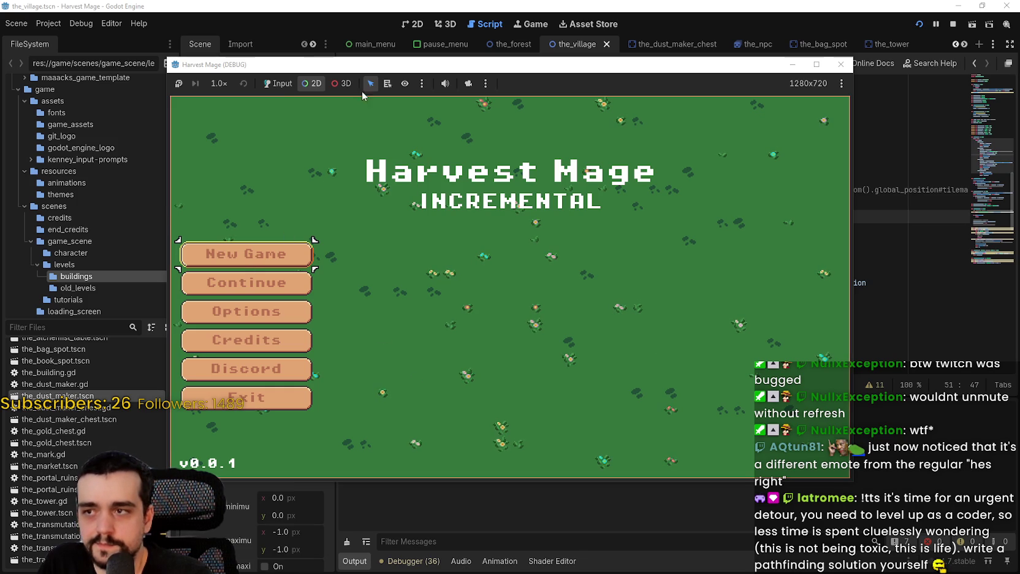
# Step: Continue the saved game into the village and resume past the pathfinding and NPC walk breakpoints
pyautogui.click(278, 84)
pyautogui.click(294, 282)
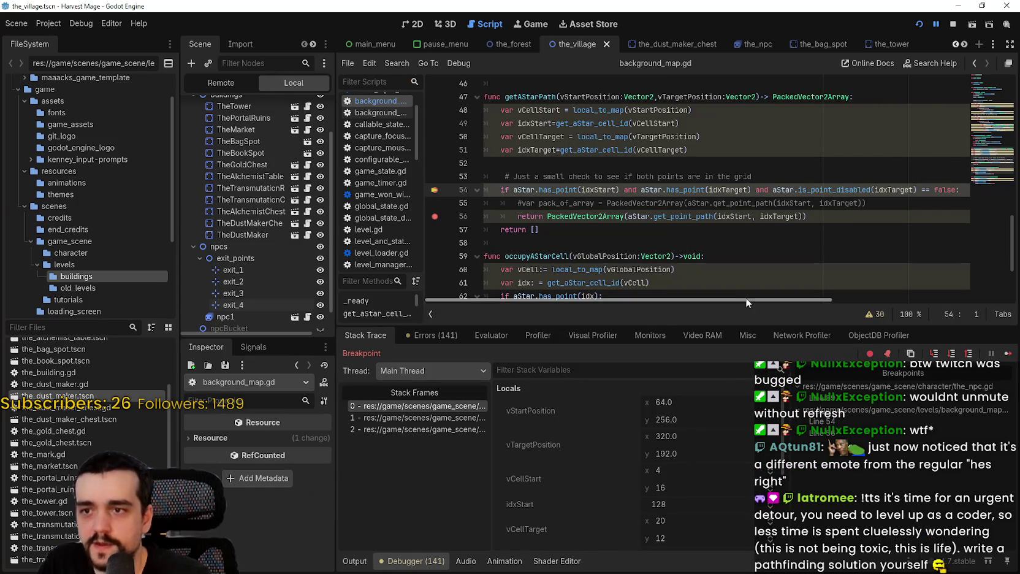
pyautogui.click(1007, 354)
pyautogui.click(1006, 354)
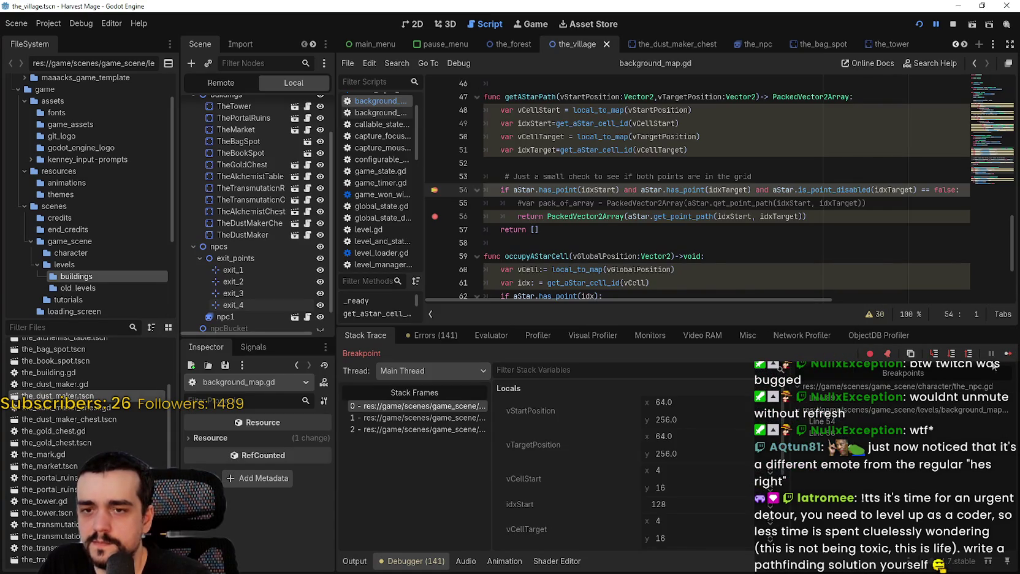
pyautogui.click(1009, 354)
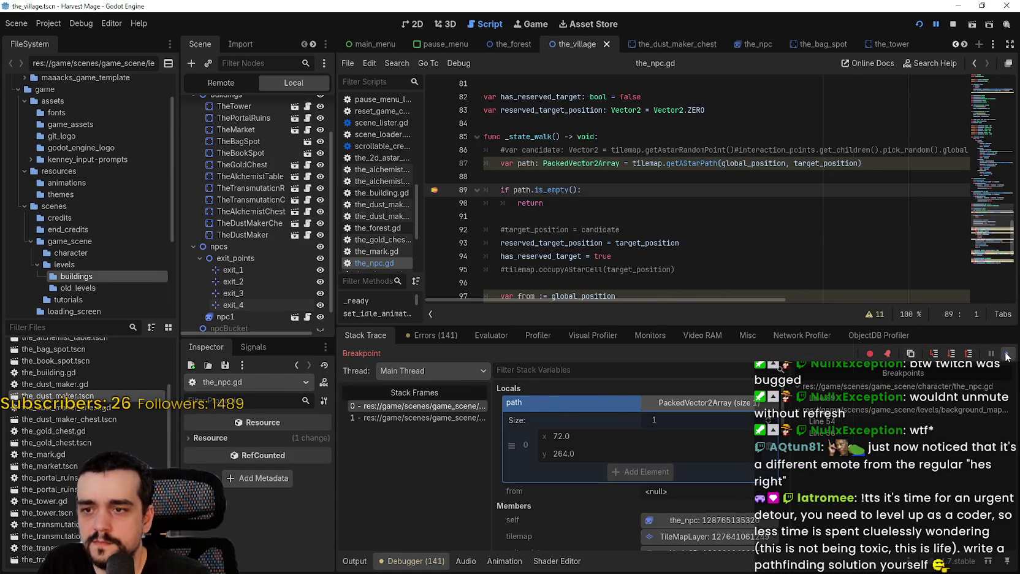
pyautogui.click(1009, 356)
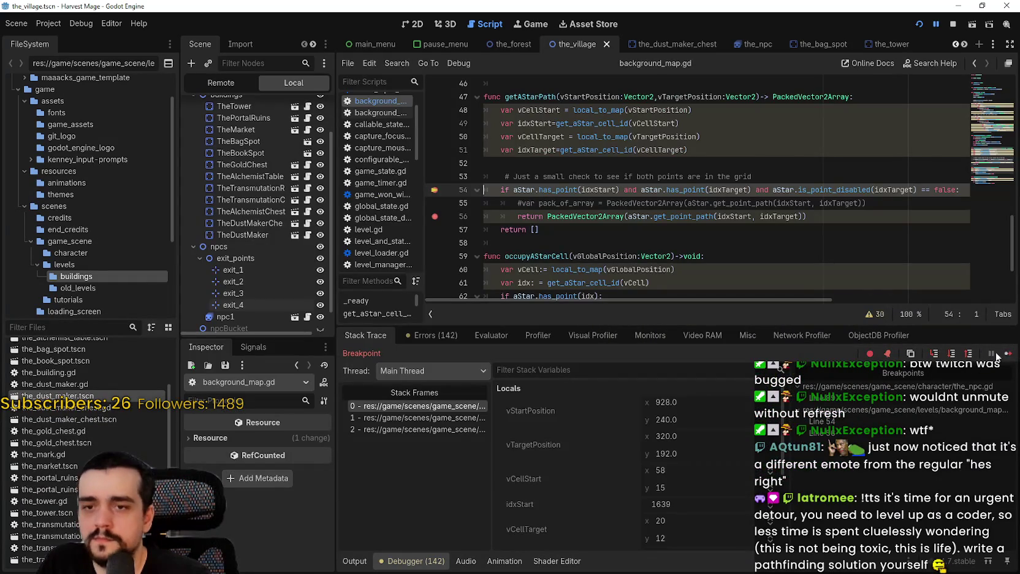
pyautogui.click(1008, 354)
pyautogui.click(1008, 354)
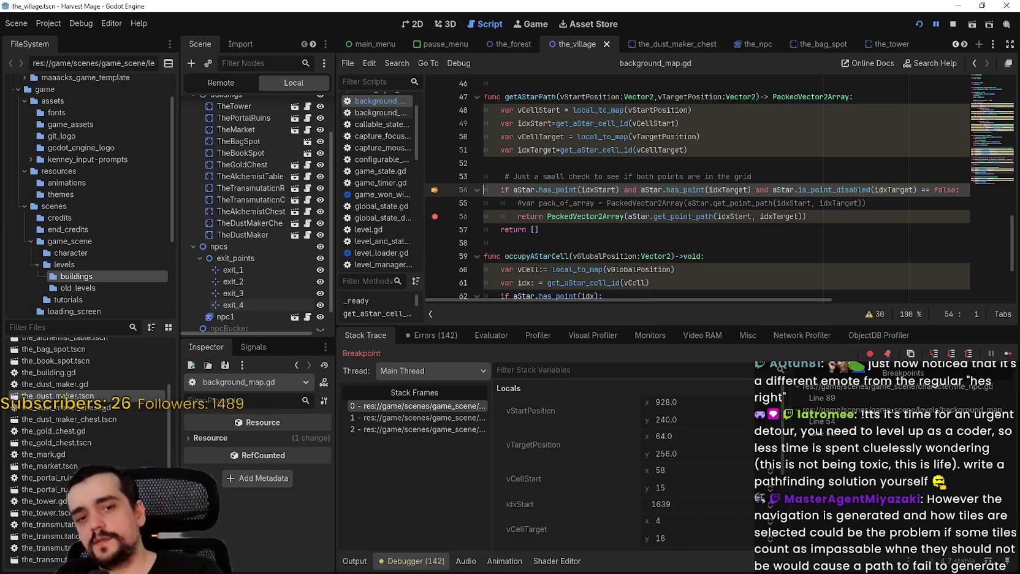
# Step: Review the code around getAStarPath and the occupyAStarCell function
pyautogui.click(677, 243)
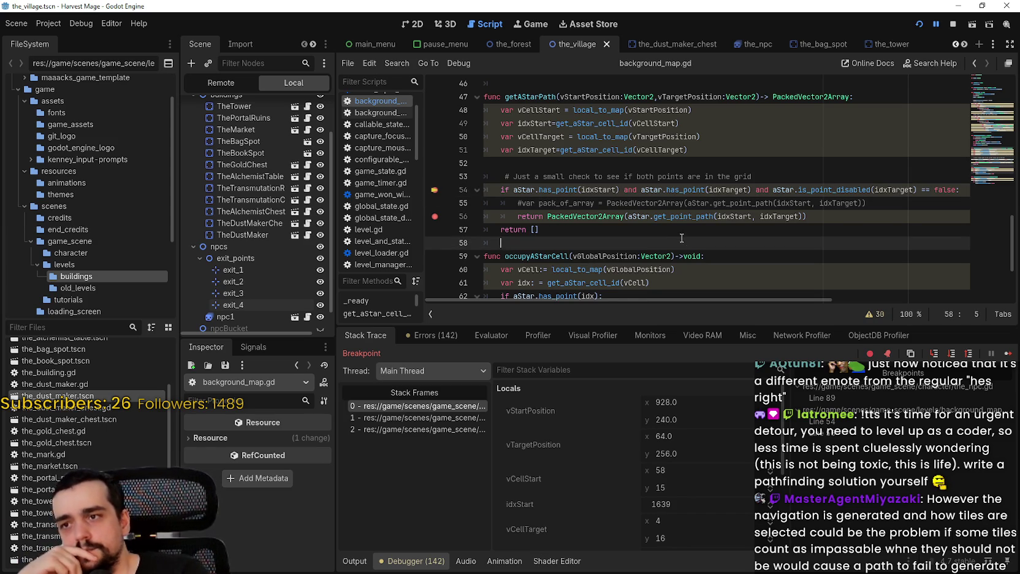
pyautogui.scroll(3, 681, 237)
pyautogui.scroll(2, 215, 233)
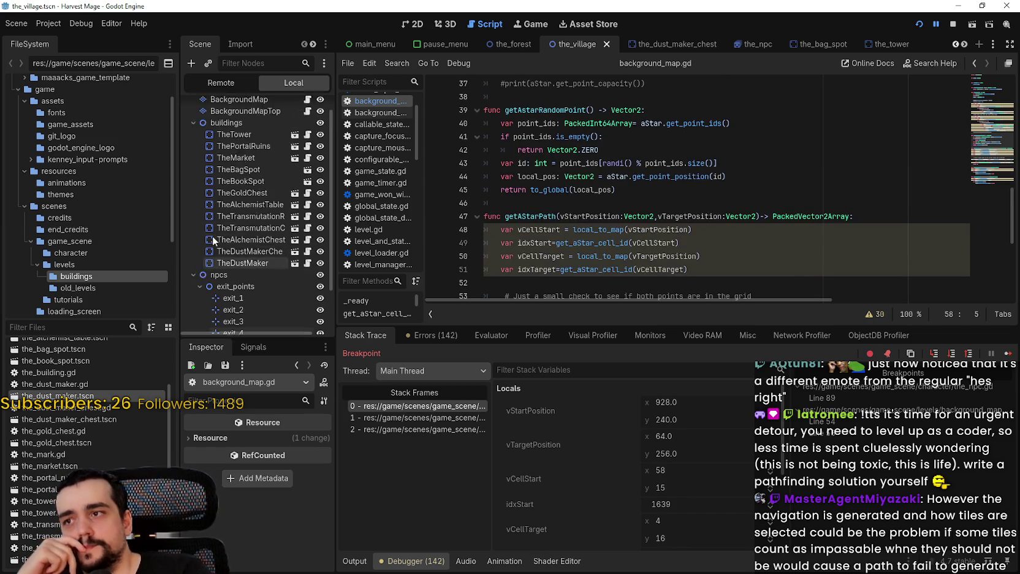
pyautogui.scroll(-4, 620, 206)
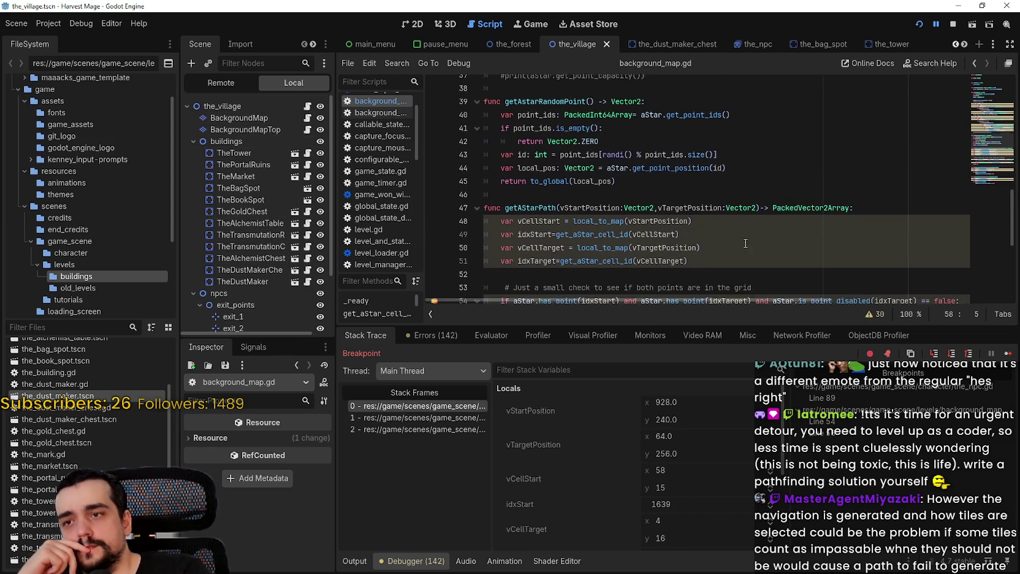
pyautogui.click(688, 243)
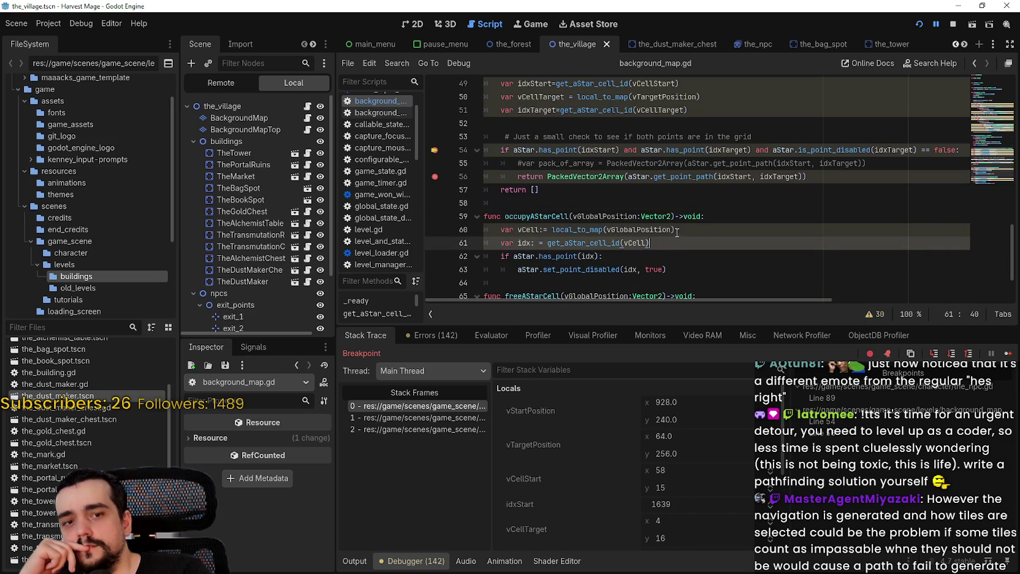
pyautogui.scroll(-2, 688, 190)
pyautogui.scroll(10, 701, 232)
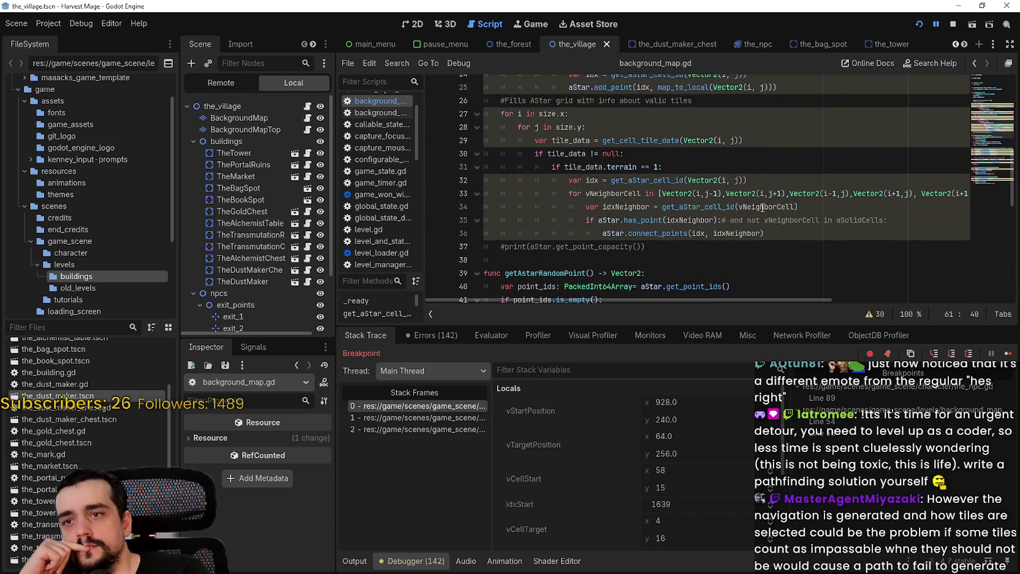
pyautogui.moveTo(766, 233)
pyautogui.mouseDown()
pyautogui.moveTo(510, 180)
pyautogui.moveTo(485, 193)
pyautogui.mouseUp()
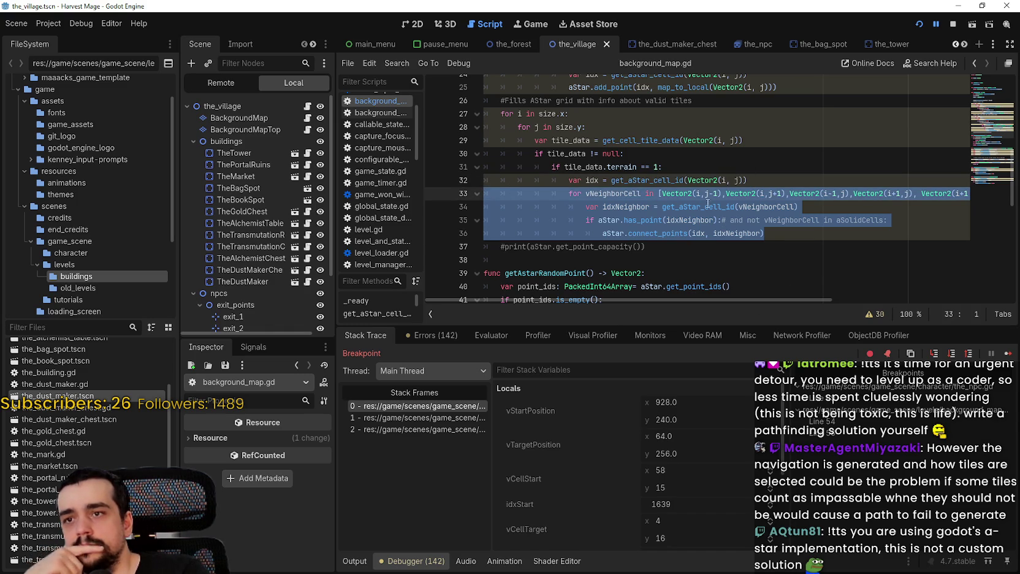
pyautogui.click(764, 140)
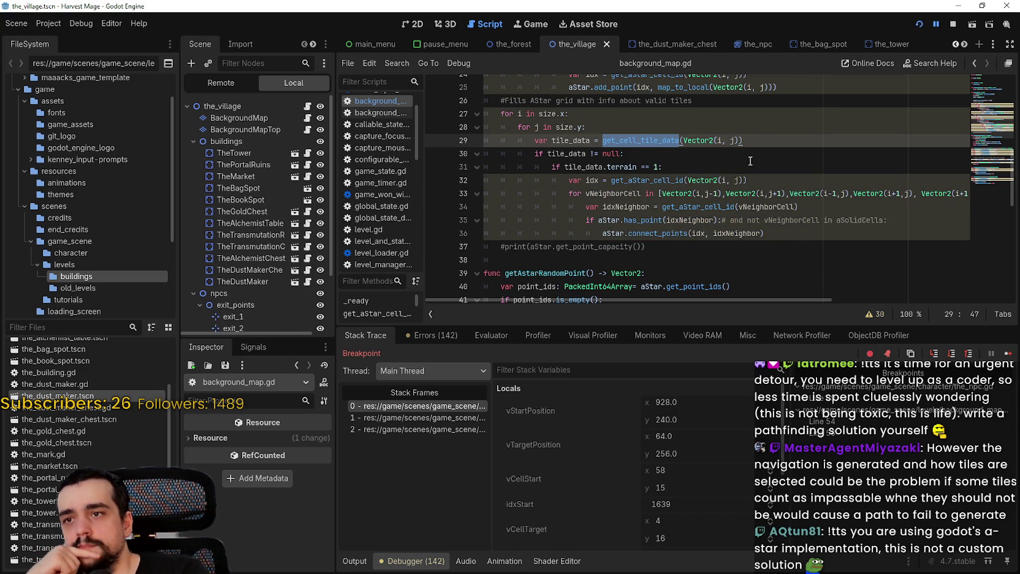
pyautogui.moveTo(764, 140); pyautogui.dragTo(536, 140)
pyautogui.rightClick(541, 140)
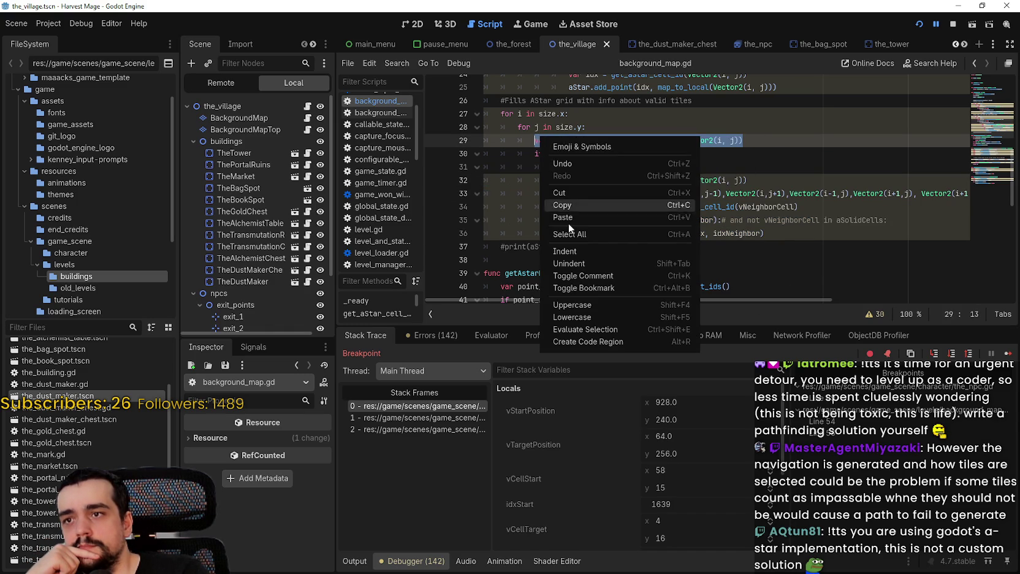
pyautogui.click(567, 206)
pyautogui.click(804, 180)
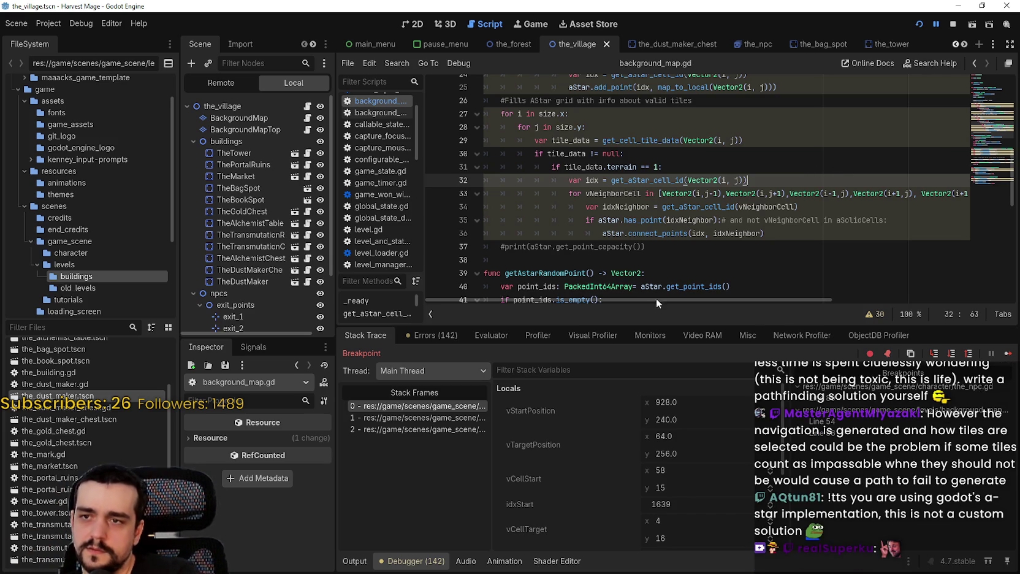
pyautogui.press('Down')
pyautogui.press('Down')
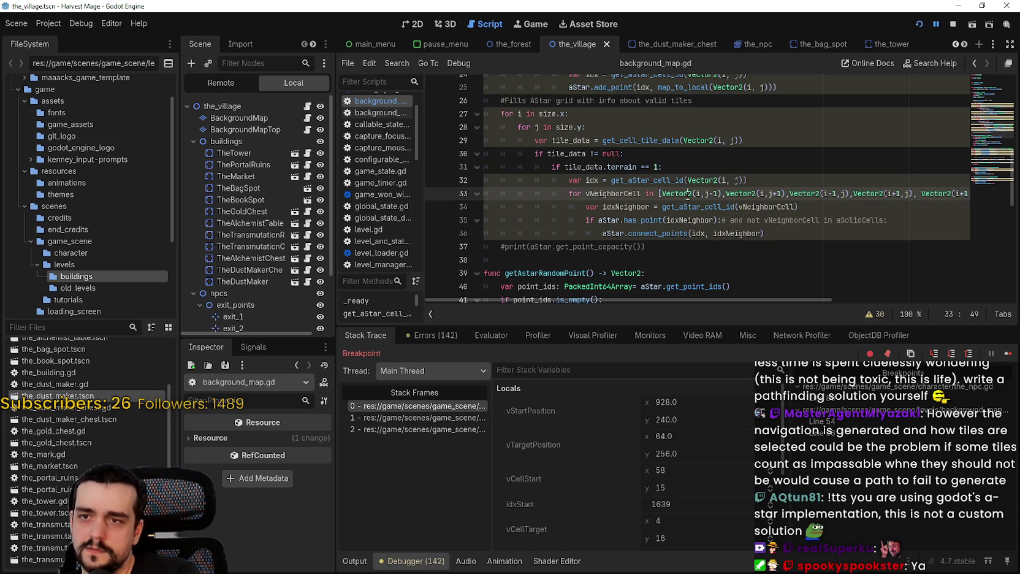
pyautogui.doubleClick(699, 206)
pyautogui.moveTo(714, 298)
pyautogui.mouseDown()
pyautogui.moveTo(782, 287)
pyautogui.moveTo(969, 298)
pyautogui.mouseUp()
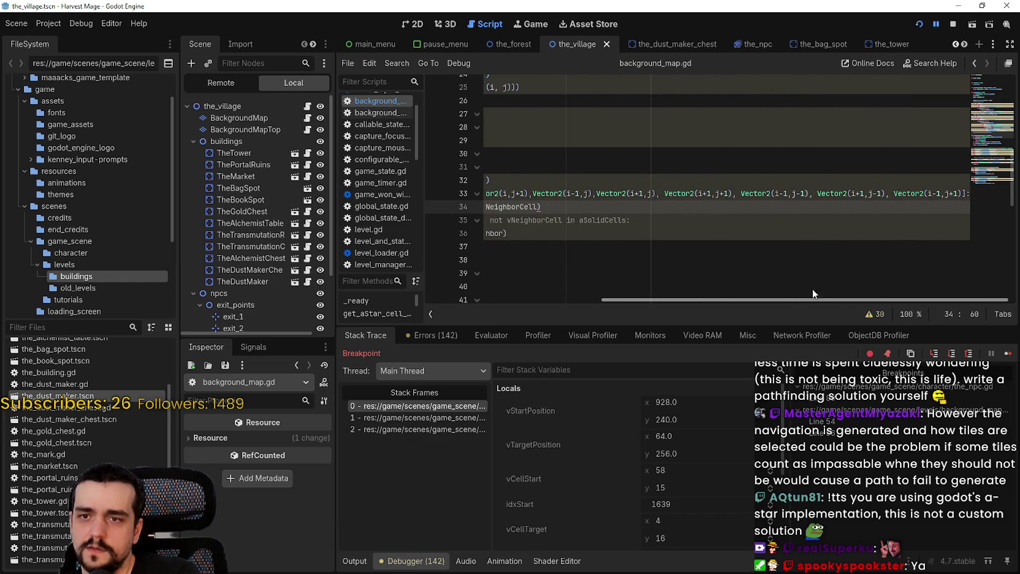
pyautogui.hscroll(-5, 674, 282)
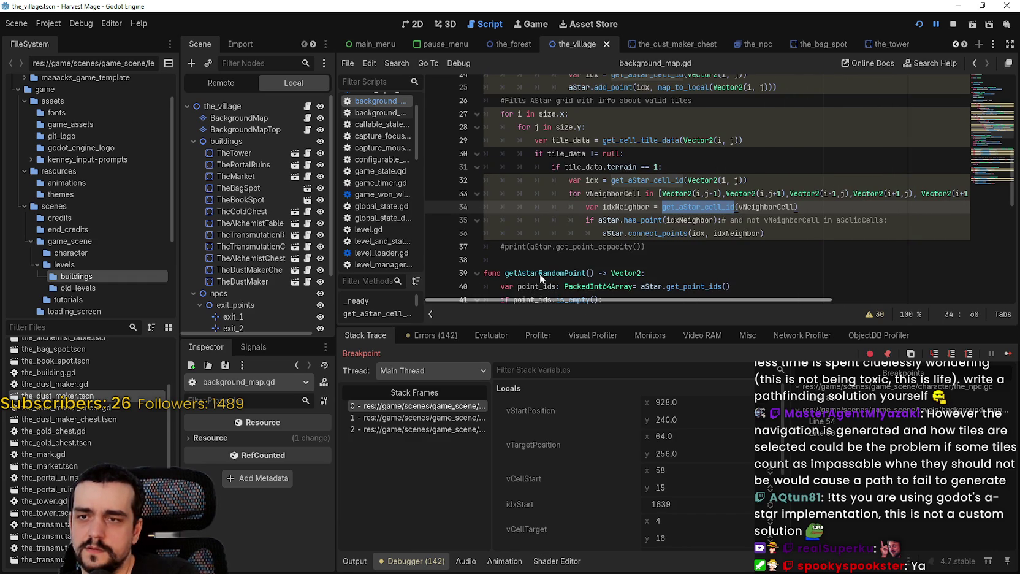
pyautogui.doubleClick(613, 194)
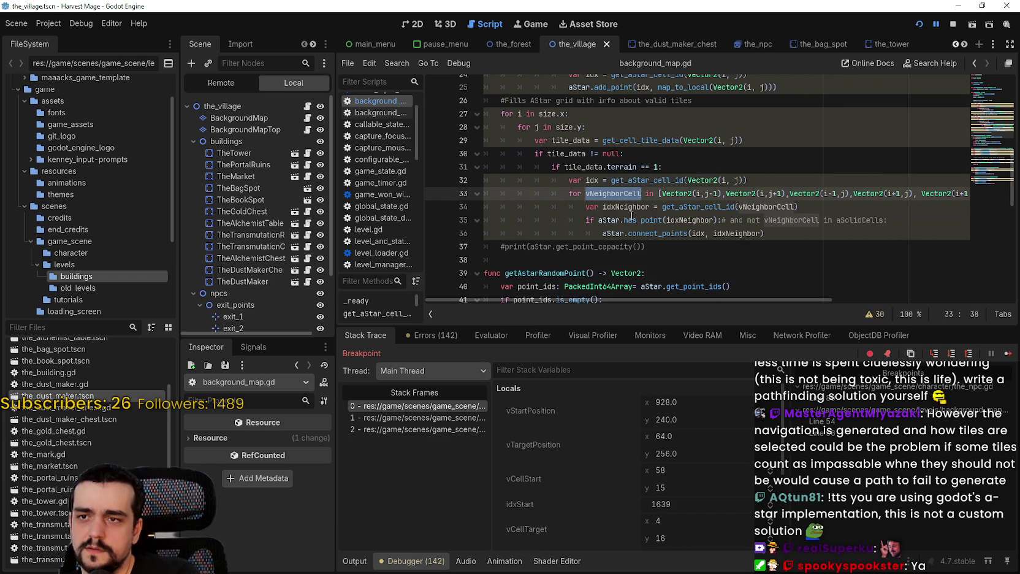
pyautogui.doubleClick(693, 207)
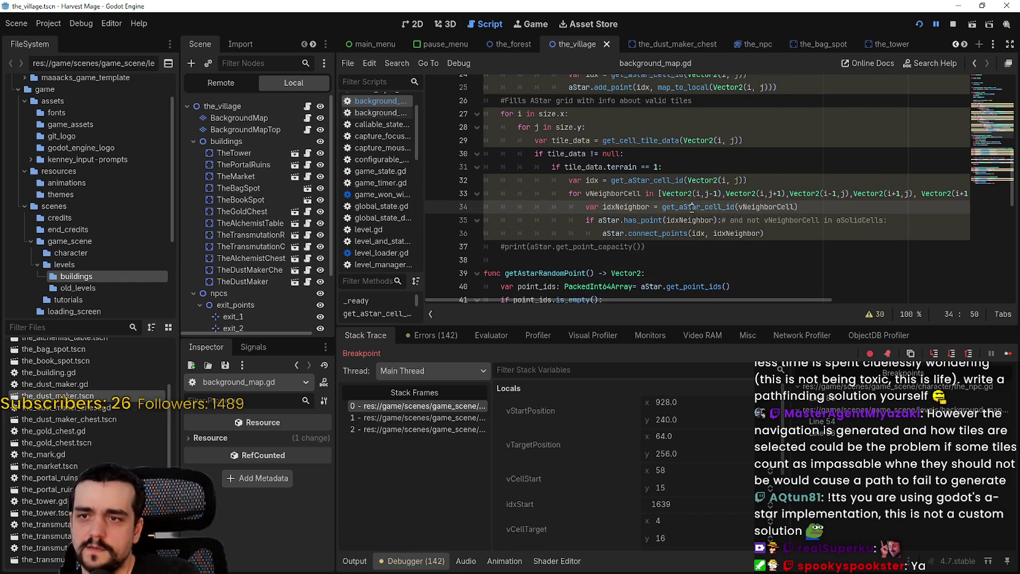
pyautogui.doubleClick(611, 220)
pyautogui.doubleClick(690, 221)
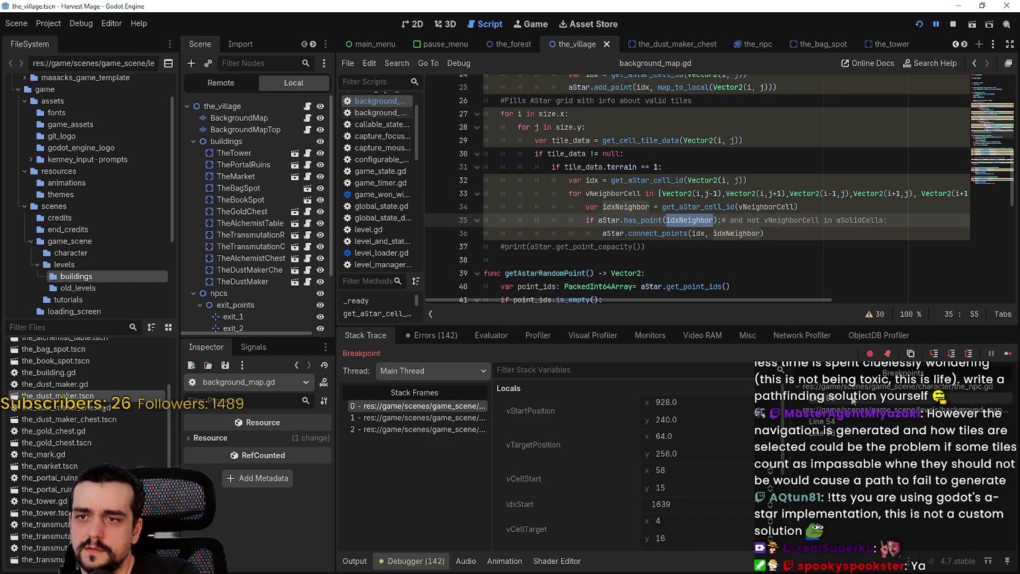
pyautogui.scroll(1, 710, 246)
pyautogui.scroll(3, 709, 246)
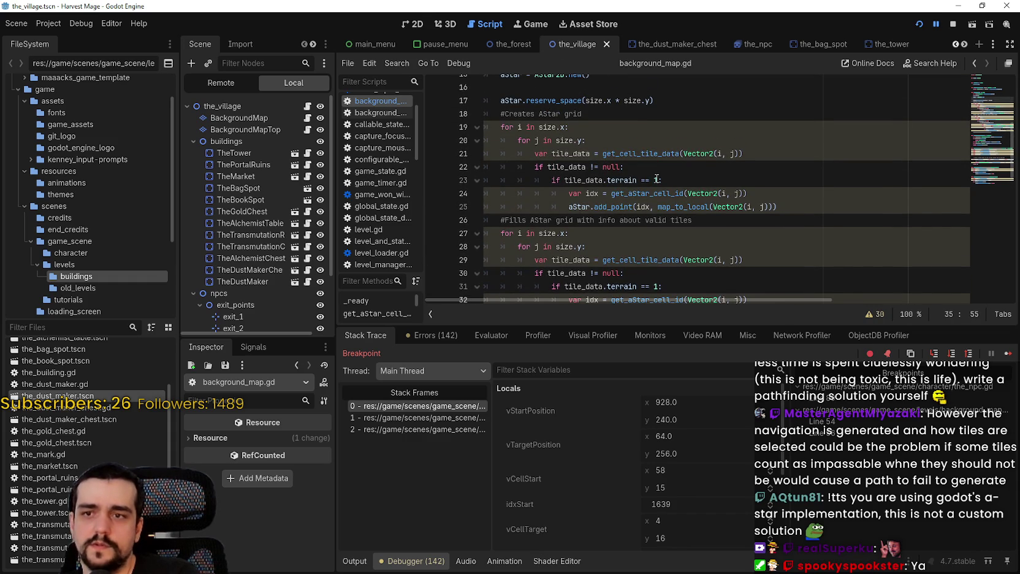
pyautogui.scroll(-2, 653, 170)
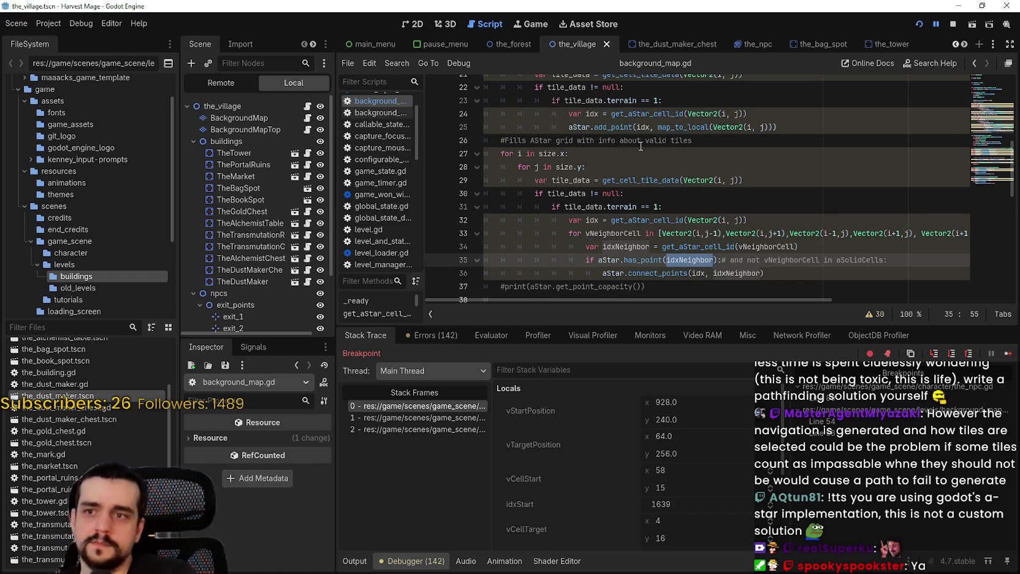
pyautogui.scroll(-1, 641, 146)
pyautogui.moveTo(688, 143)
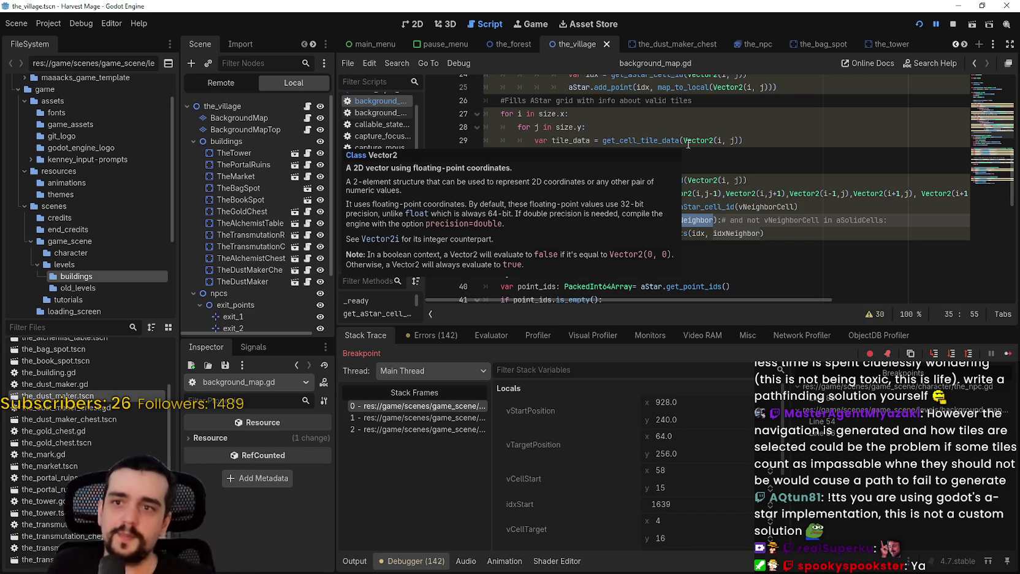
pyautogui.click(815, 219)
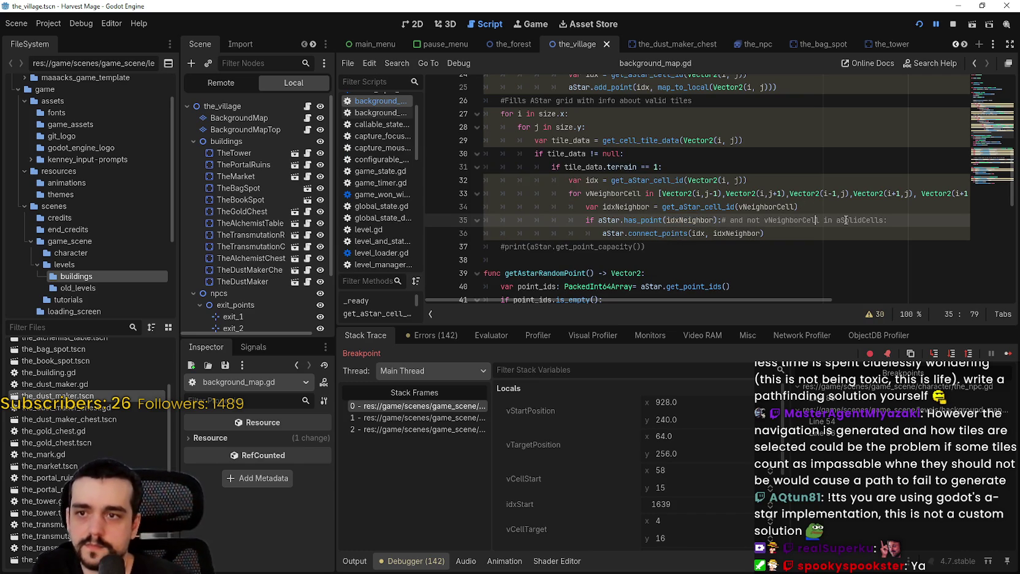
pyautogui.doubleClick(651, 220)
pyautogui.scroll(3, 654, 219)
pyautogui.moveTo(777, 207)
pyautogui.mouseDown()
pyautogui.moveTo(570, 206)
pyautogui.moveTo(473, 150)
pyautogui.mouseUp()
pyautogui.scroll(-3, 709, 211)
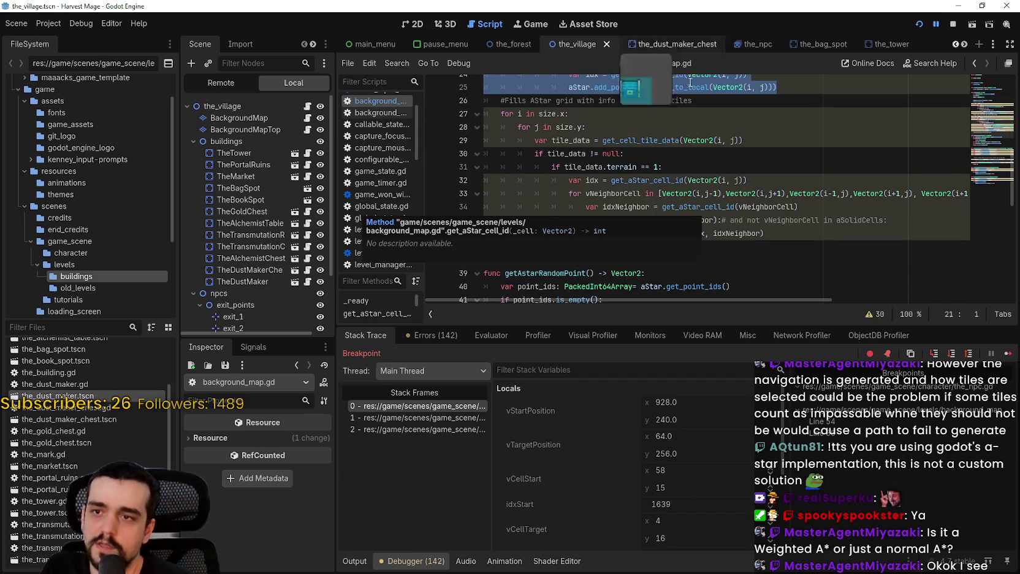
pyautogui.scroll(-8, 711, 215)
pyautogui.scroll(-2, 721, 239)
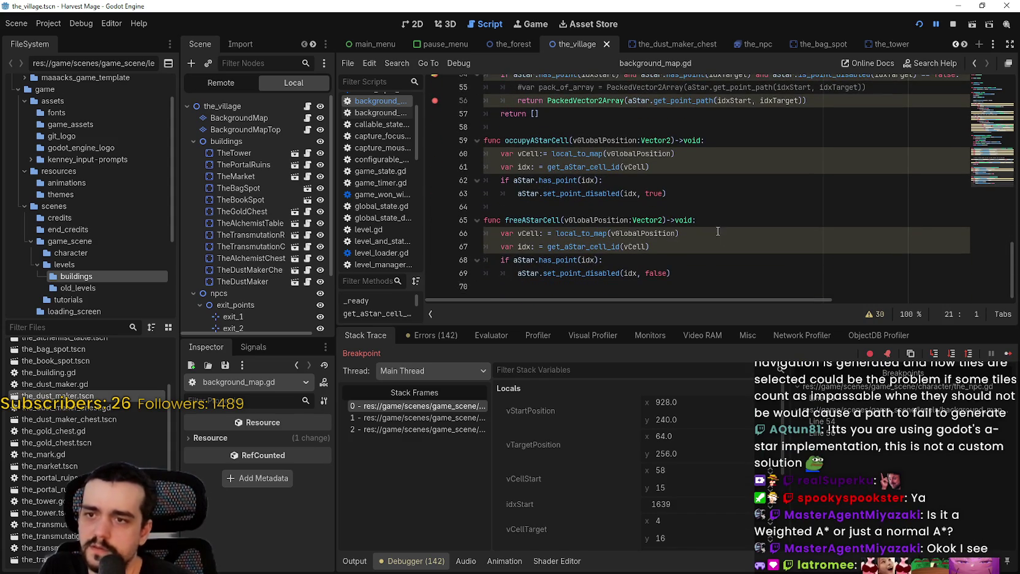
# Step: Inspect the connect_points call and highlight every use of idxNeighbor
pyautogui.scroll(5, 736, 243)
pyautogui.scroll(3, 734, 242)
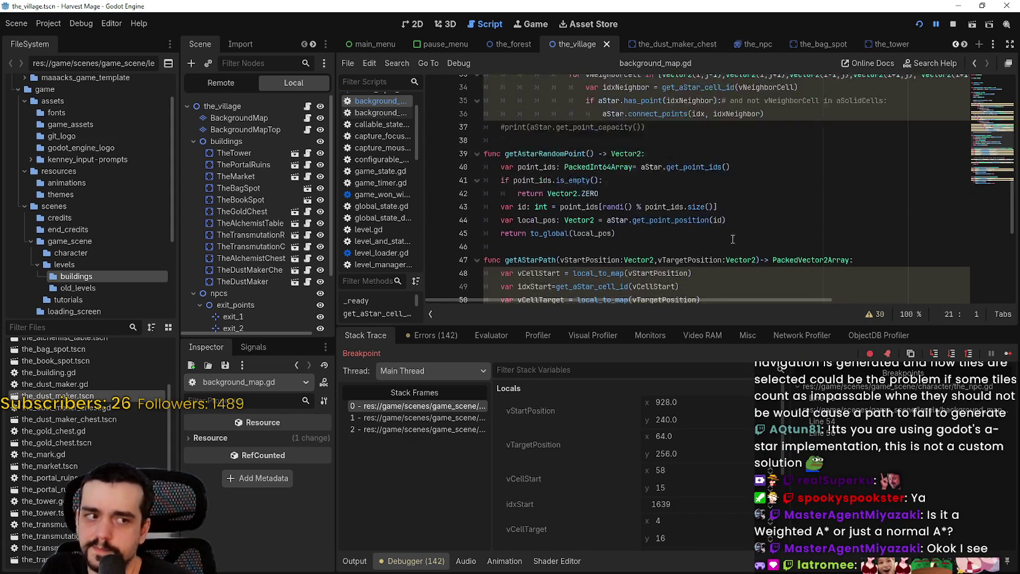
pyautogui.scroll(2, 731, 237)
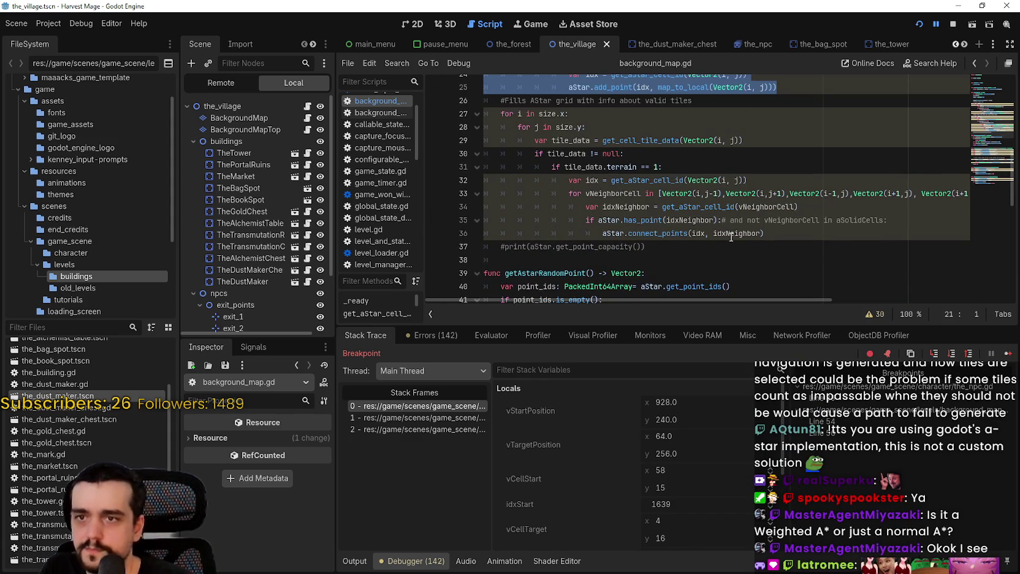
pyautogui.click(730, 235)
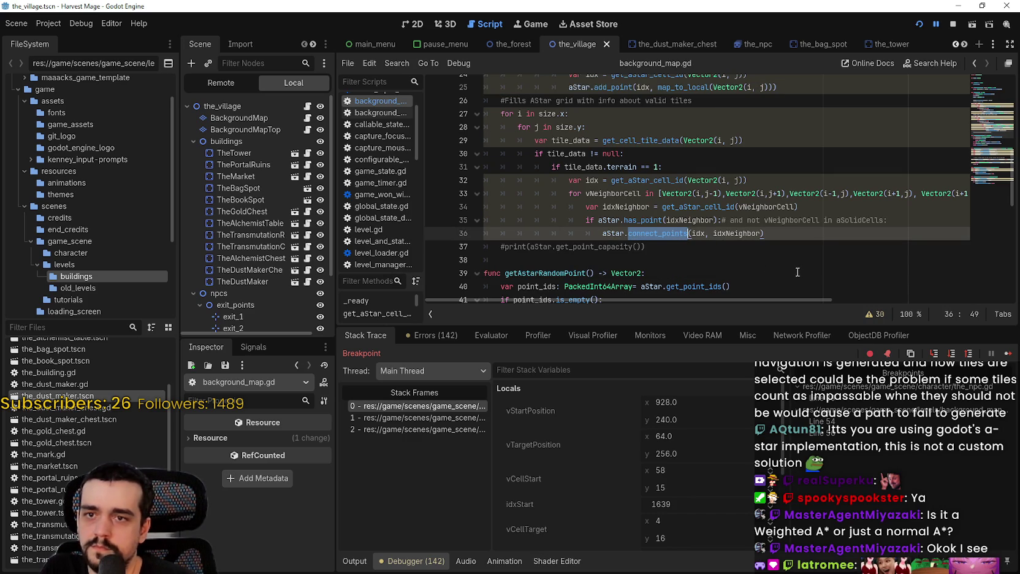
pyautogui.click(779, 239)
pyautogui.scroll(-1, 784, 246)
pyautogui.scroll(1, 790, 254)
pyautogui.doubleClick(690, 220)
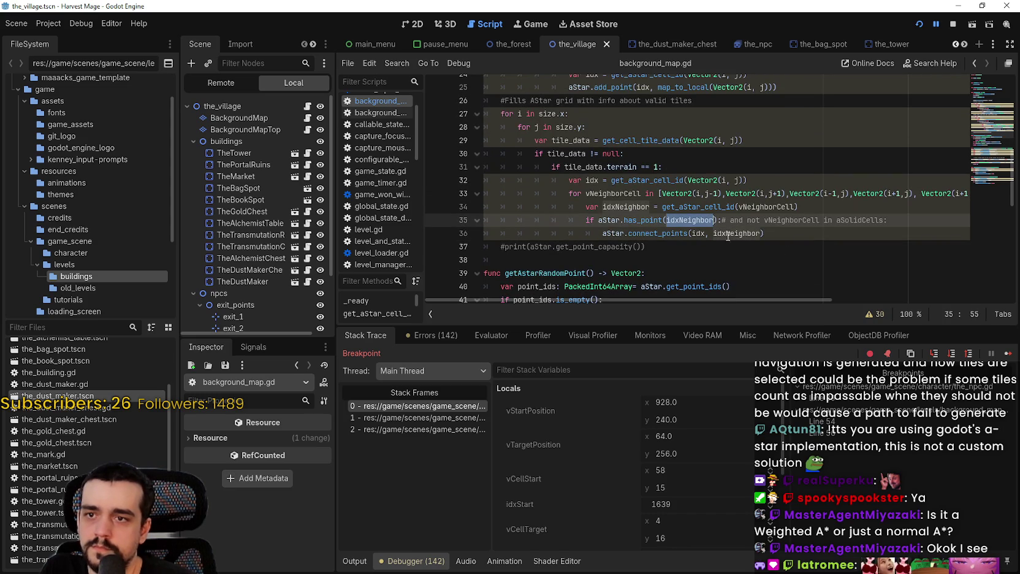
pyautogui.scroll(1, 785, 261)
pyautogui.moveTo(800, 274)
pyautogui.mouseDown()
pyautogui.moveTo(613, 247)
pyautogui.moveTo(483, 247)
pyautogui.mouseUp()
pyautogui.scroll(-2, 694, 247)
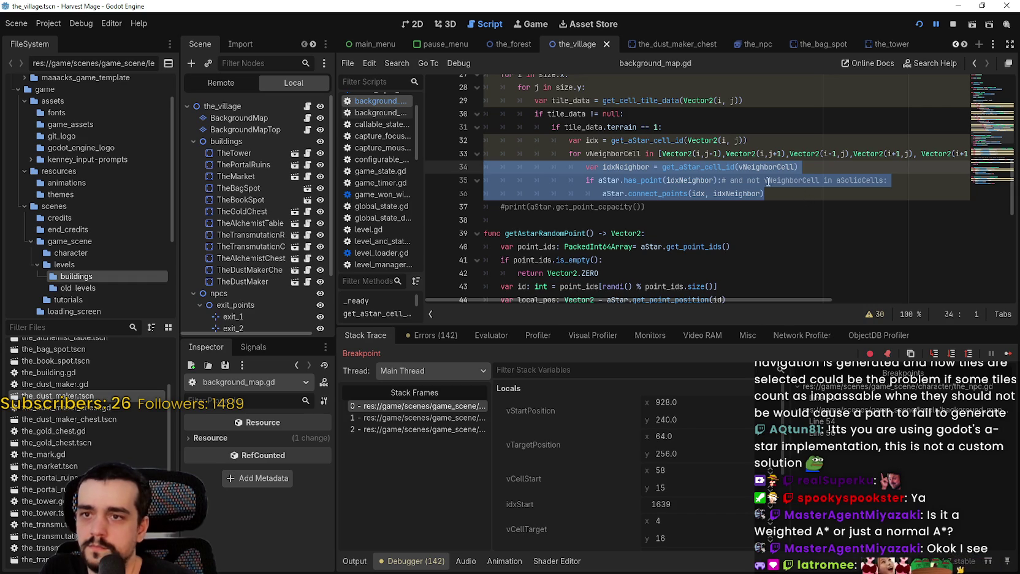
# Step: Study neighbour-connection lines 34–36 and vNeighborCell uses, then switch to the_village's 2D view
pyautogui.moveTo(728, 165)
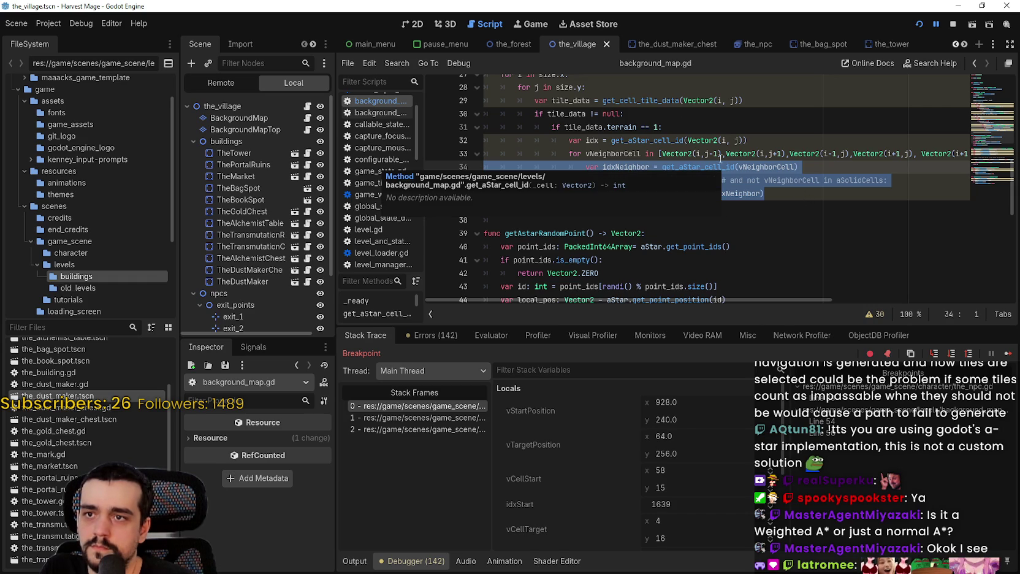
pyautogui.moveTo(659, 101)
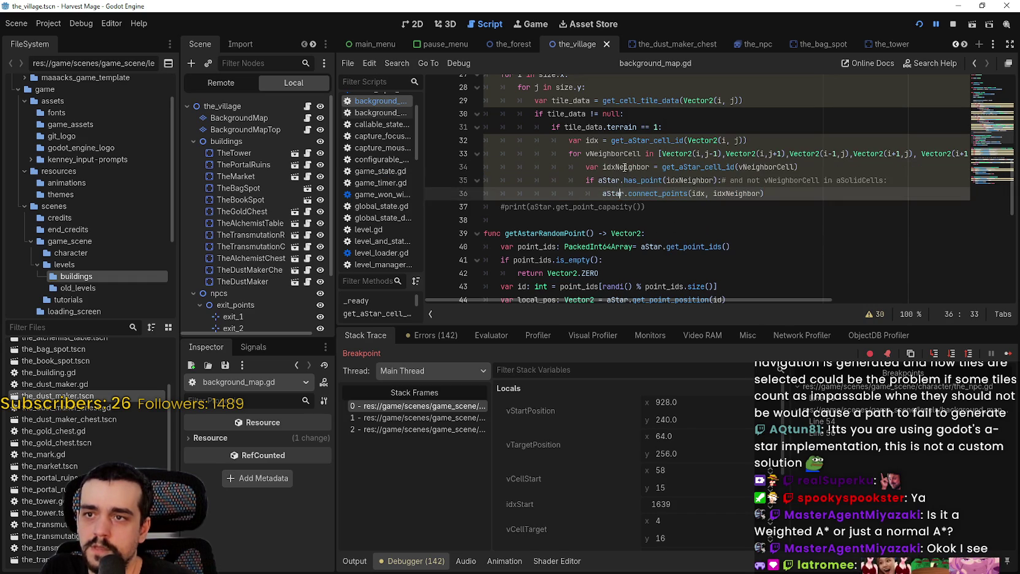
pyautogui.click(577, 153)
pyautogui.moveTo(579, 165); pyautogui.dragTo(847, 195)
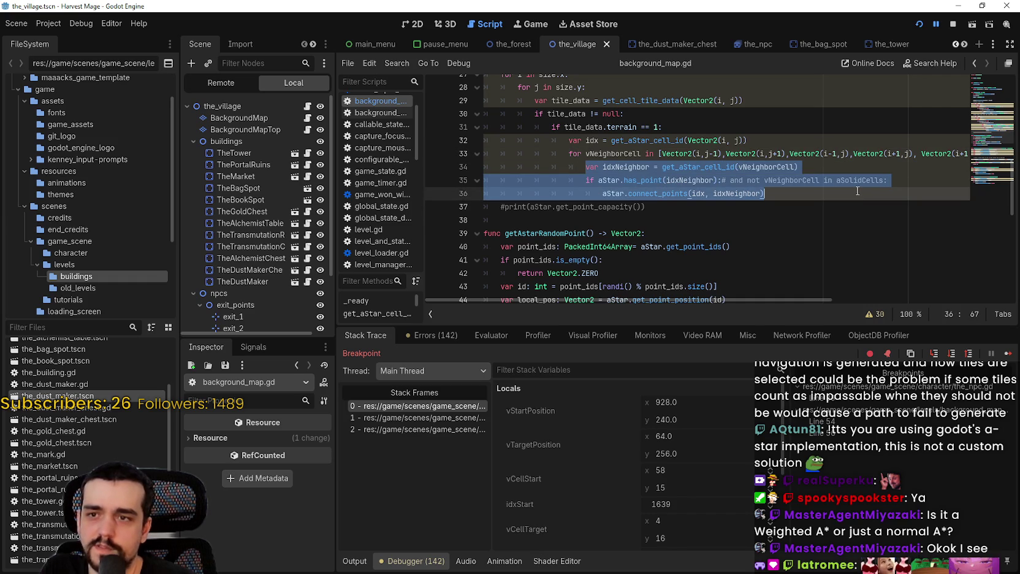
pyautogui.click(858, 162)
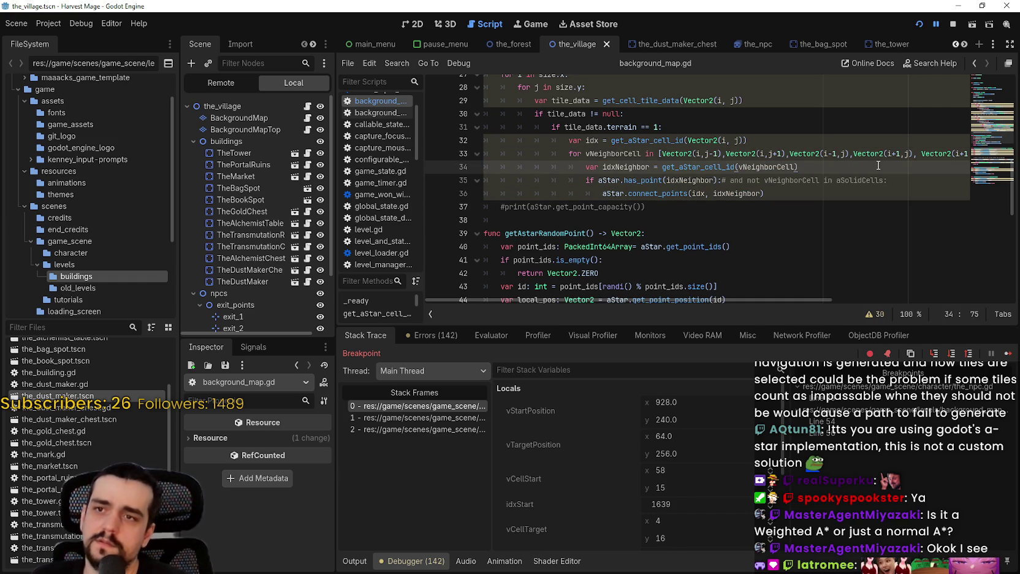
pyautogui.scroll(4, 817, 174)
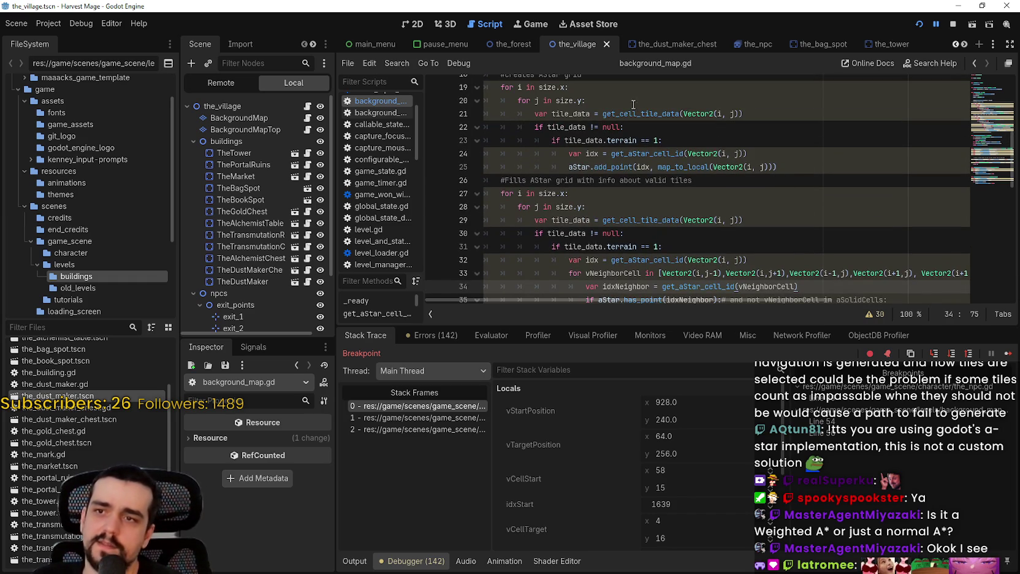
pyautogui.scroll(-1, 651, 197)
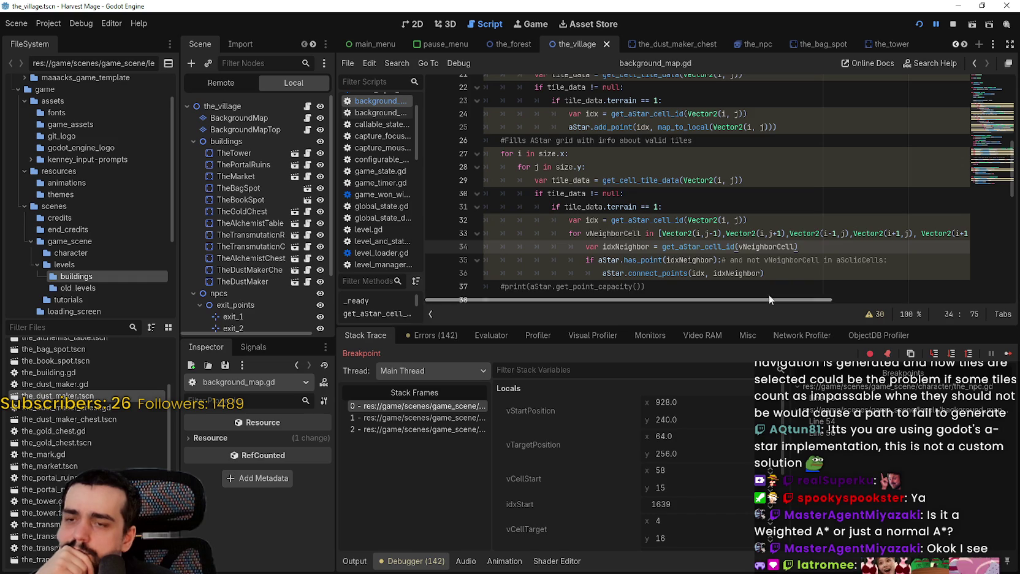
pyautogui.doubleClick(619, 236)
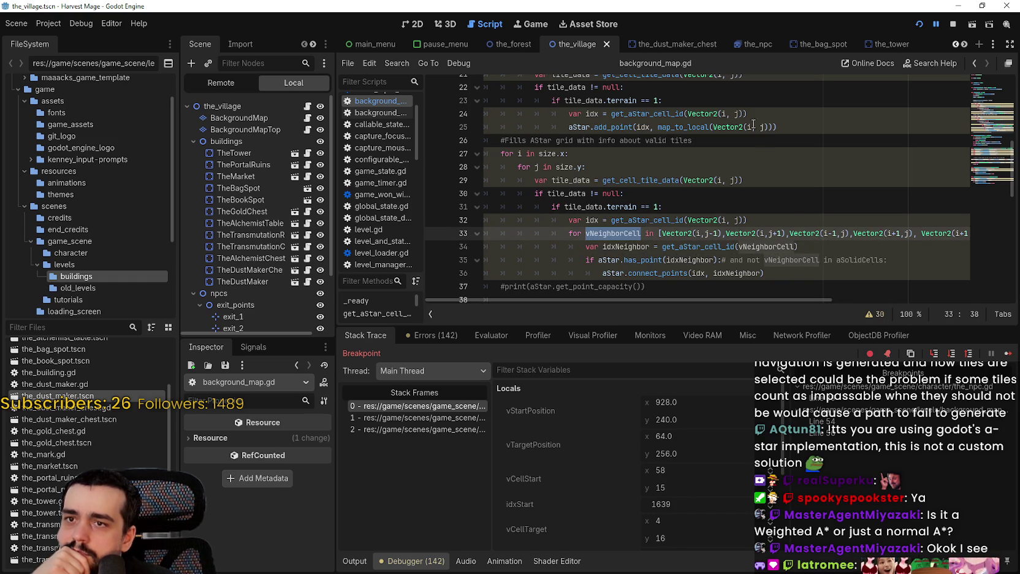
pyautogui.scroll(1, 758, 145)
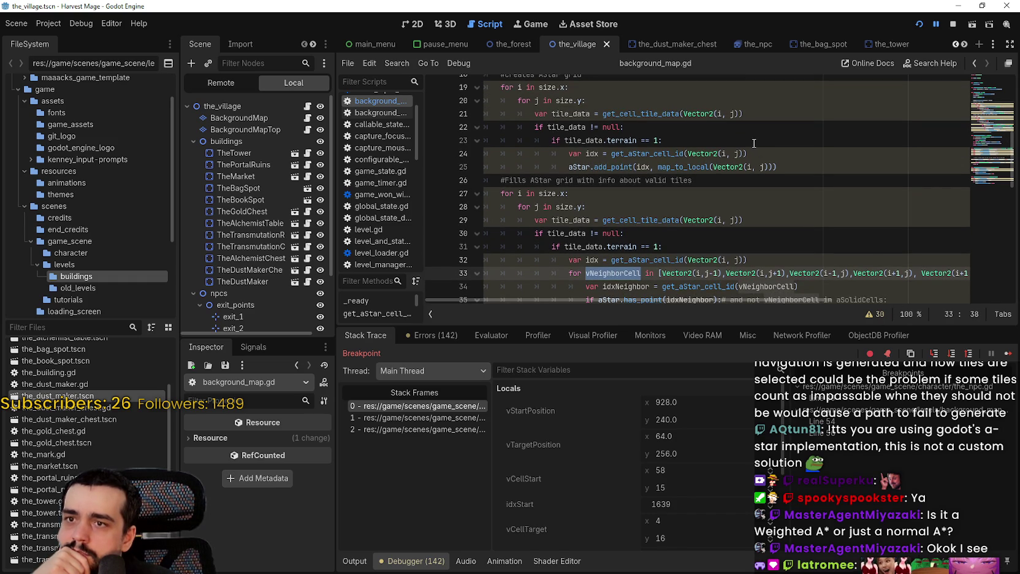
pyautogui.click(626, 140)
pyautogui.scroll(-2, 802, 190)
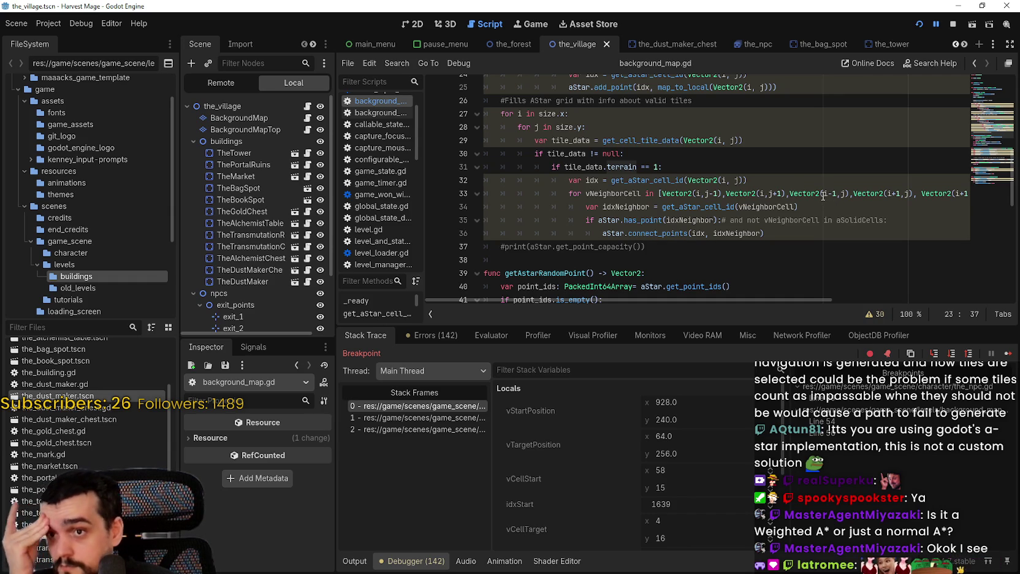
pyautogui.moveTo(821, 195)
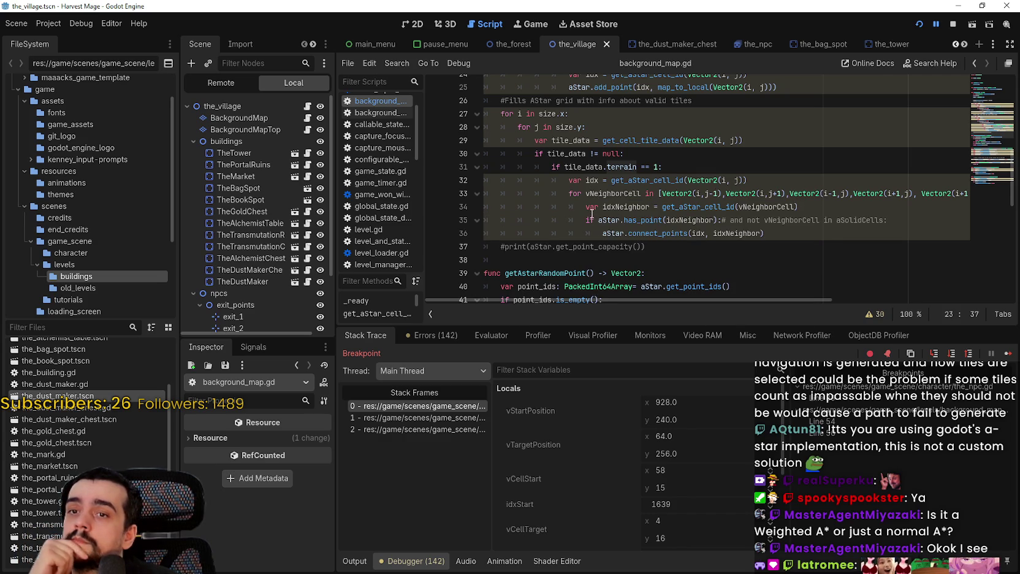
pyautogui.moveTo(588, 207); pyautogui.dragTo(853, 206)
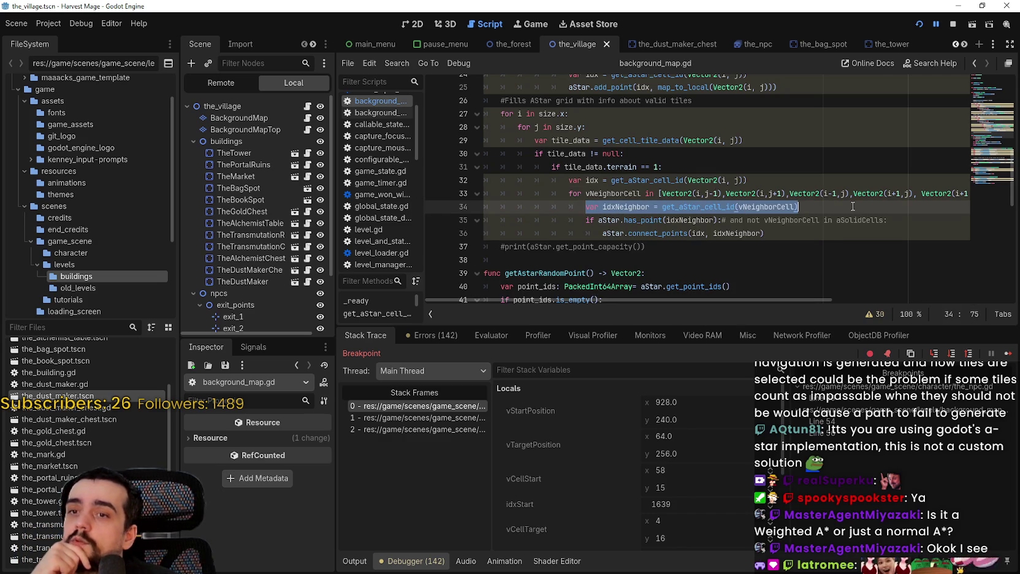
pyautogui.click(423, 24)
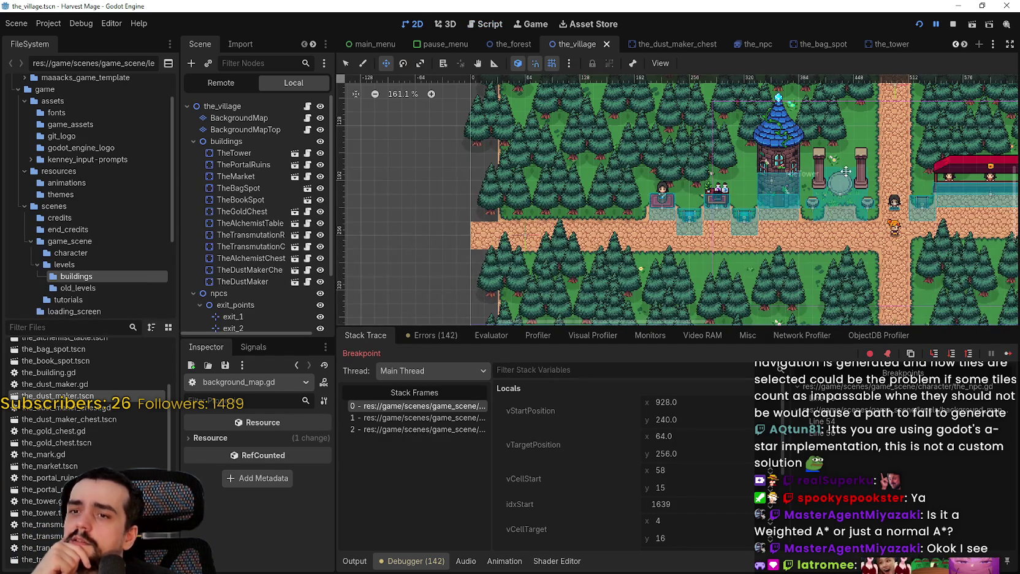
# Step: Zoom the village map in around the tower and road, then reopen BackgroundMap's script
pyautogui.scroll(3, 684, 198)
pyautogui.scroll(3, 683, 197)
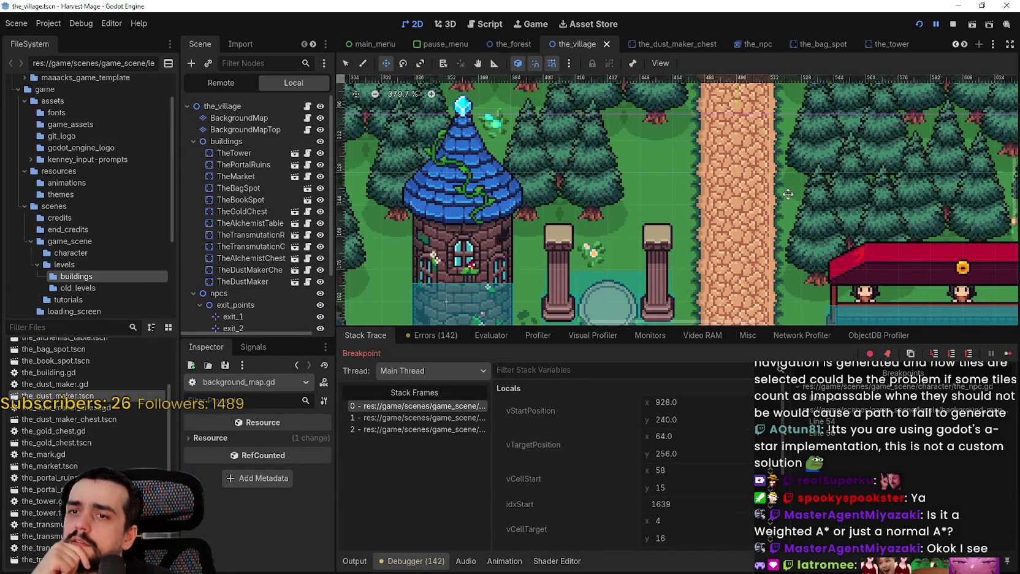
pyautogui.scroll(1, 693, 172)
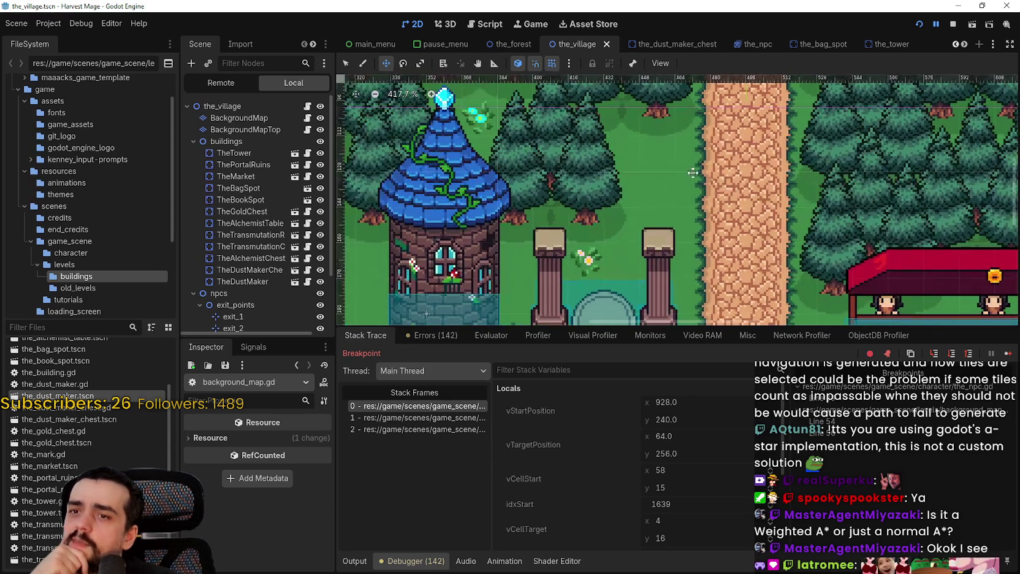
pyautogui.scroll(-10, 685, 205)
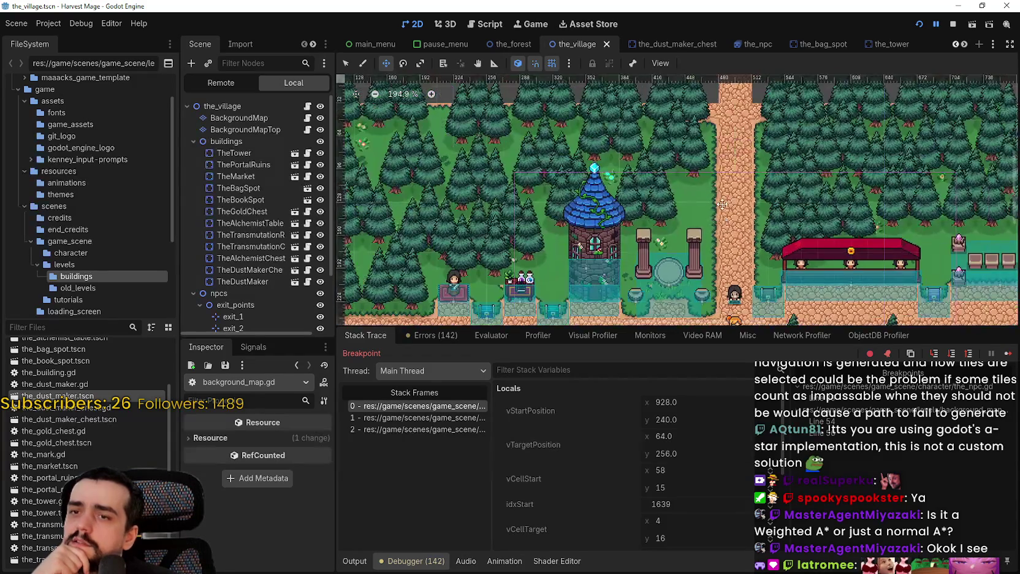
pyautogui.scroll(8, 723, 203)
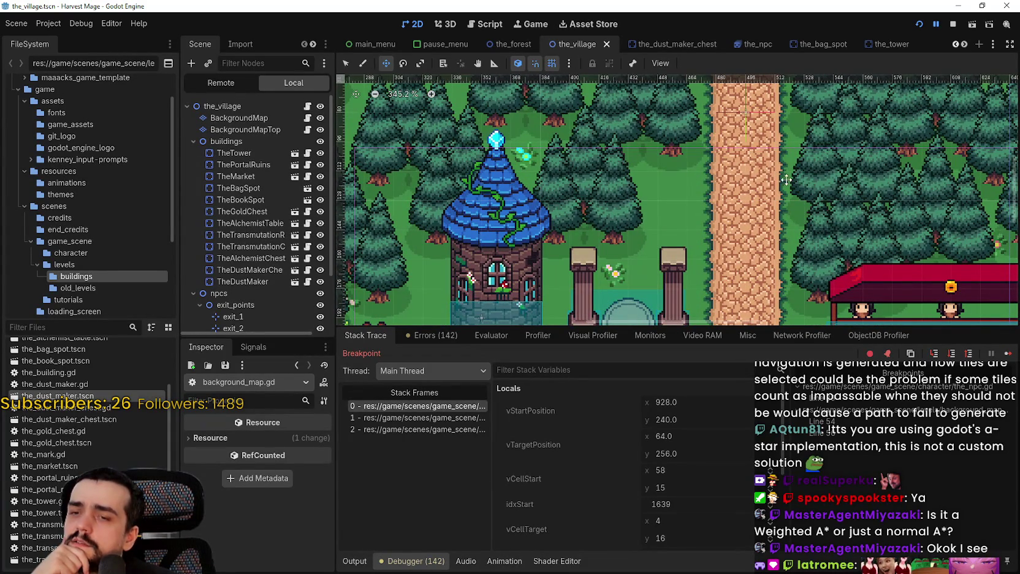
pyautogui.click(309, 119)
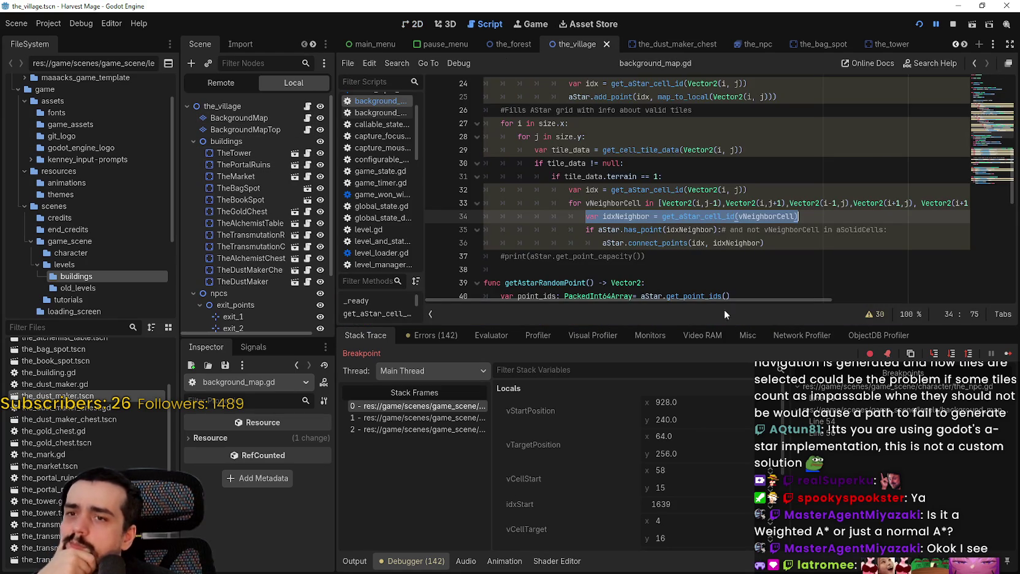
pyautogui.click(688, 231)
pyautogui.doubleClick(688, 231)
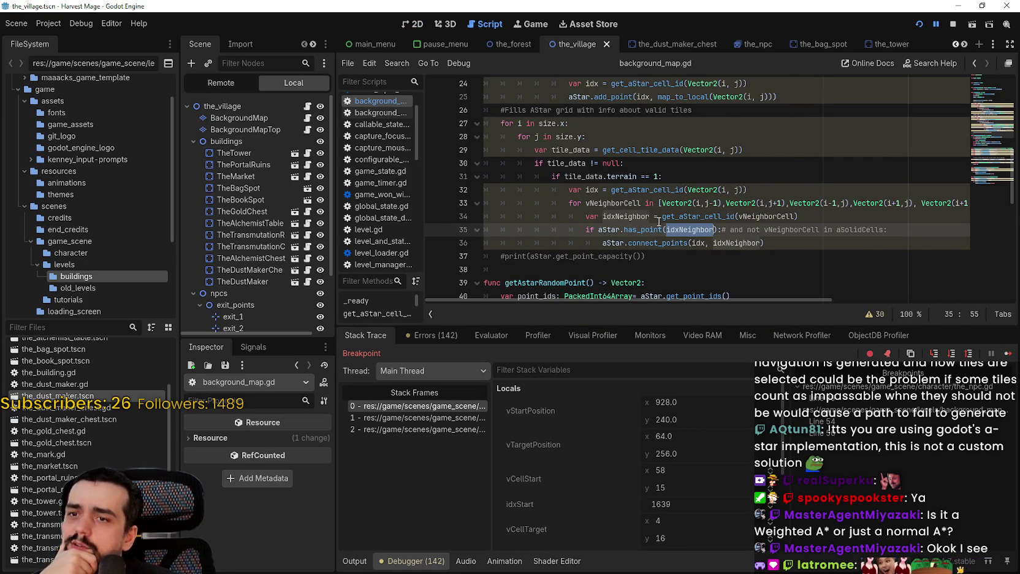
pyautogui.scroll(4, 649, 215)
pyautogui.scroll(-2, 631, 196)
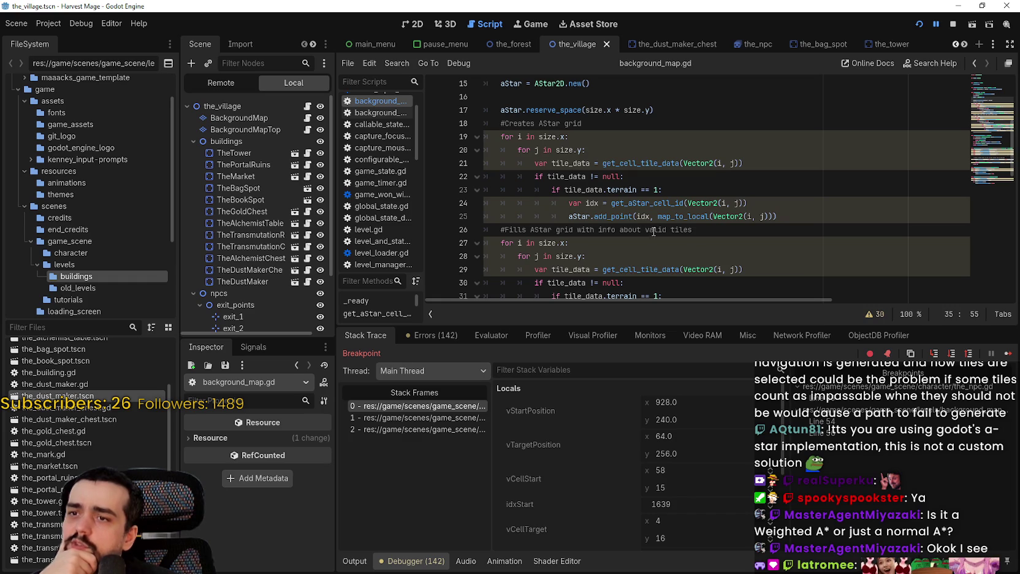
pyautogui.scroll(-3, 610, 176)
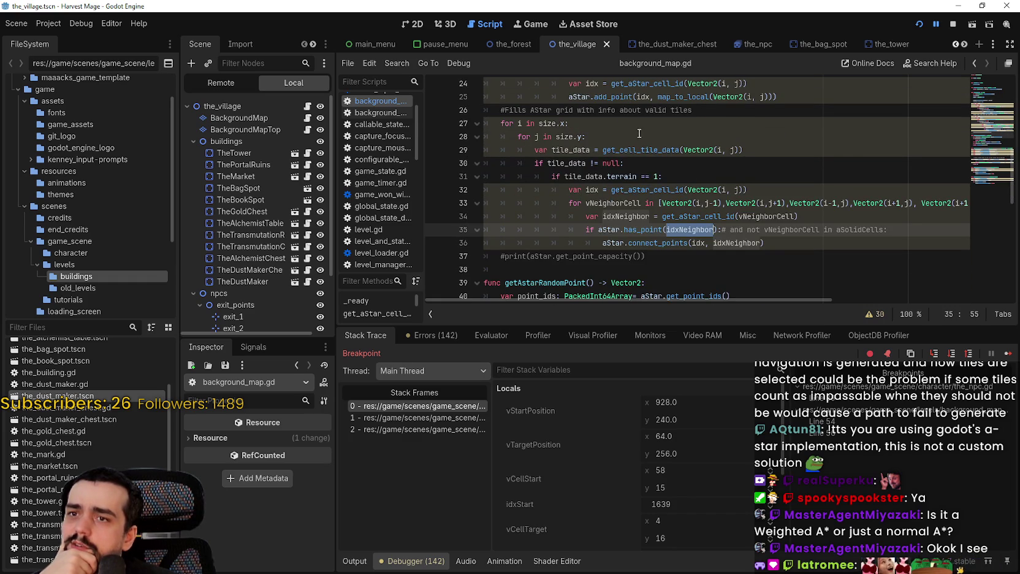
pyautogui.scroll(1, 674, 221)
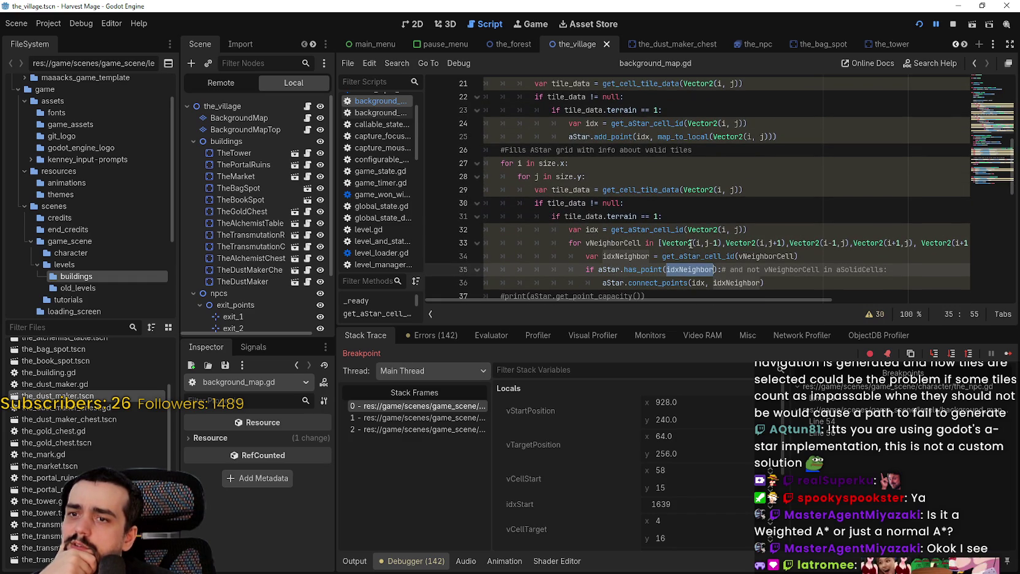
pyautogui.doubleClick(601, 136)
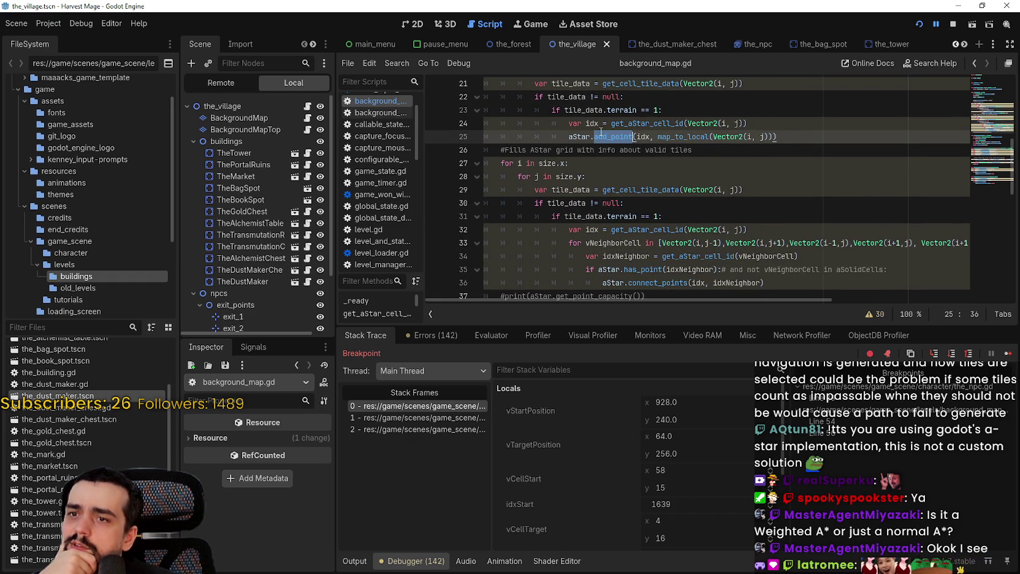
pyautogui.doubleClick(702, 140)
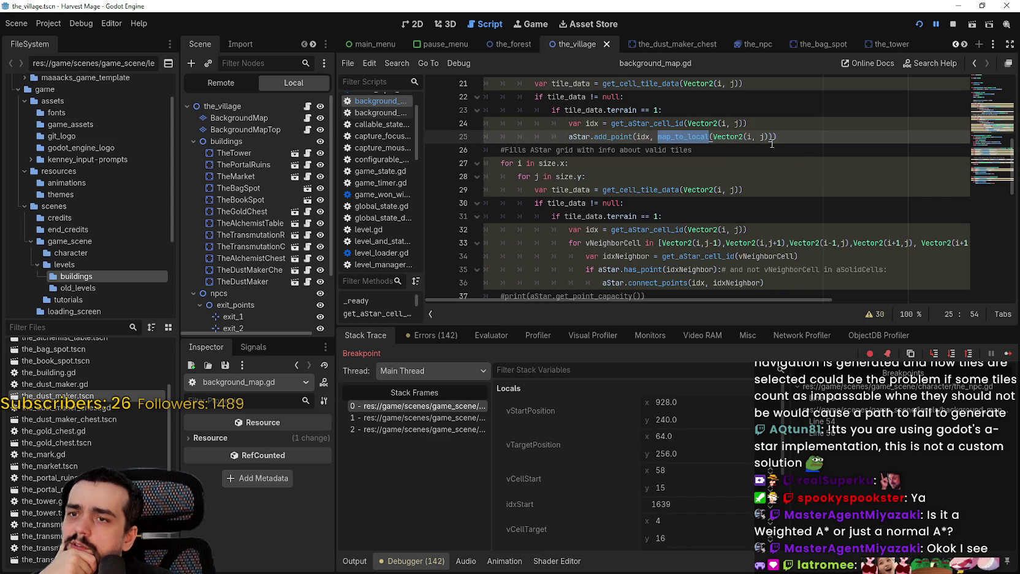
pyautogui.scroll(-1, 779, 185)
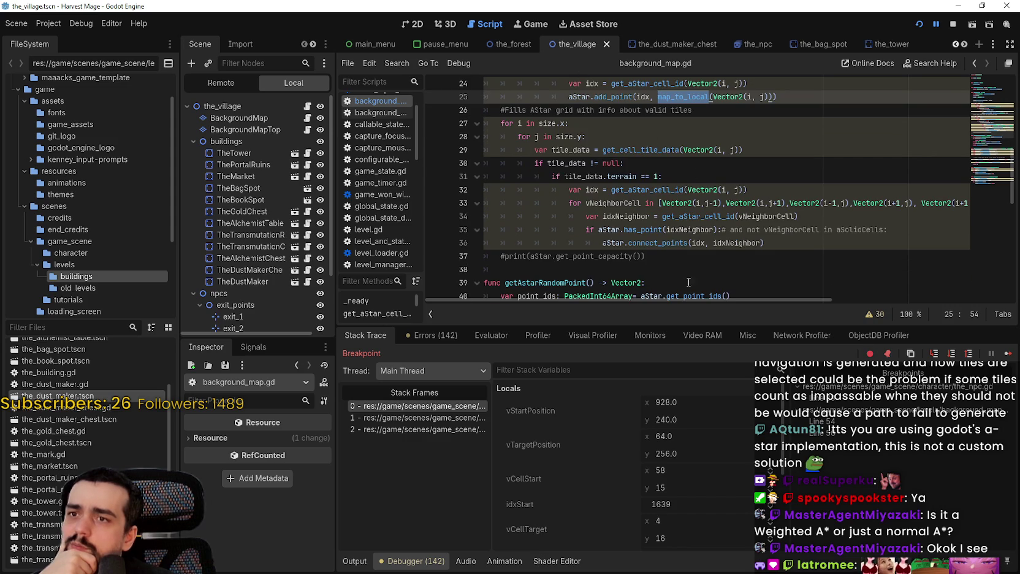
pyautogui.scroll(-5, 703, 257)
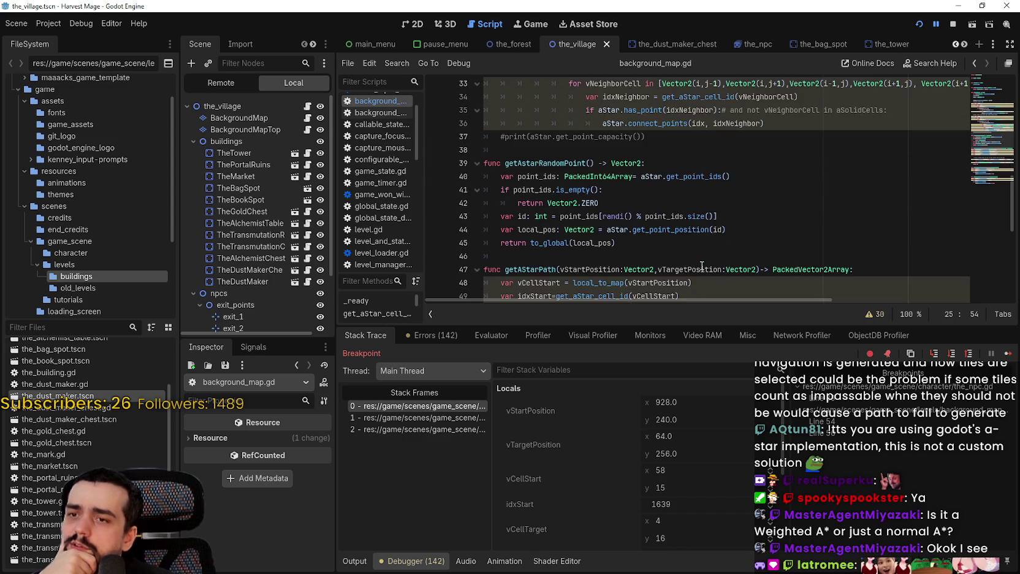
pyautogui.scroll(-2, 701, 262)
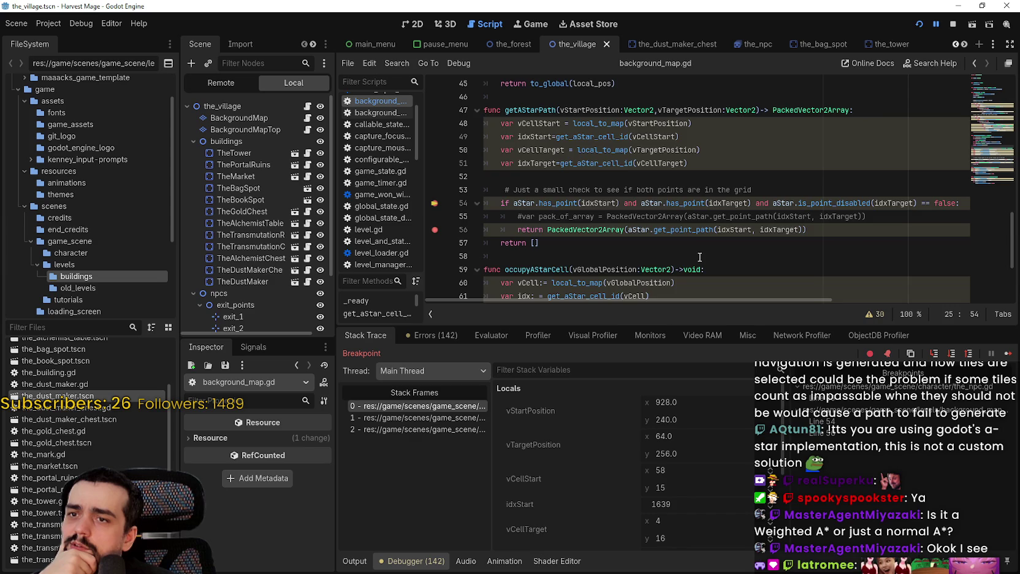
pyautogui.scroll(-2, 700, 257)
pyautogui.scroll(10, 696, 248)
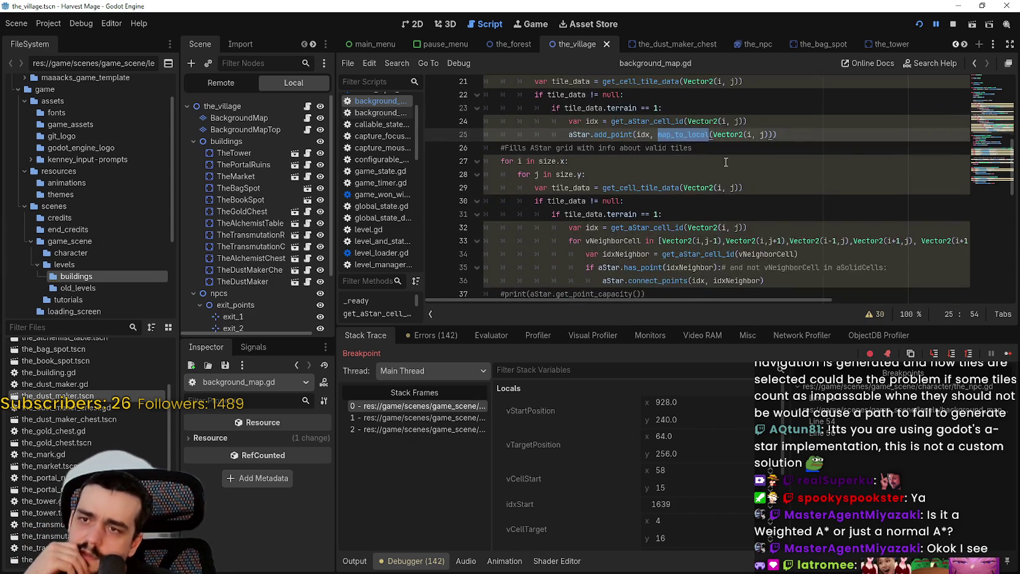
pyautogui.scroll(1, 712, 153)
pyautogui.click(661, 164)
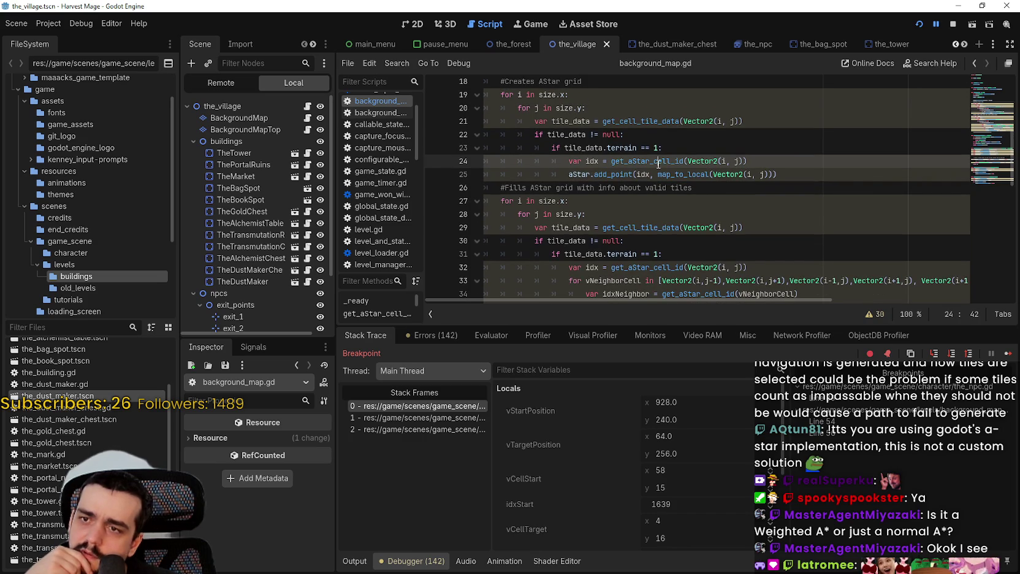
pyautogui.moveTo(658, 165)
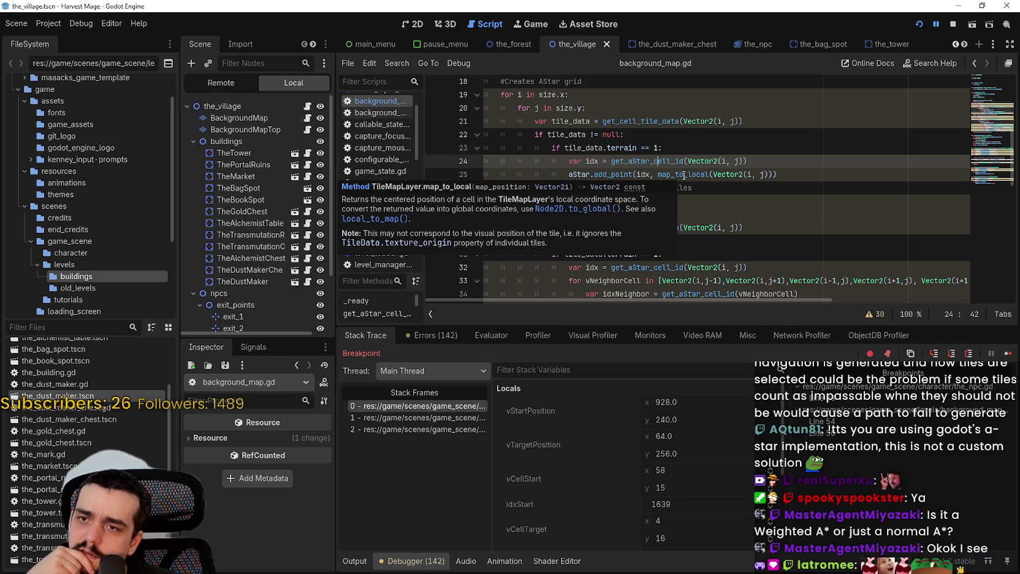
pyautogui.moveTo(685, 174)
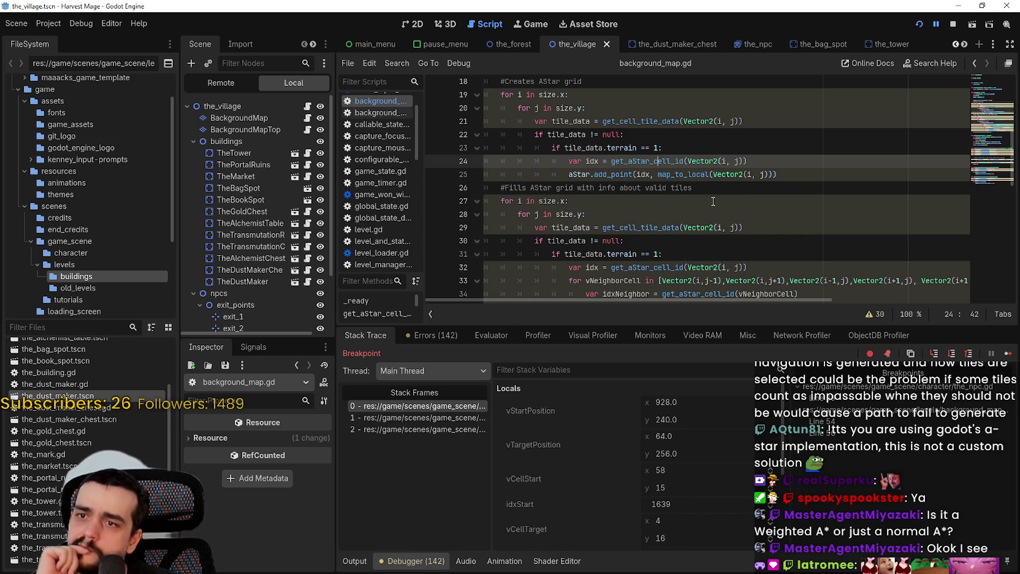
pyautogui.doubleClick(682, 175)
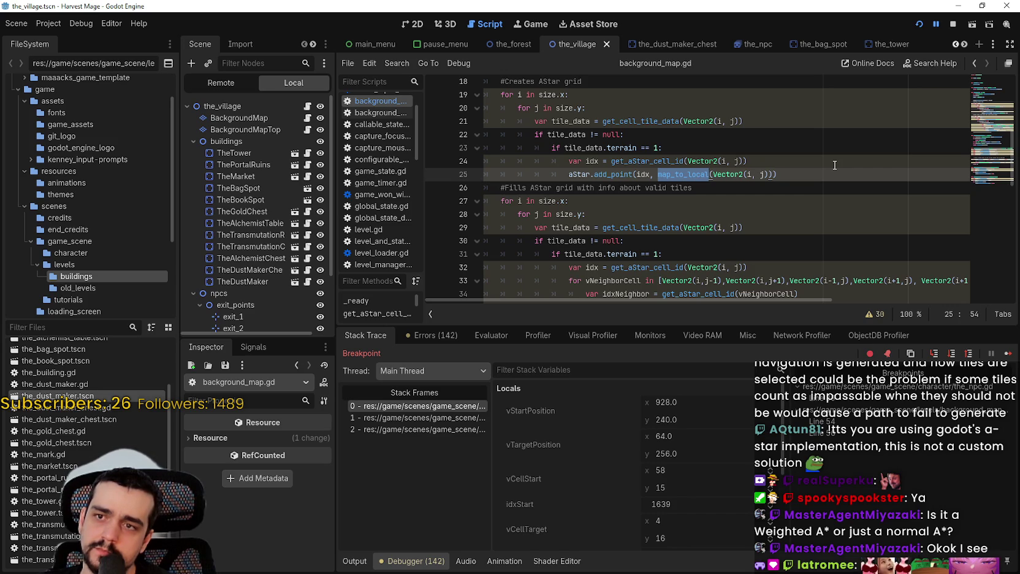
# Step: Replace map_to_local with local_to_map, save, and relaunch the game into a new game
pyautogui.write('local_to')
pyautogui.press('Return')
pyautogui.hotkey('ctrl', 's')
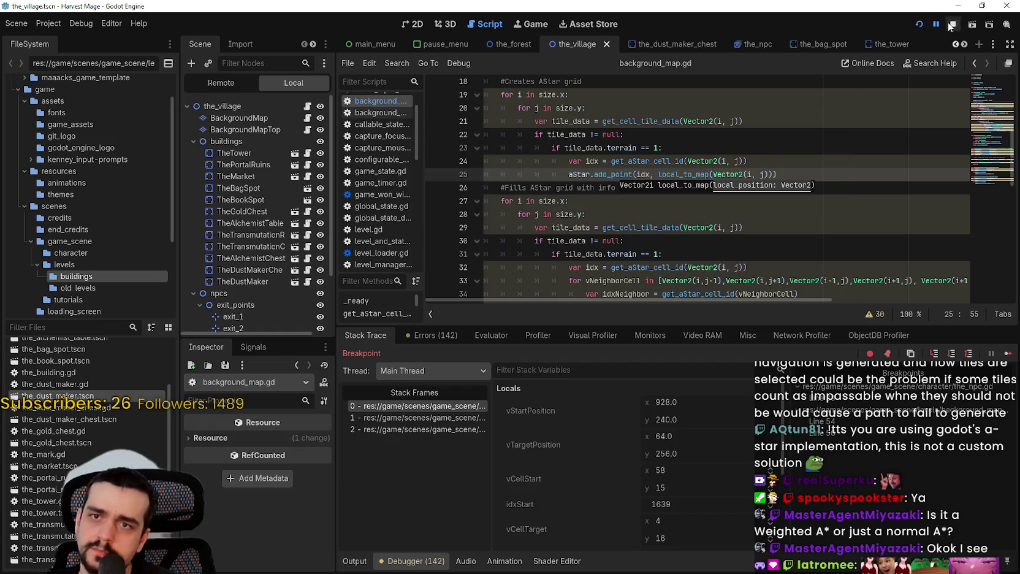
pyautogui.click(950, 26)
pyautogui.press('F5')
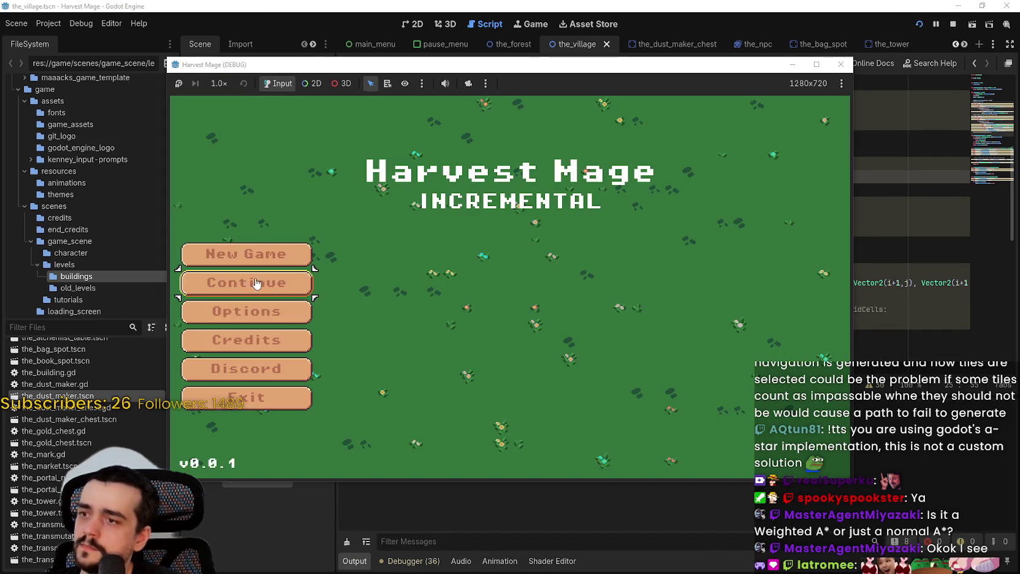
pyautogui.click(251, 282)
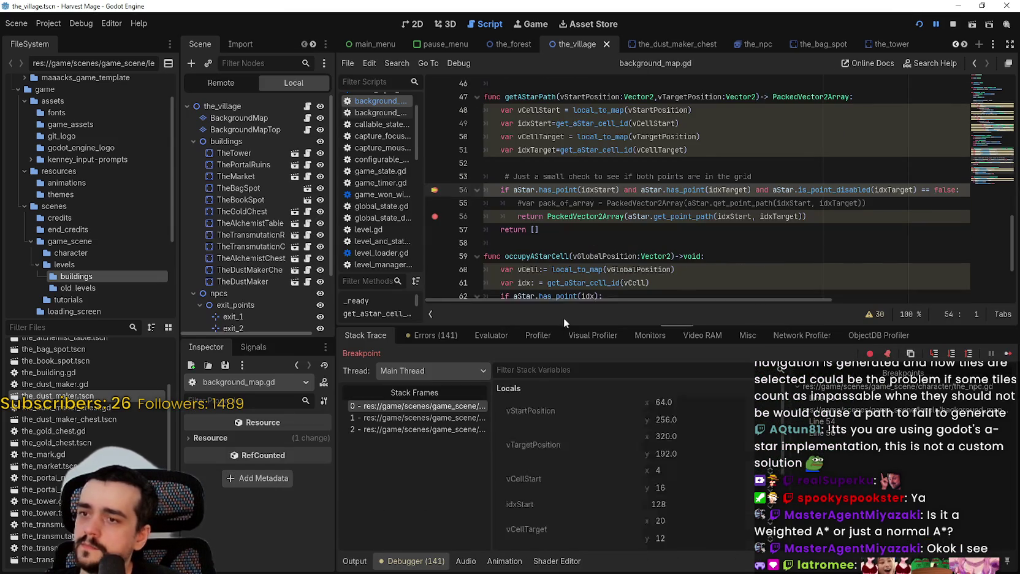
# Step: Resume through the line 56 breakpoint to the NPC path check on line 89
pyautogui.click(1008, 355)
pyautogui.click(1009, 356)
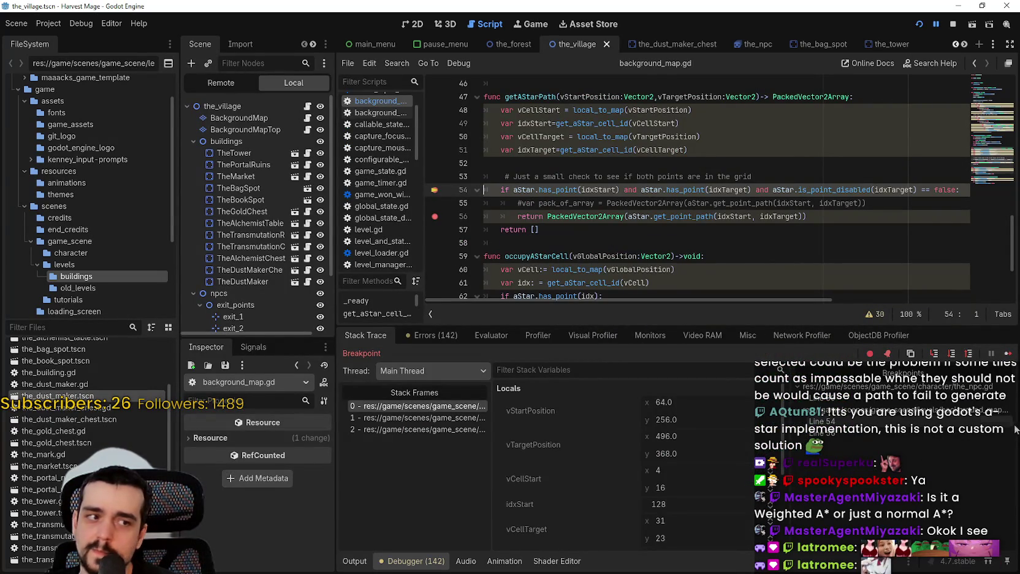
pyautogui.click(1009, 354)
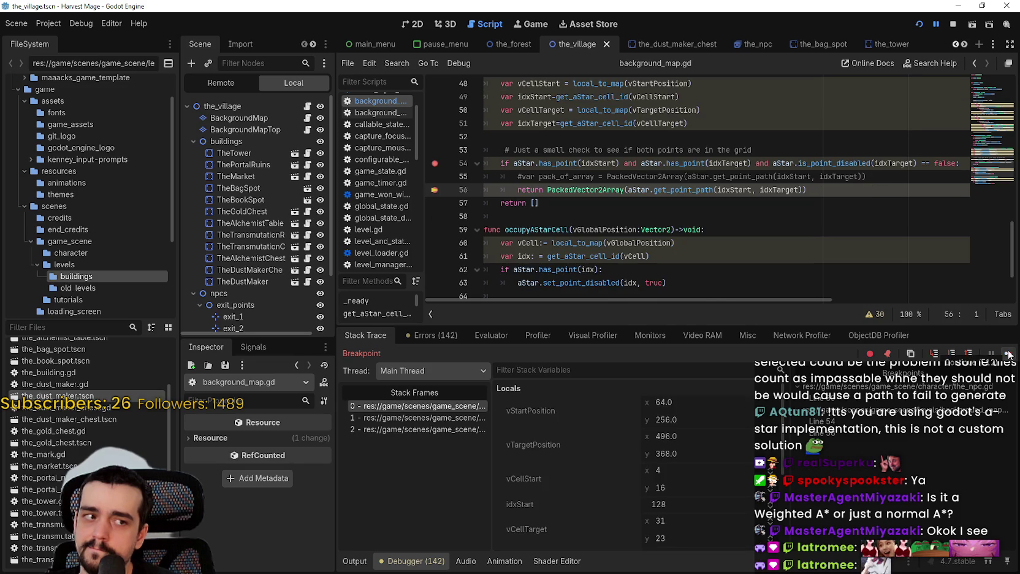
pyautogui.click(1009, 353)
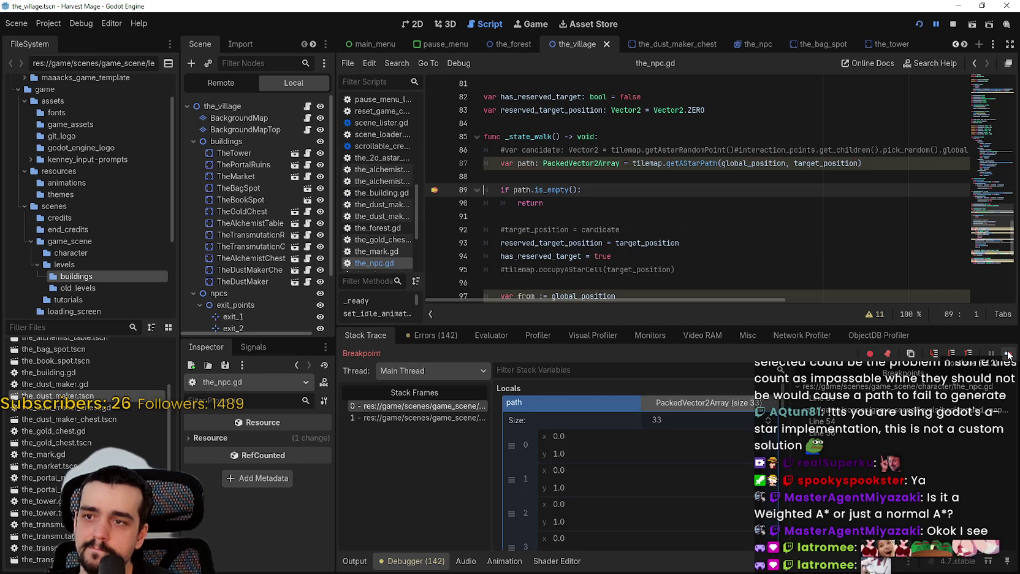
pyautogui.click(815, 190)
# Step: Reread the map_to_local call on line 25 of background_map.gd and stop the game
pyautogui.click(308, 121)
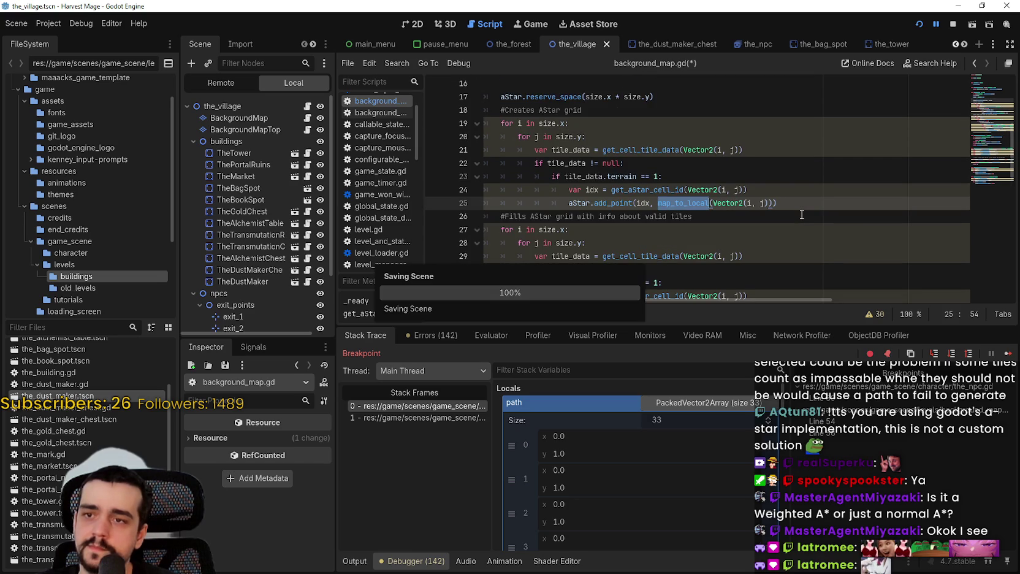
pyautogui.click(728, 203)
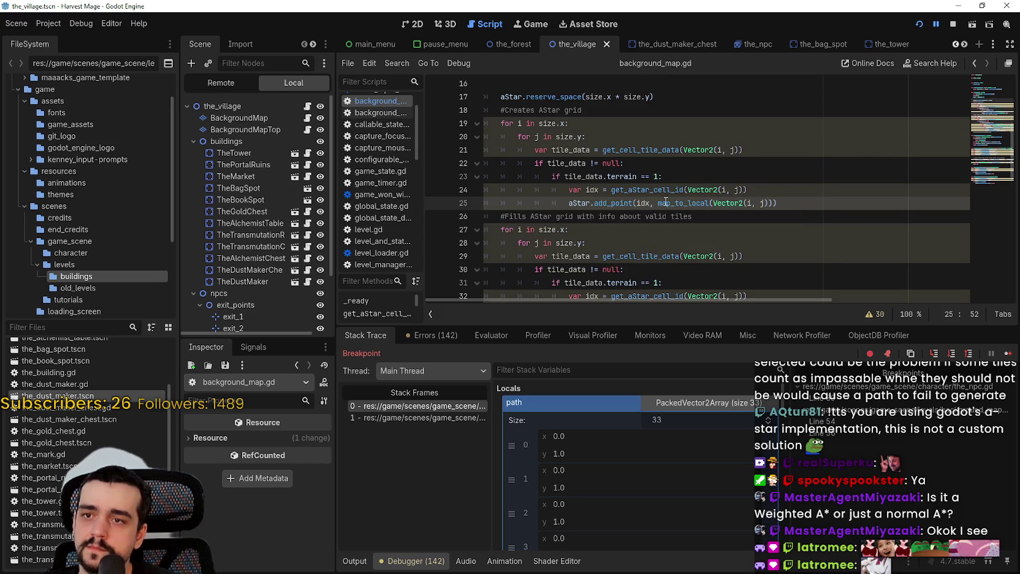
pyautogui.moveTo(666, 201)
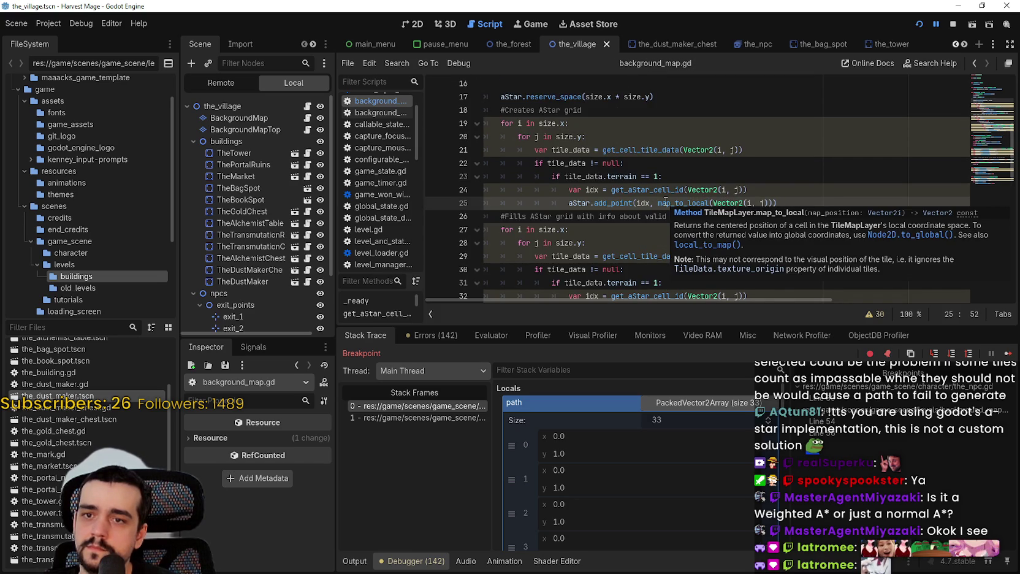
pyautogui.click(752, 203)
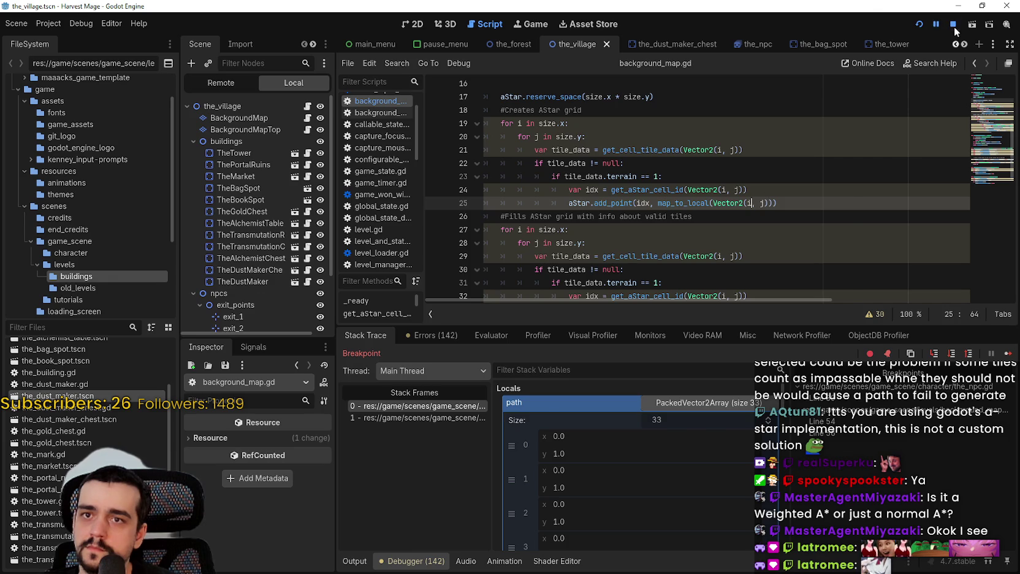
pyautogui.click(953, 24)
pyautogui.scroll(-3, 756, 184)
pyautogui.click(756, 123)
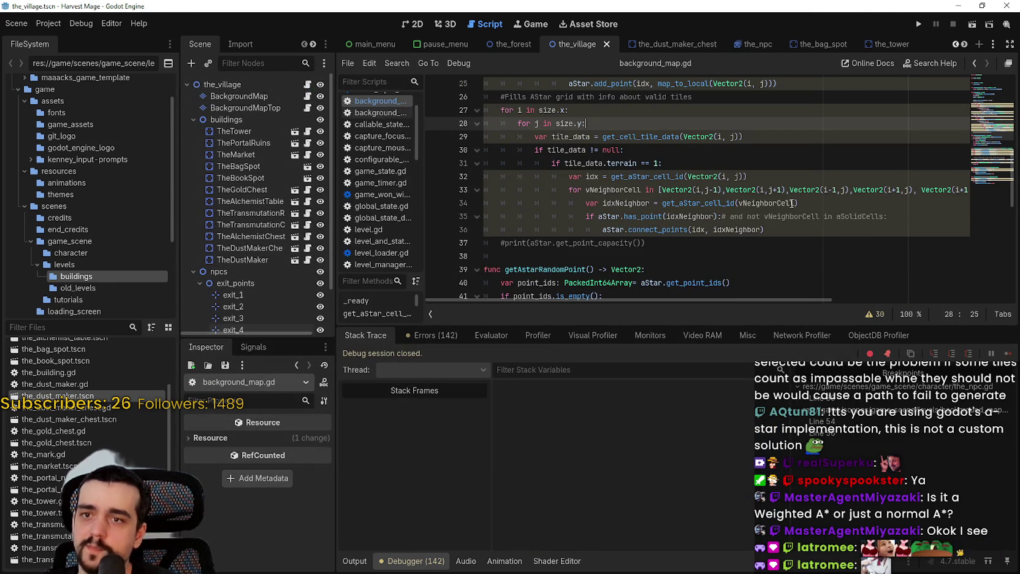
# Step: Select the tile_data lookup and terrain check lines starting at line 29
pyautogui.moveTo(731, 299)
pyautogui.mouseDown()
pyautogui.moveTo(944, 306)
pyautogui.moveTo(767, 301)
pyautogui.mouseUp()
pyautogui.click(688, 217)
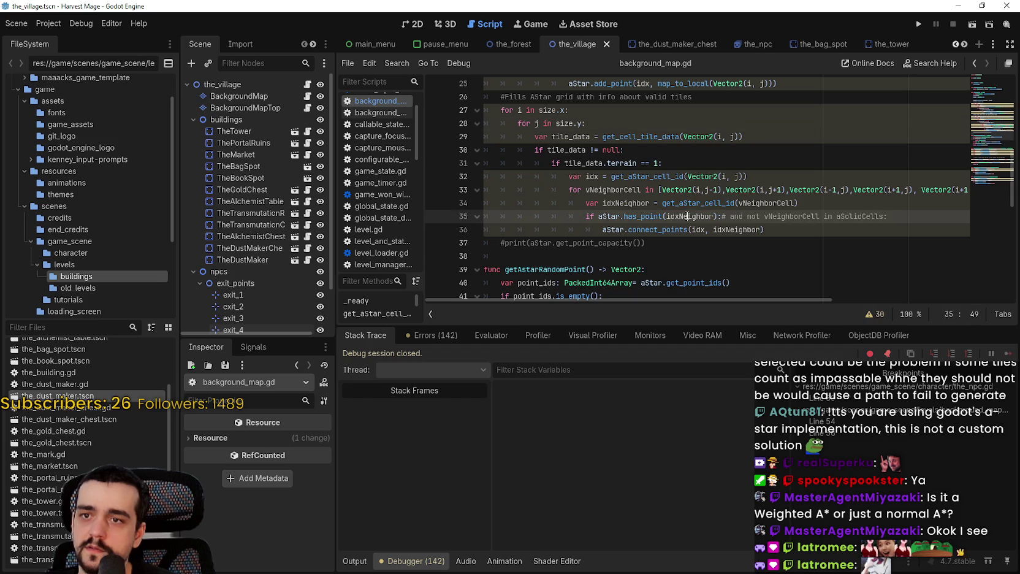
pyautogui.click(799, 204)
pyautogui.doubleClick(778, 202)
pyautogui.scroll(1, 812, 275)
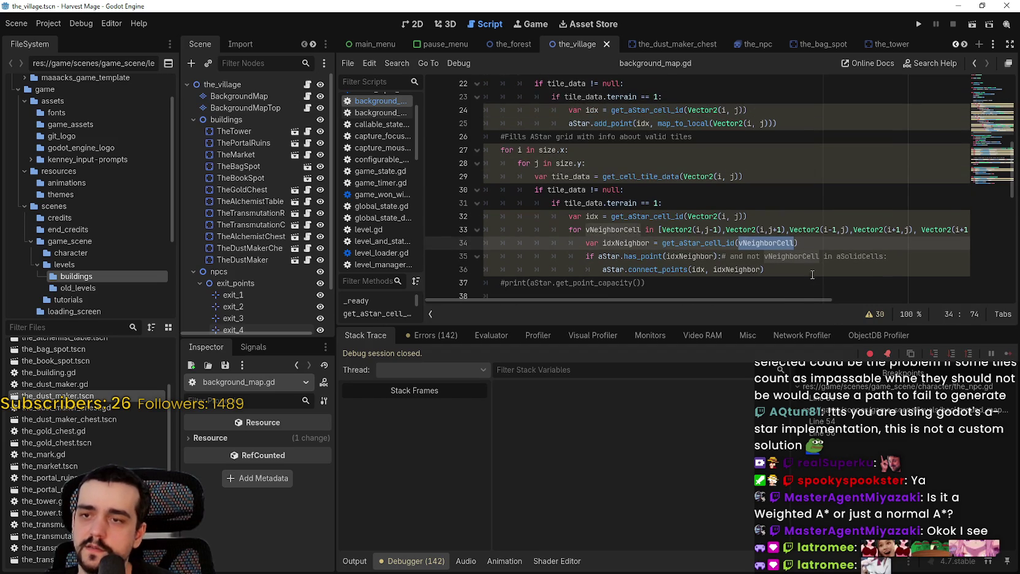
pyautogui.click(550, 177)
pyautogui.moveTo(538, 177); pyautogui.dragTo(762, 178)
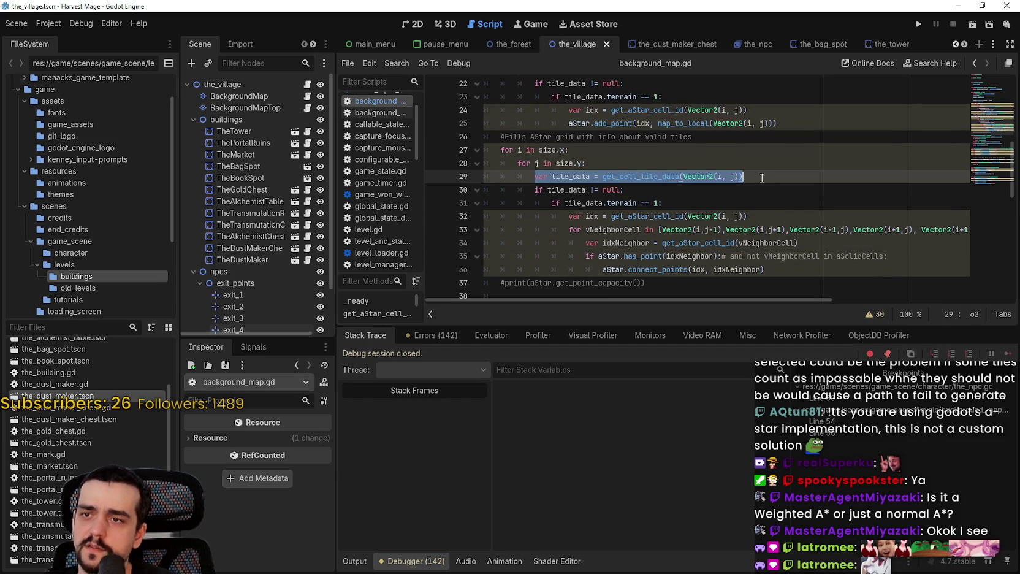
pyautogui.keyDown('shift'); pyautogui.click(662, 203); pyautogui.keyUp('shift')
pyautogui.click(889, 253)
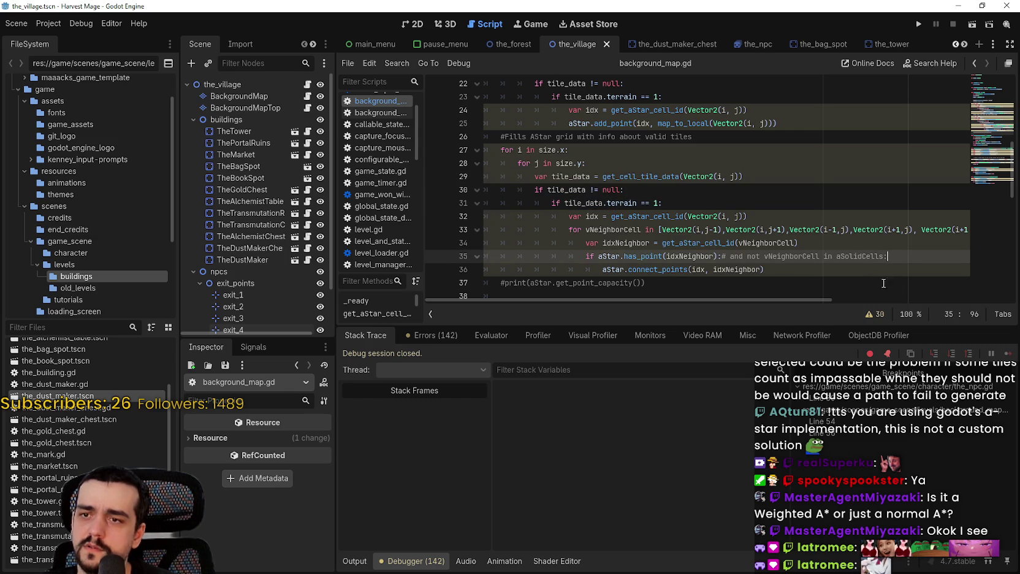
pyautogui.press('Up')
pyautogui.press('Return')
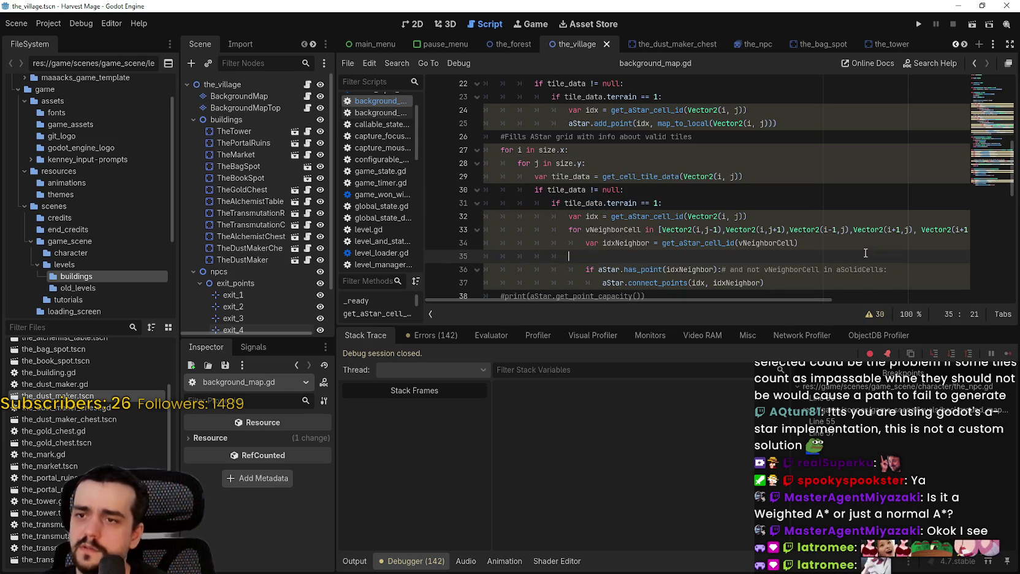
pyautogui.press('BackSpace')
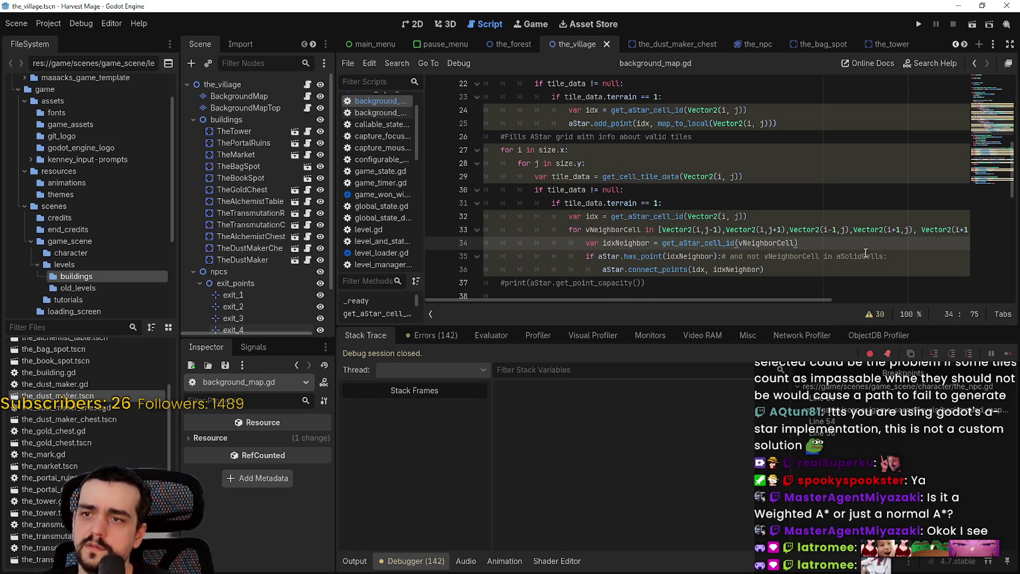
# Step: Paste the tile_data checks into the neighbour loop after line 33 and indent them
pyautogui.moveTo(838, 229); pyautogui.dragTo(1001, 228)
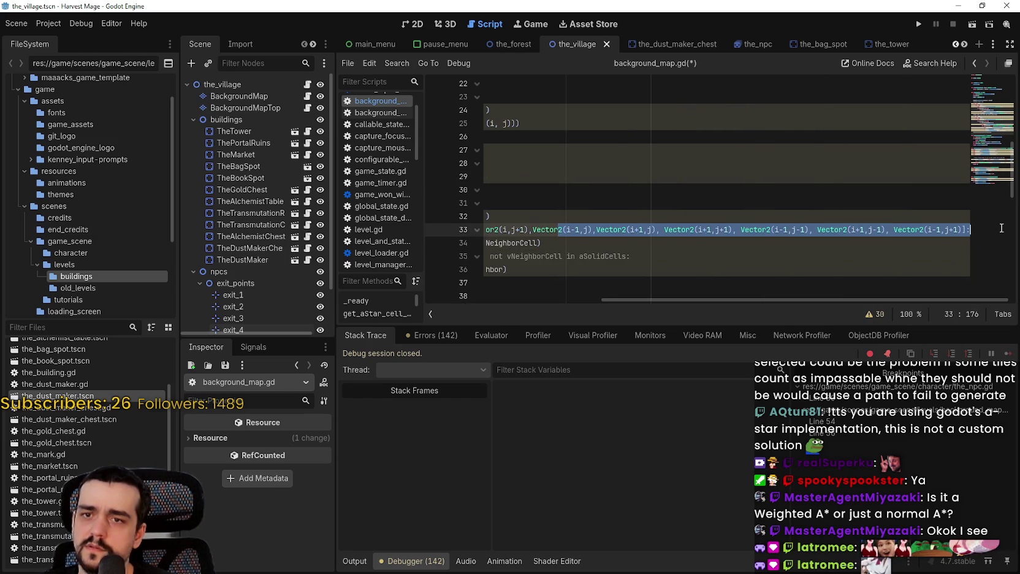
pyautogui.click(969, 232)
pyautogui.press('Return')
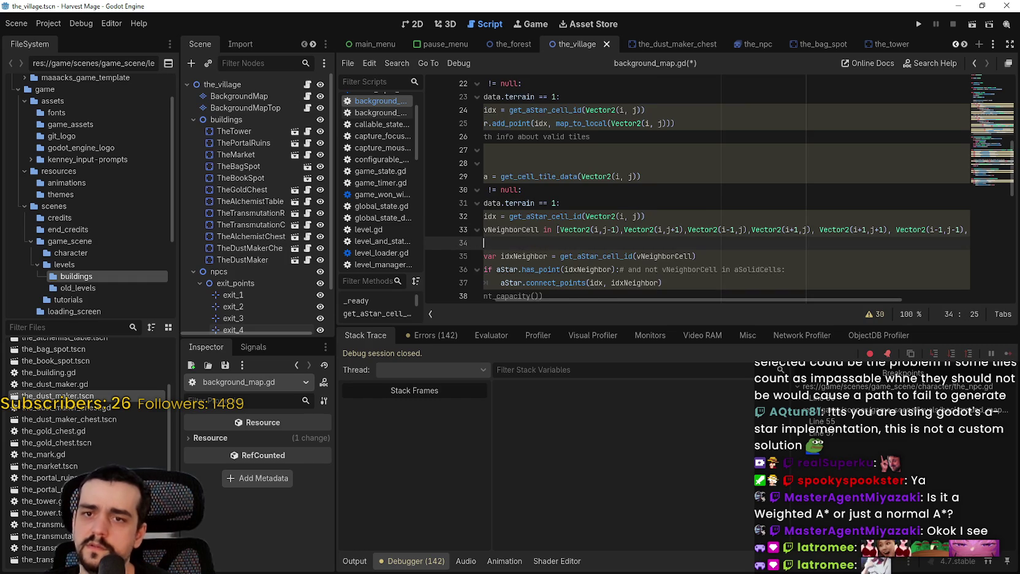
pyautogui.hotkey('ctrl', 'v')
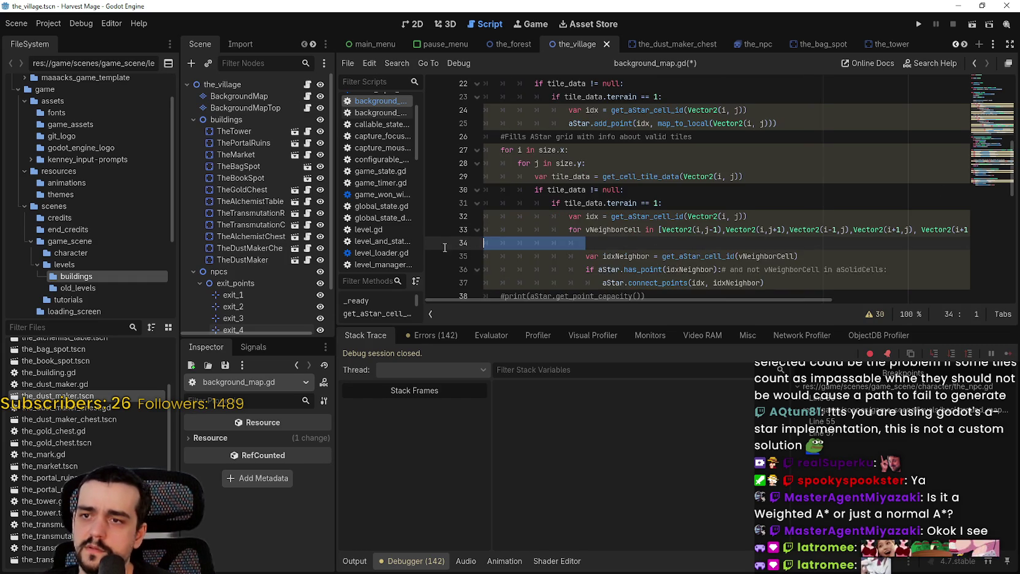
pyautogui.moveTo(675, 271); pyautogui.dragTo(485, 243)
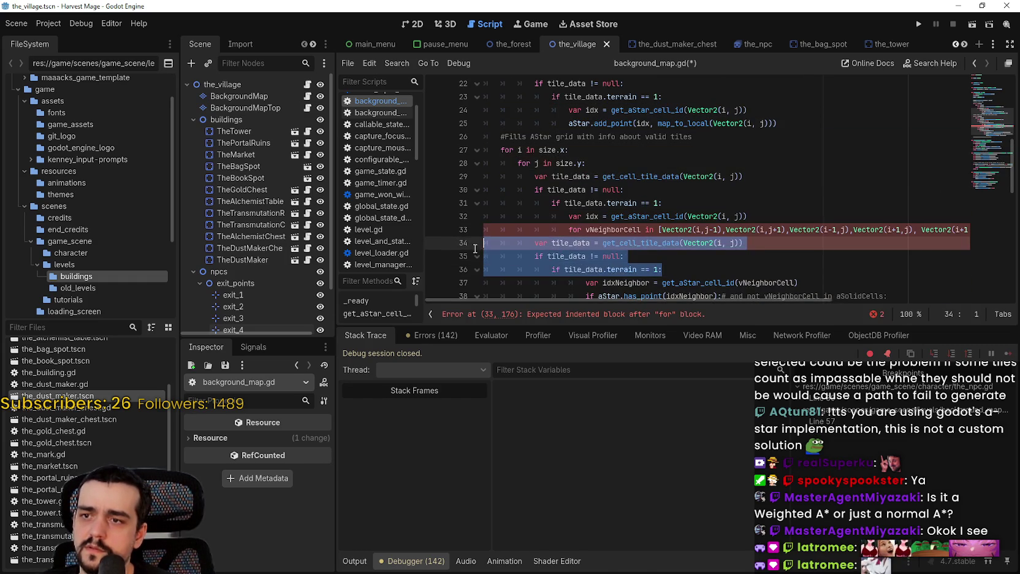
pyautogui.press('Tab')
pyautogui.press('Tab')
pyautogui.press('Tab')
# Step: Replace Vector2(i, j) on line 34 with the vNeighborCell loop variable
pyautogui.scroll(-2, 594, 269)
pyautogui.click(733, 177)
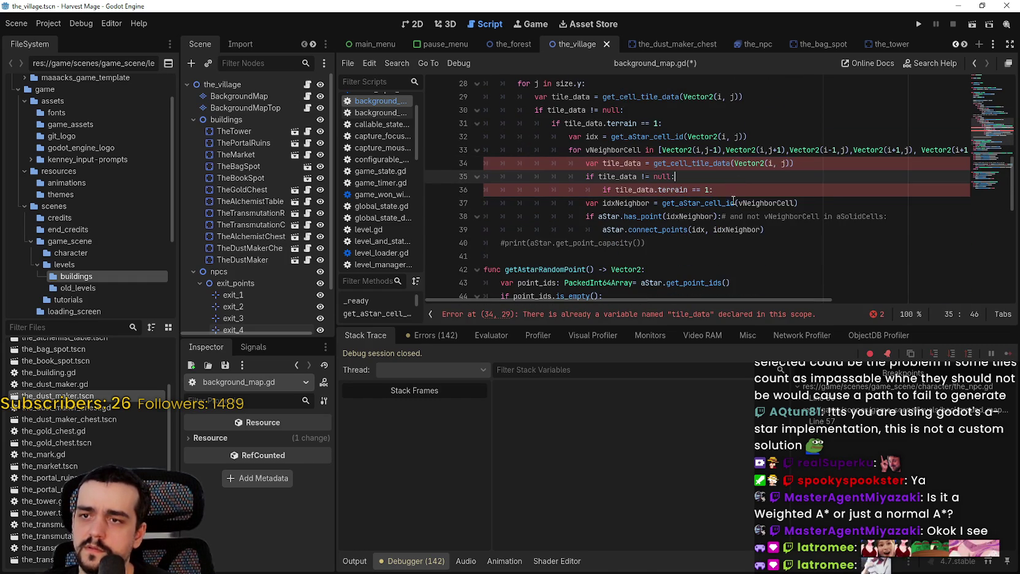
pyautogui.doubleClick(613, 149)
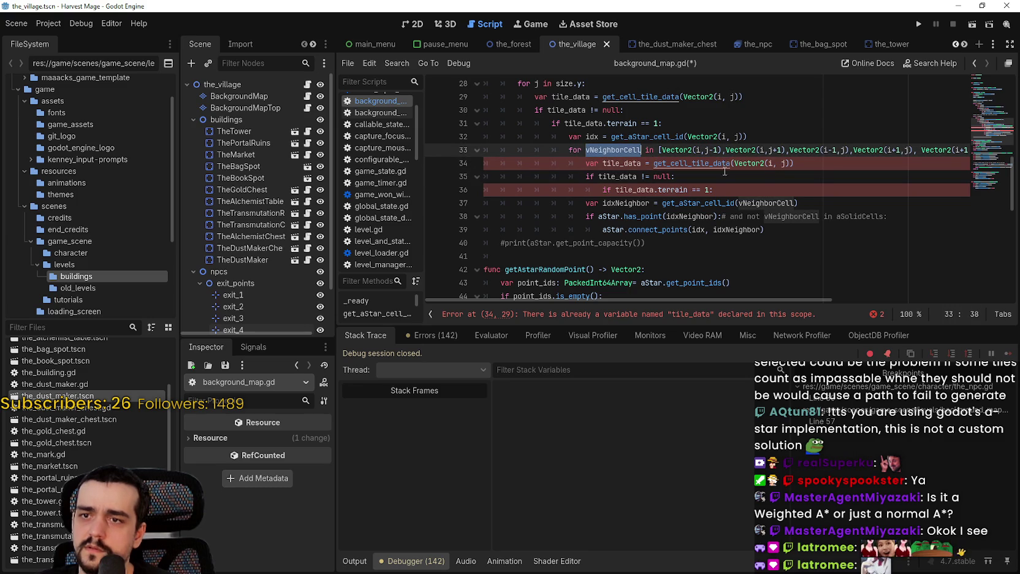
pyautogui.click(625, 151)
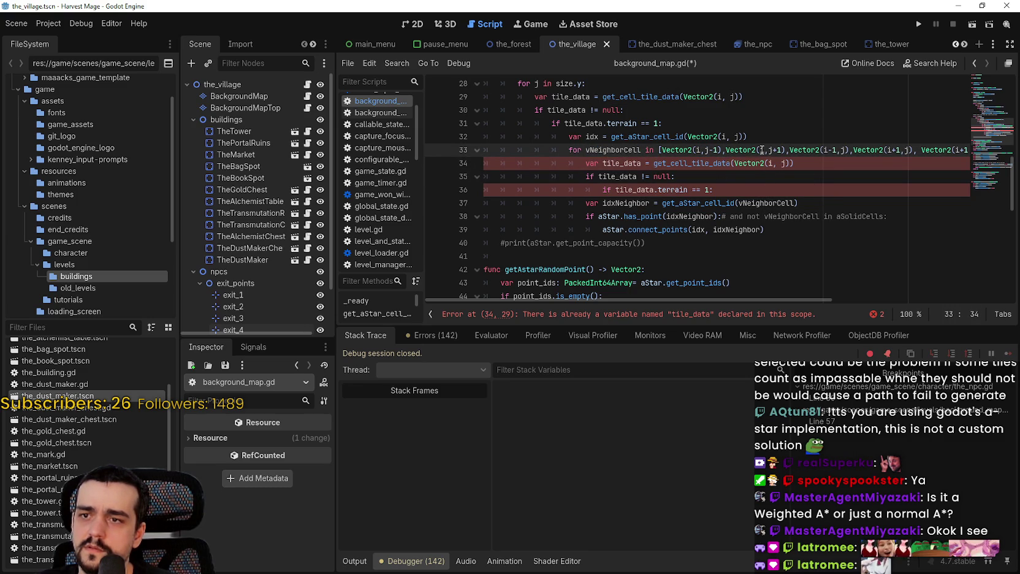
pyautogui.doubleClick(616, 151)
pyautogui.hotkey('ctrl', 'c')
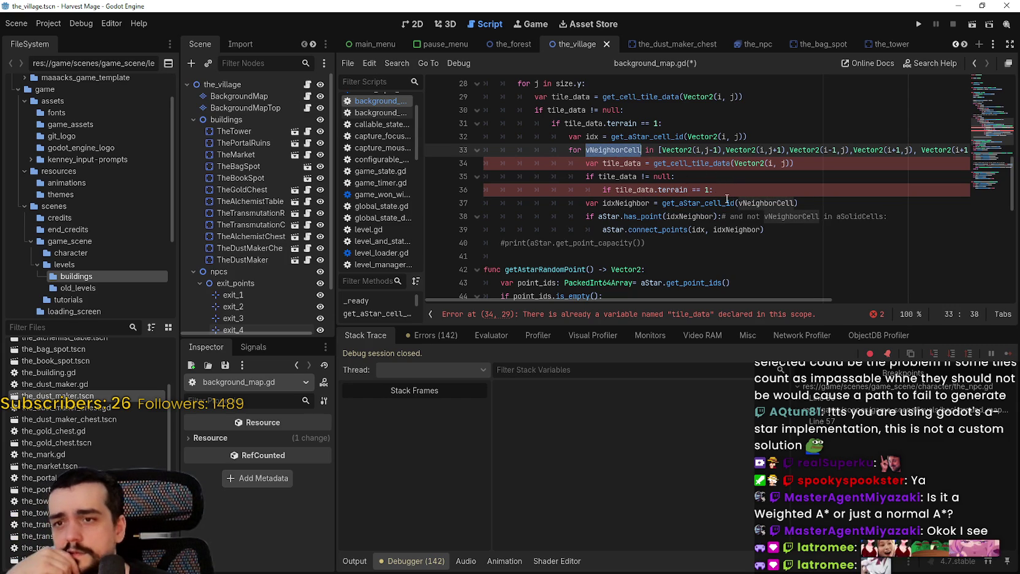
pyautogui.moveTo(726, 203)
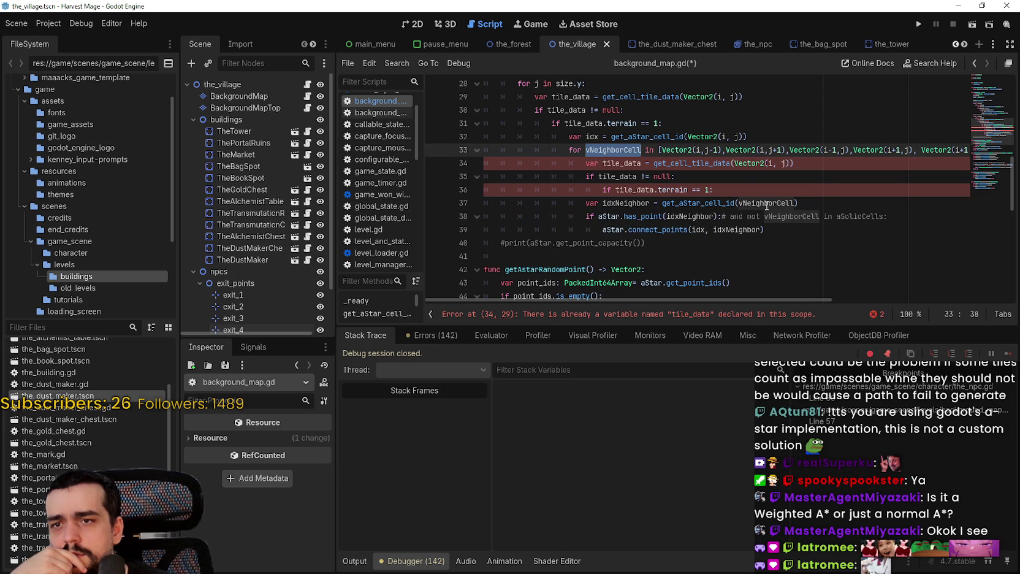
pyautogui.click(731, 167)
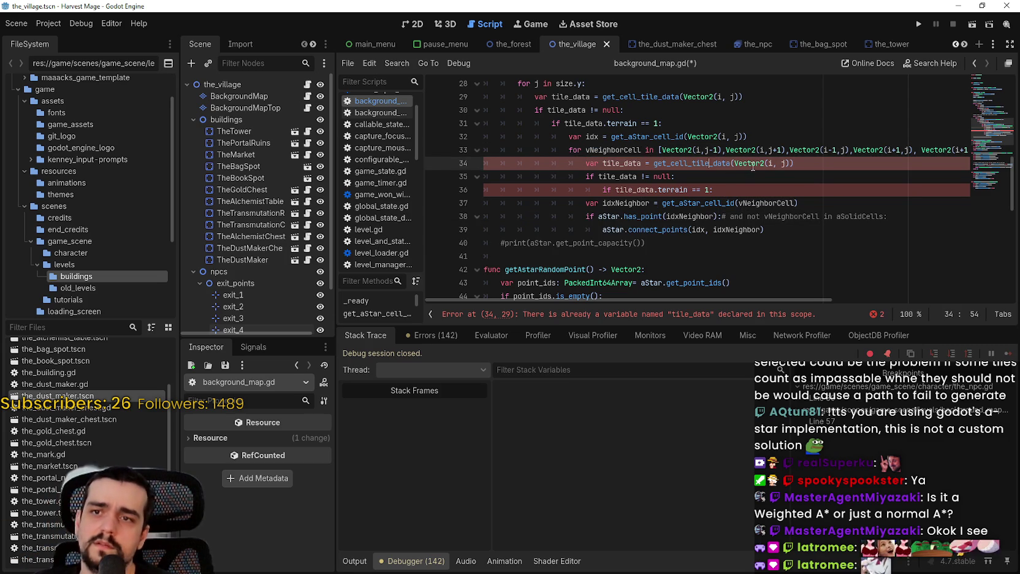
pyautogui.moveTo(733, 165); pyautogui.dragTo(796, 163)
pyautogui.hotkey('ctrl', 'v')
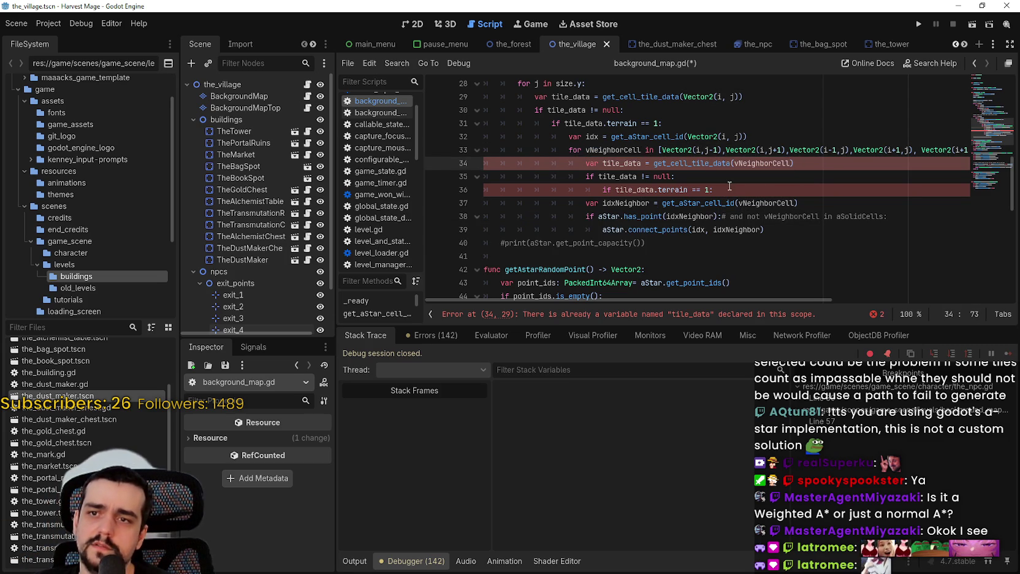
# Step: Rename tile_data to tile_data_ on lines 34, 35 and 36
pyautogui.click(730, 190)
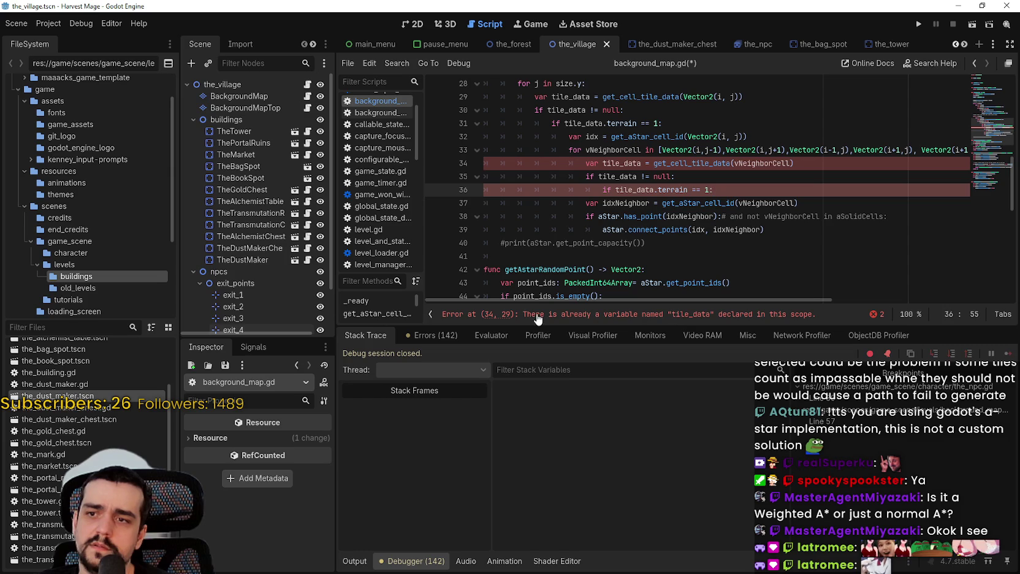
pyautogui.scroll(2, 639, 165)
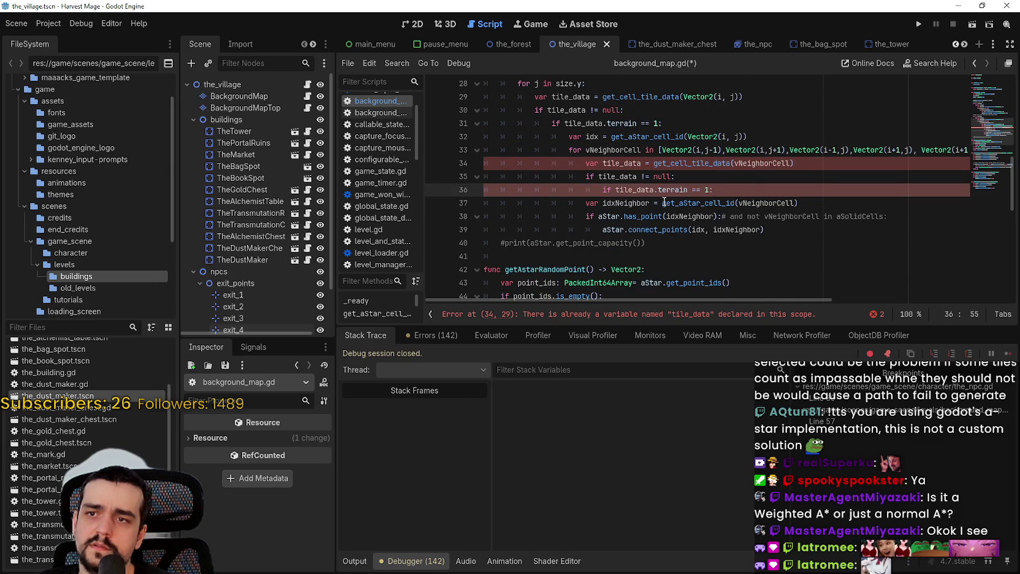
pyautogui.scroll(1, 639, 165)
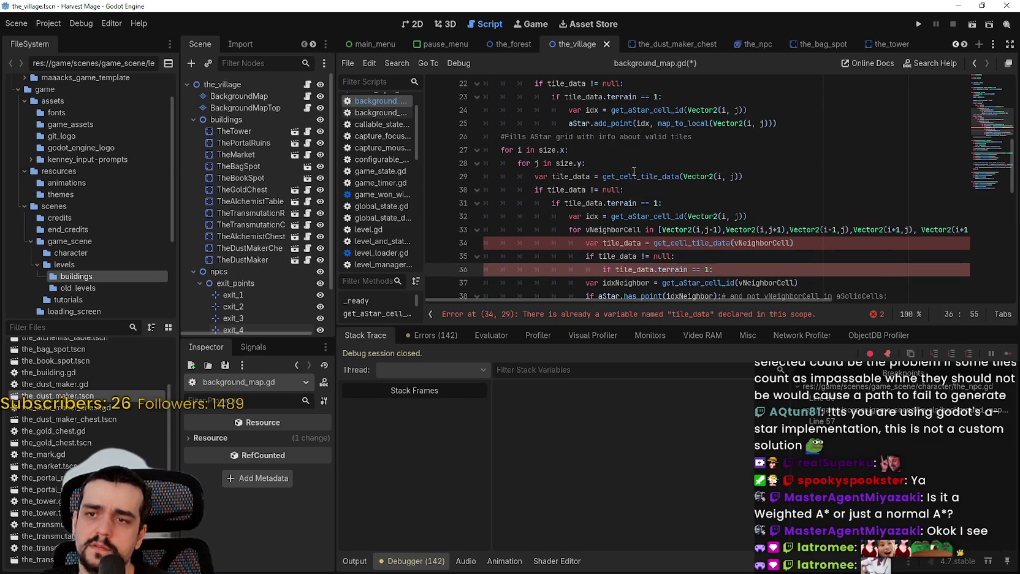
pyautogui.click(640, 243)
pyautogui.write('_')
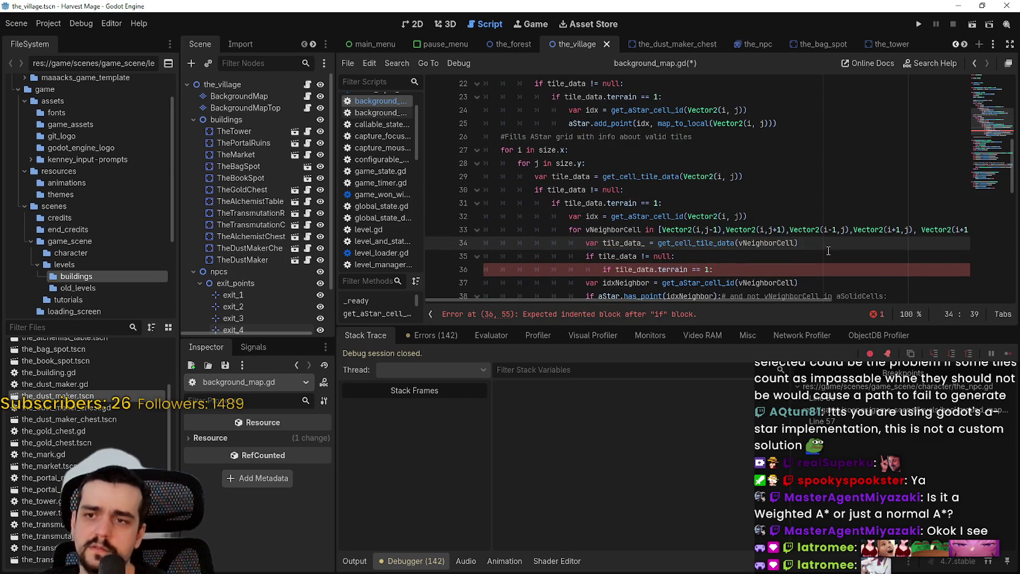
pyautogui.click(638, 256)
pyautogui.write('_')
pyautogui.click(653, 270)
pyautogui.write('_')
# Step: Indent lines 37–39 under the terrain check, save, and run the game
pyautogui.click(570, 282)
pyautogui.scroll(-2, 565, 255)
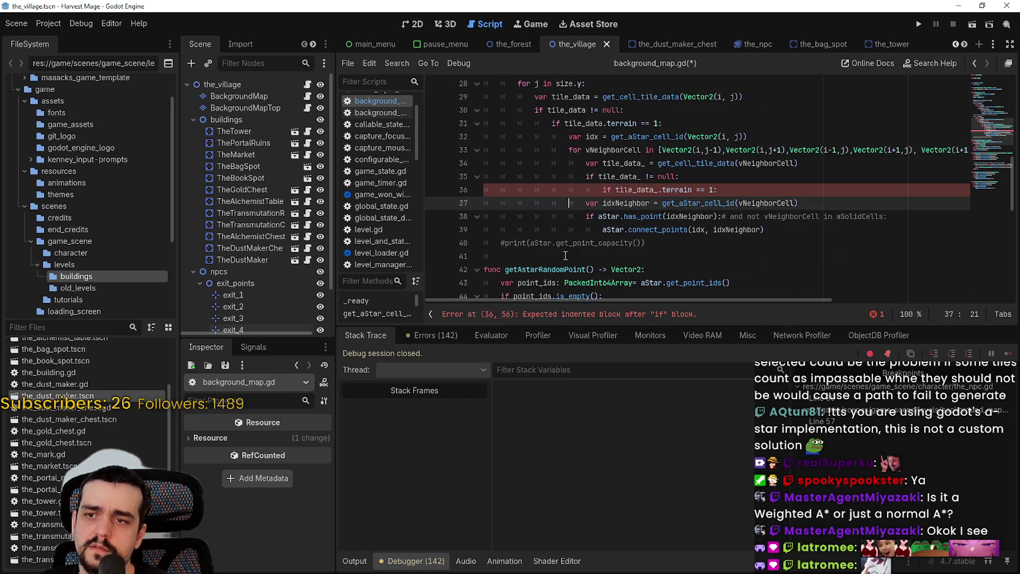
pyautogui.press('Tab')
pyautogui.press('Tab')
pyautogui.press('Tab')
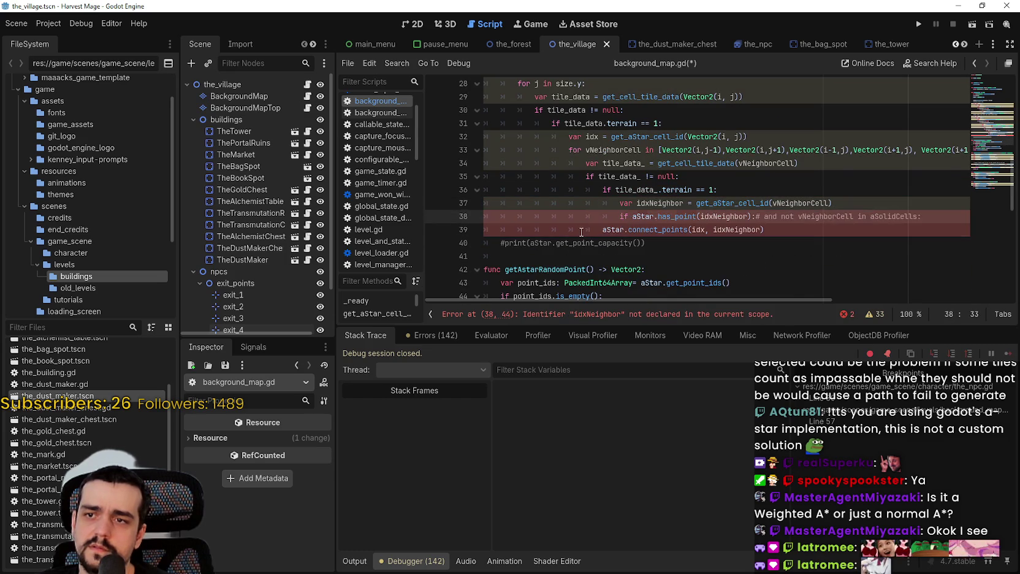
pyautogui.click(582, 232)
pyautogui.press('Tab')
pyautogui.hotkey('ctrl', 's')
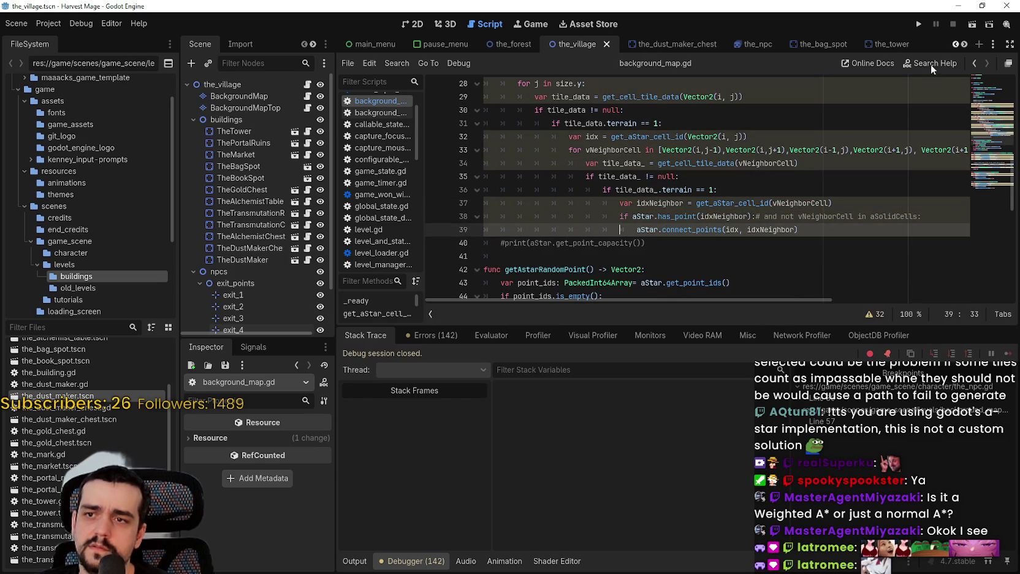
pyautogui.click(920, 23)
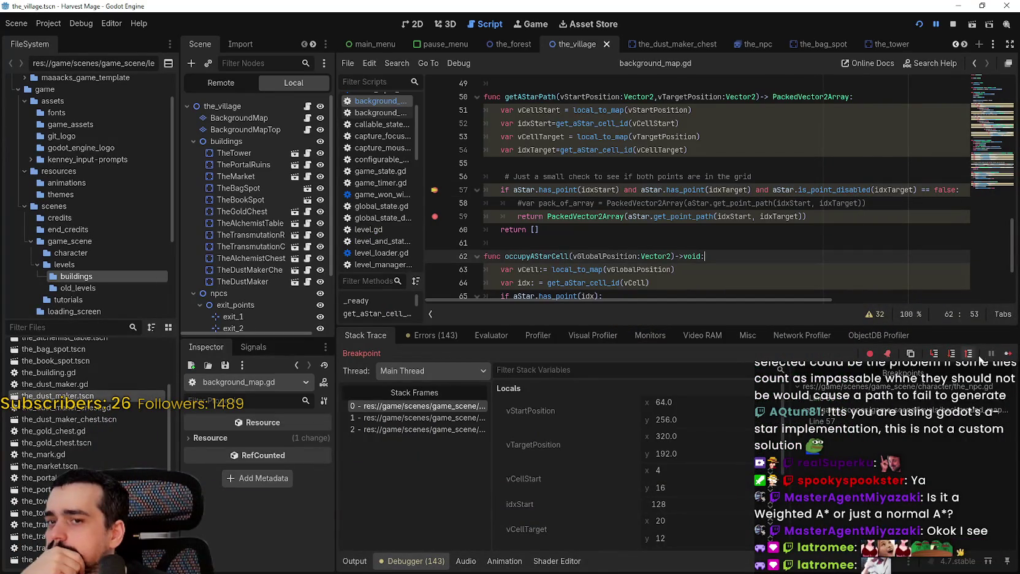
# Step: Resume past two breakpoints, enable camera override in 2D mode, and zoom out over the map
pyautogui.click(1008, 354)
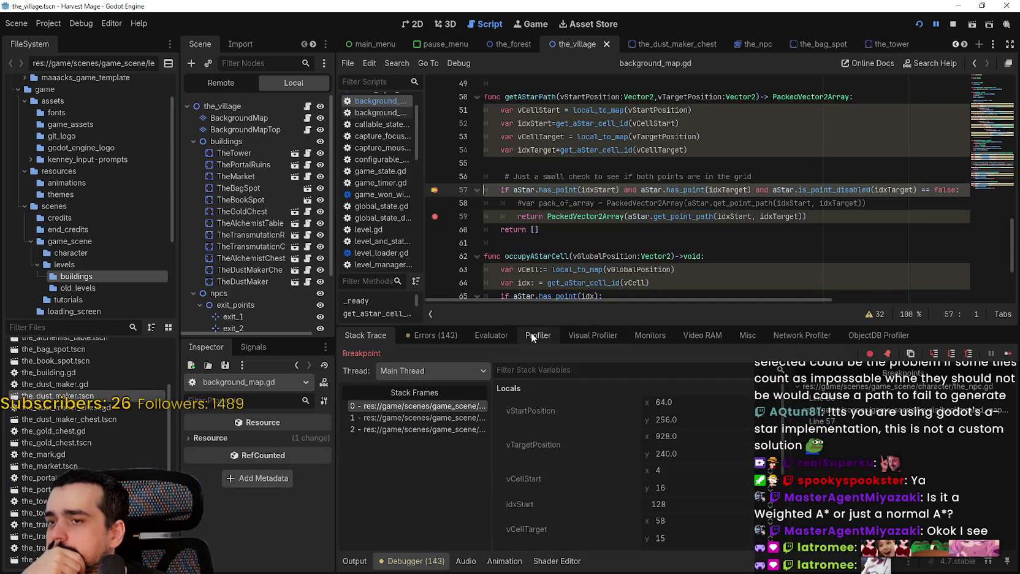
pyautogui.click(1007, 356)
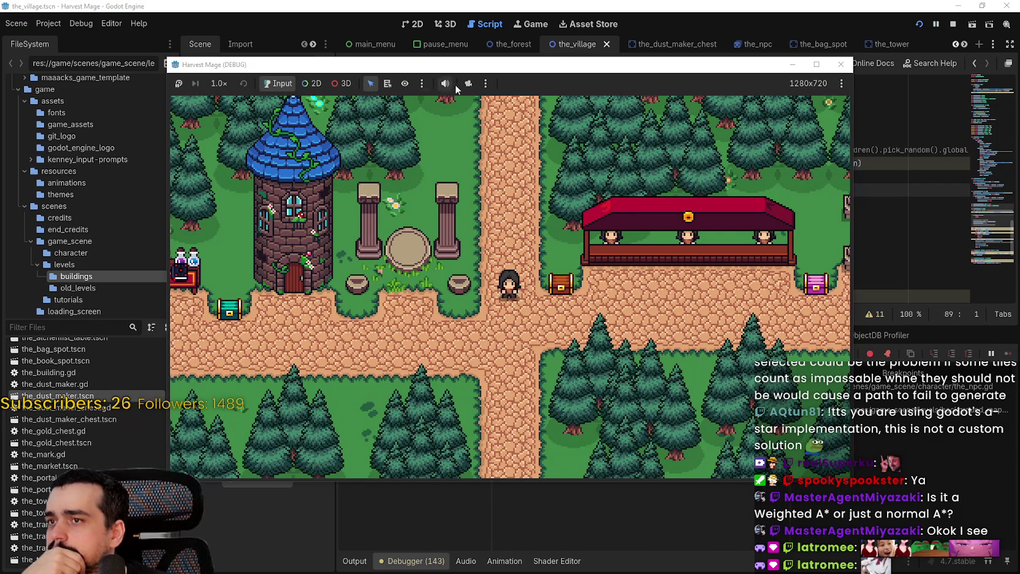
pyautogui.click(468, 84)
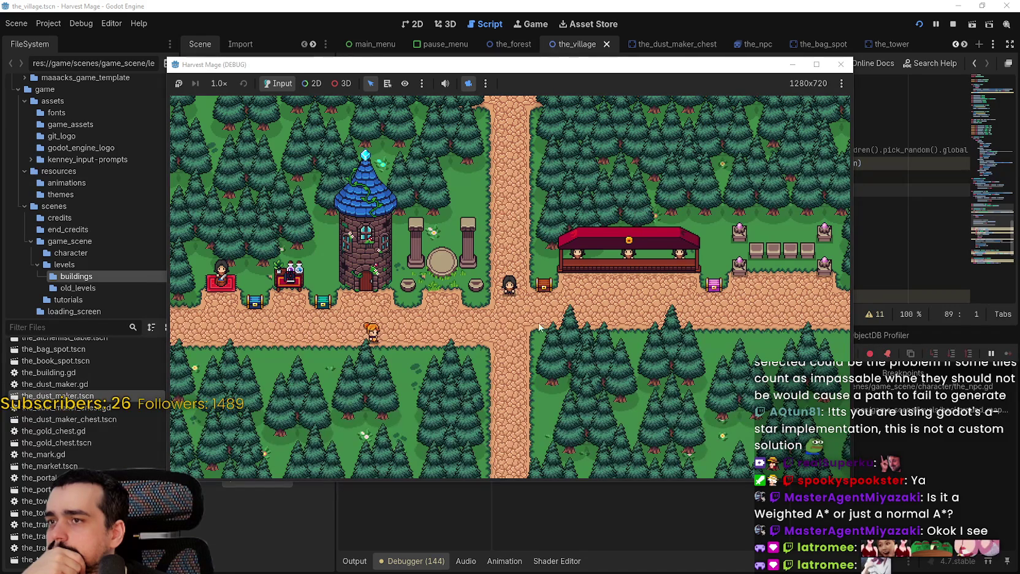
pyautogui.click(312, 84)
pyautogui.scroll(-2, 476, 282)
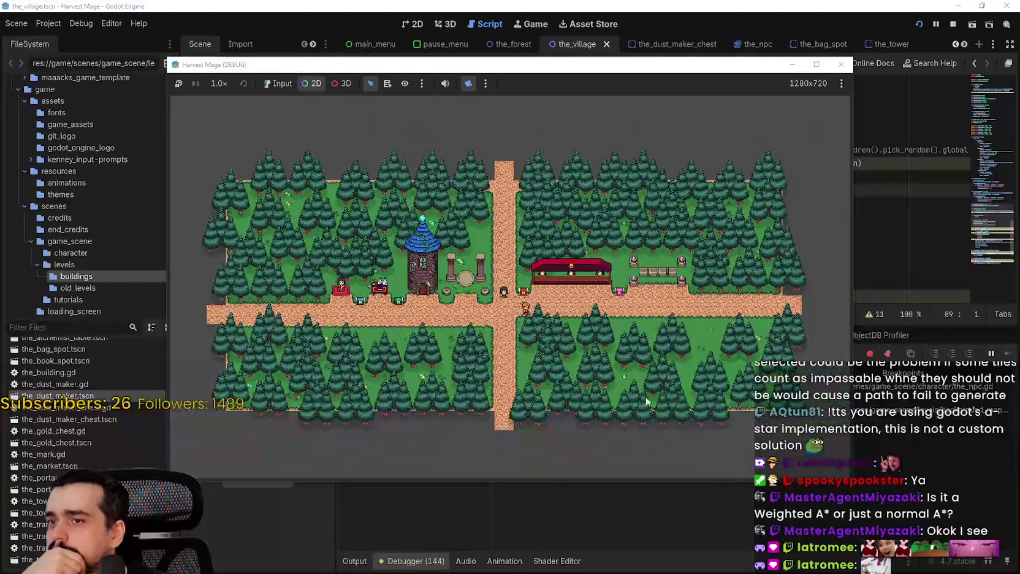
pyautogui.scroll(-1, 694, 419)
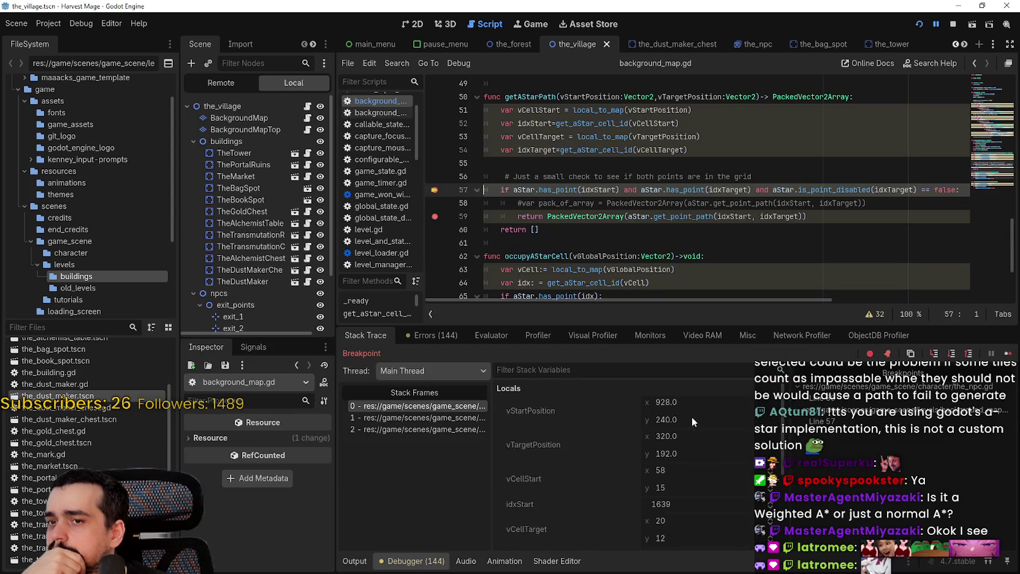
# Step: Continue through the the_npc.gd and background_map.gd breakpoints until a 19-point path returns
pyautogui.click(1005, 355)
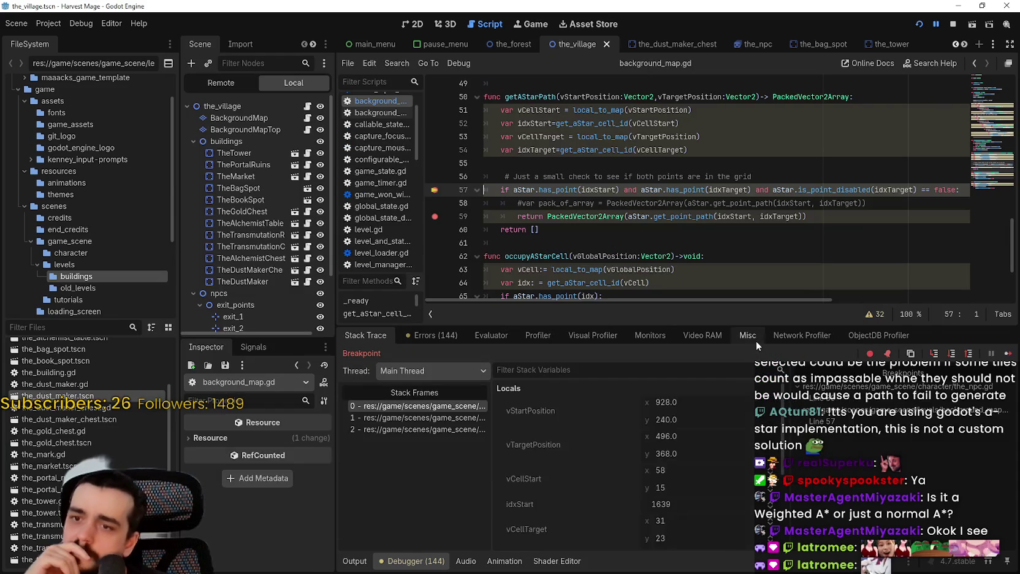
pyautogui.click(1006, 354)
pyautogui.click(1006, 354)
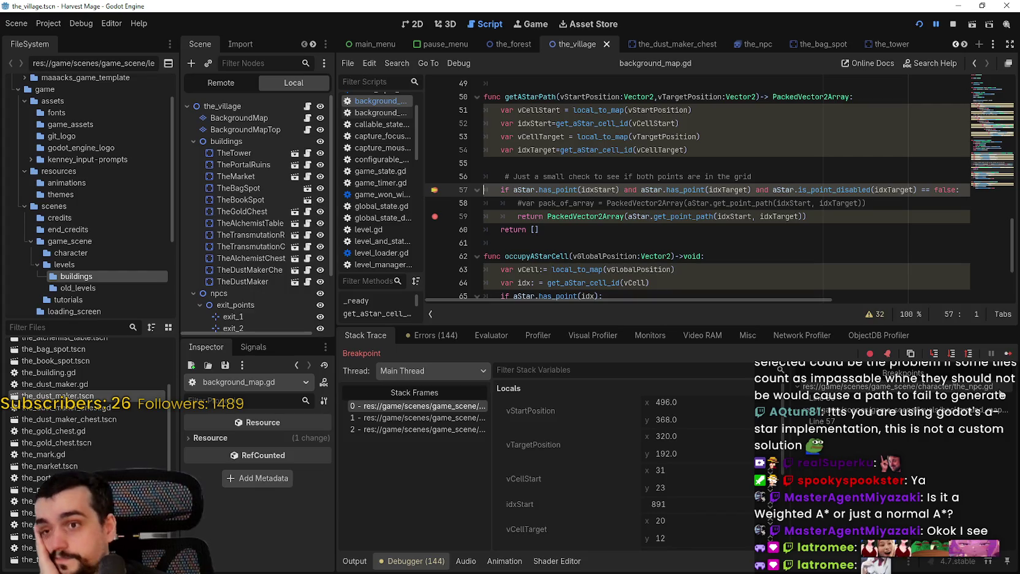
pyautogui.click(1006, 356)
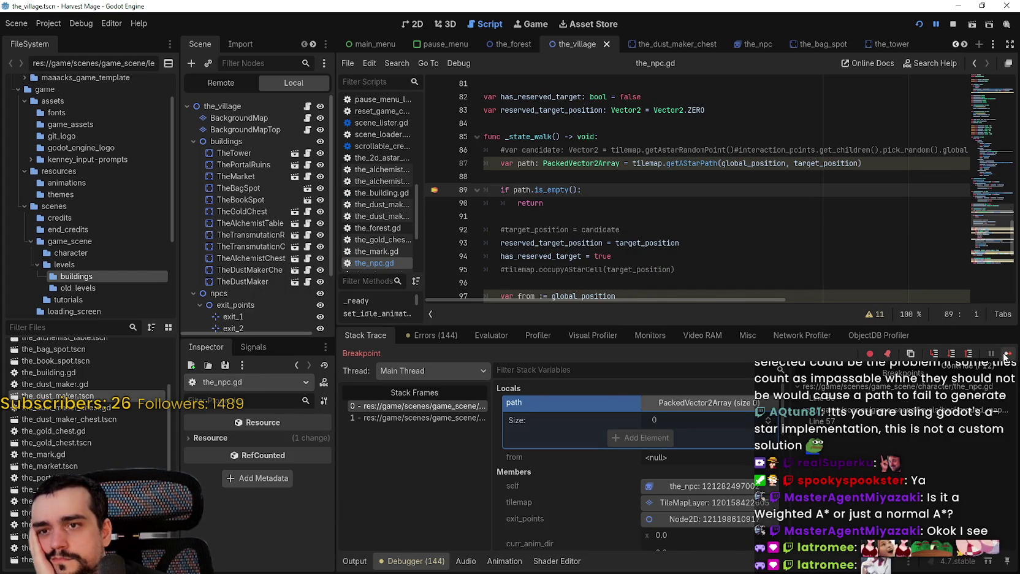
pyautogui.click(1006, 355)
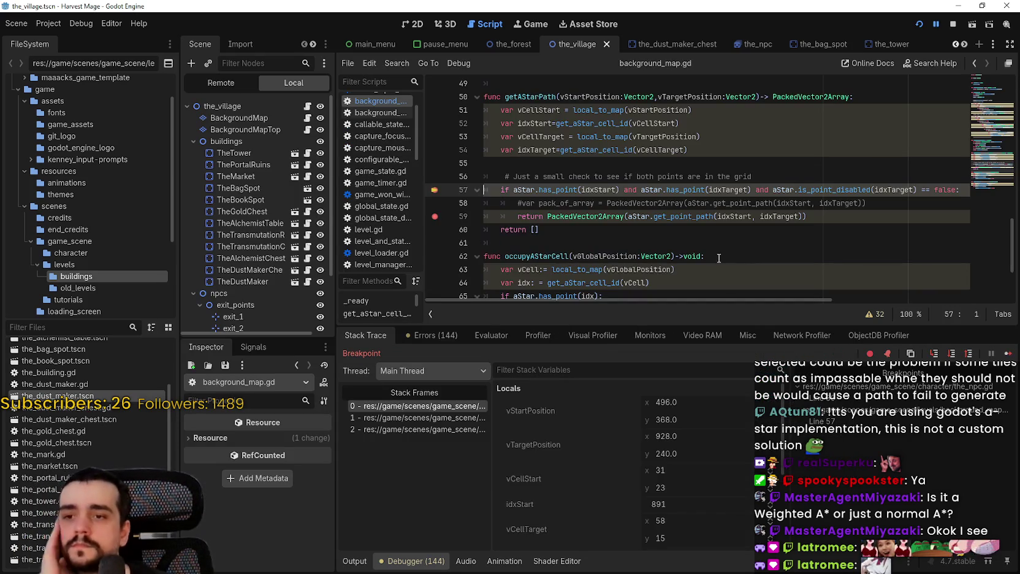
pyautogui.click(1004, 354)
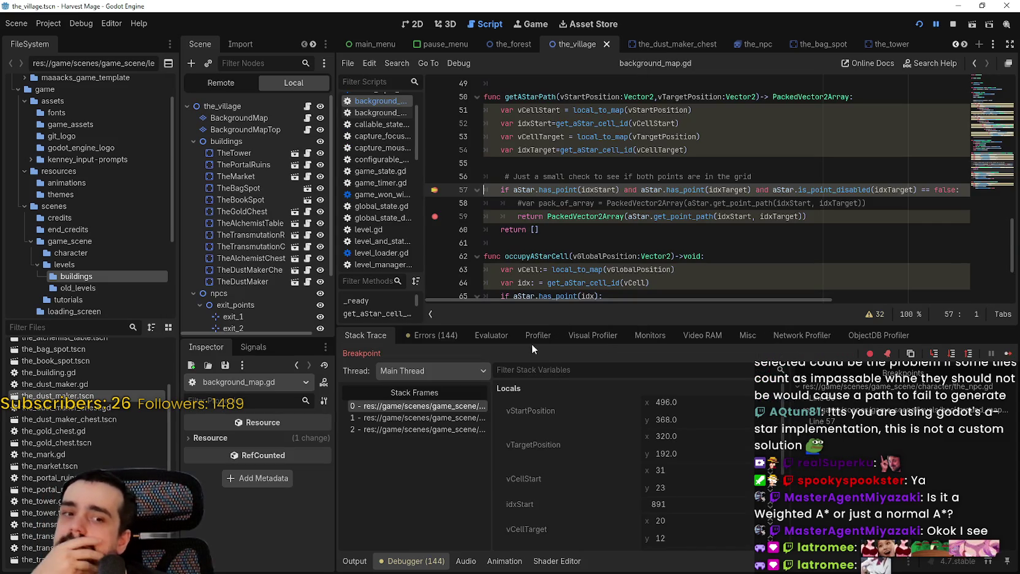
pyautogui.click(1008, 354)
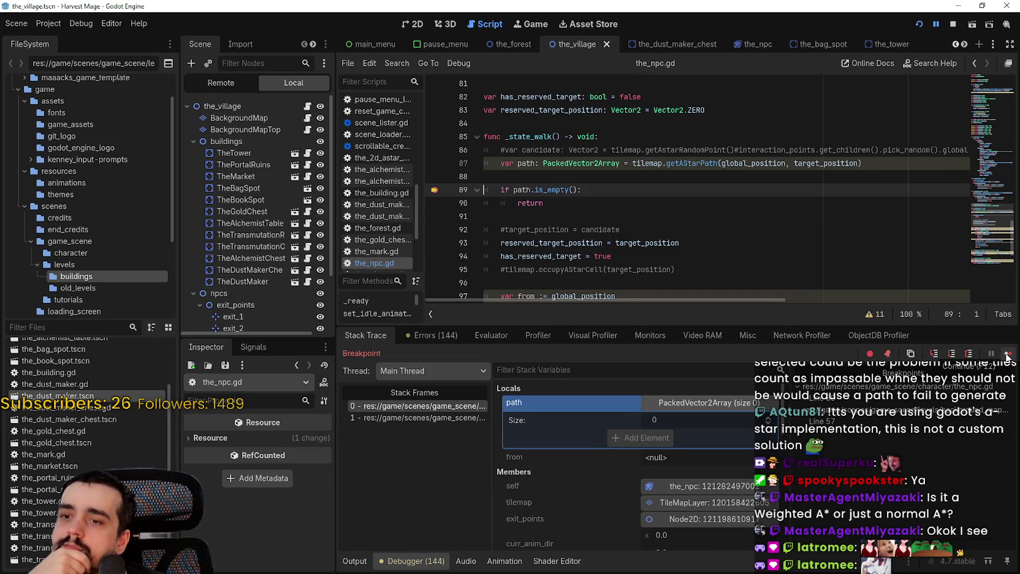
pyautogui.click(1008, 352)
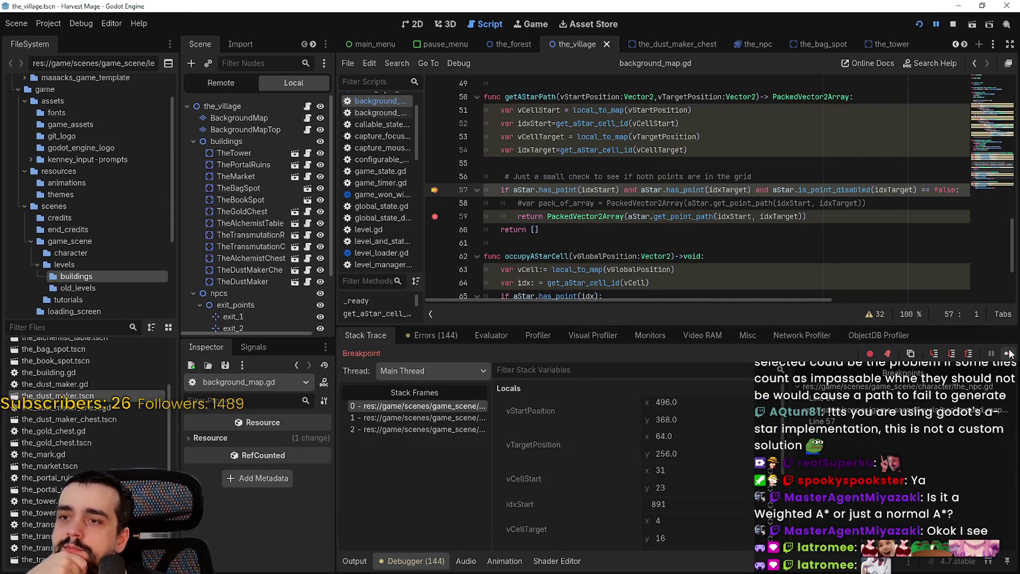
pyautogui.click(1008, 353)
pyautogui.click(1008, 353)
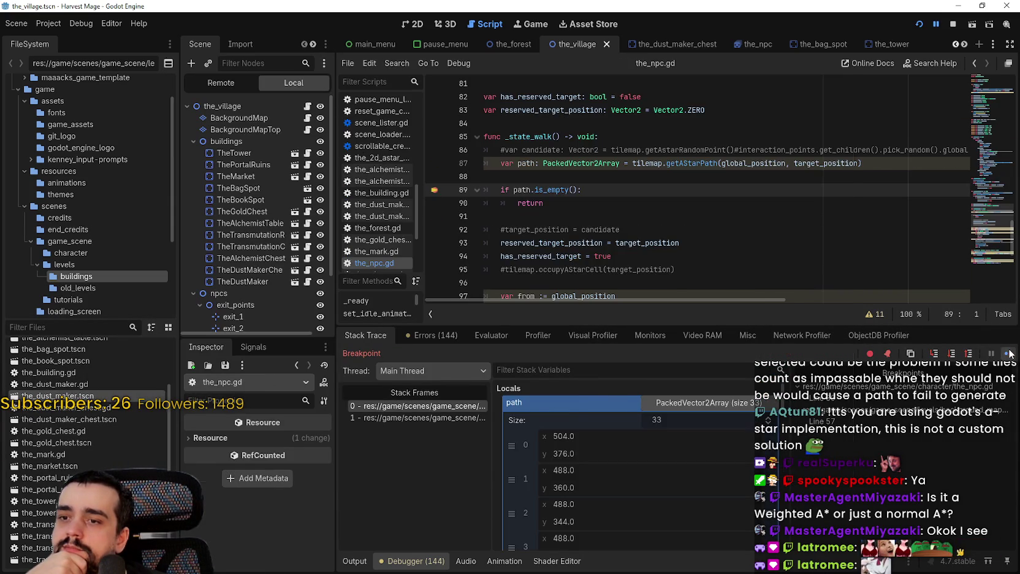
pyautogui.click(1008, 353)
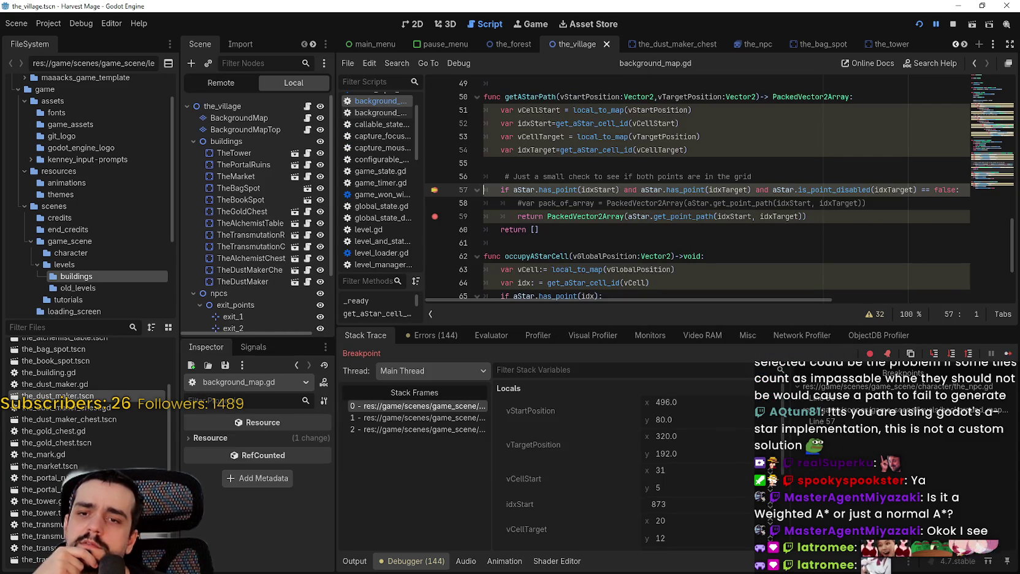
pyautogui.click(1008, 354)
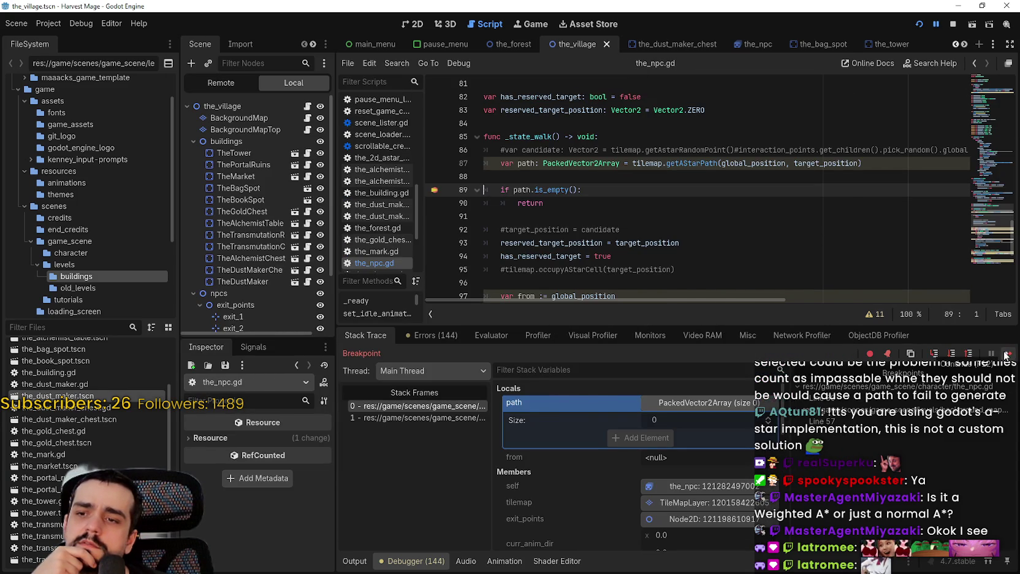
pyautogui.click(1007, 356)
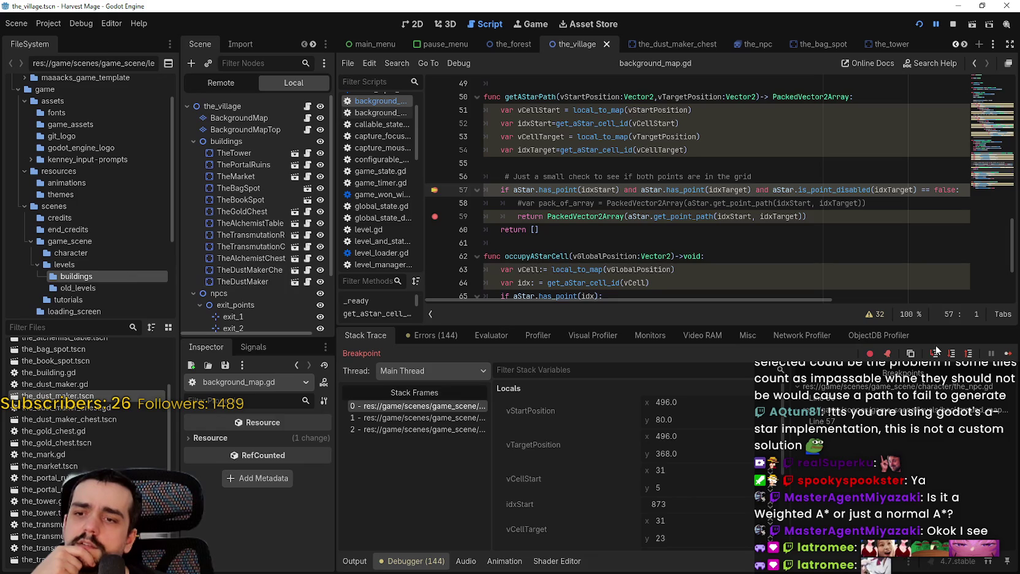
pyautogui.click(1008, 354)
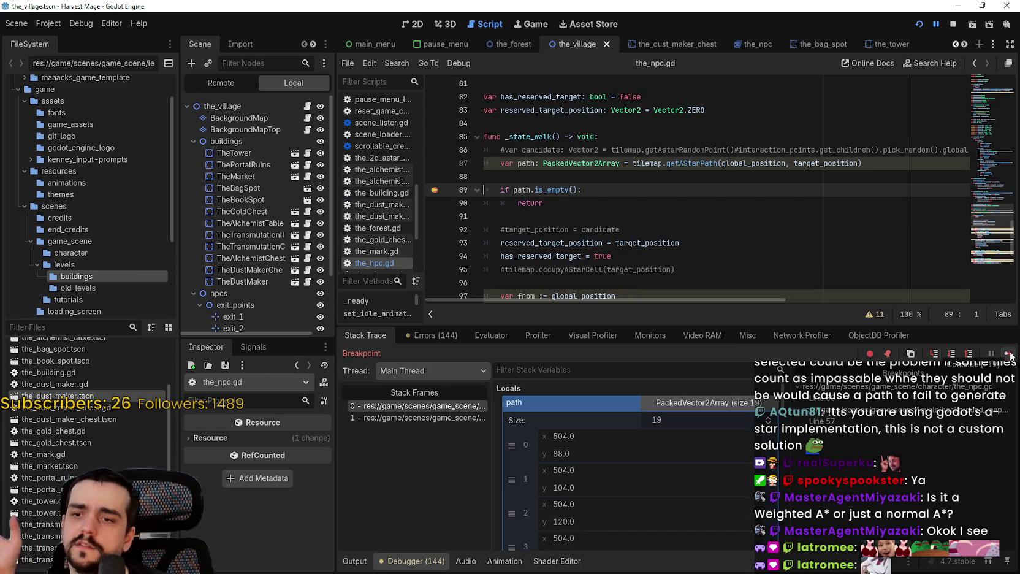
pyautogui.click(1009, 355)
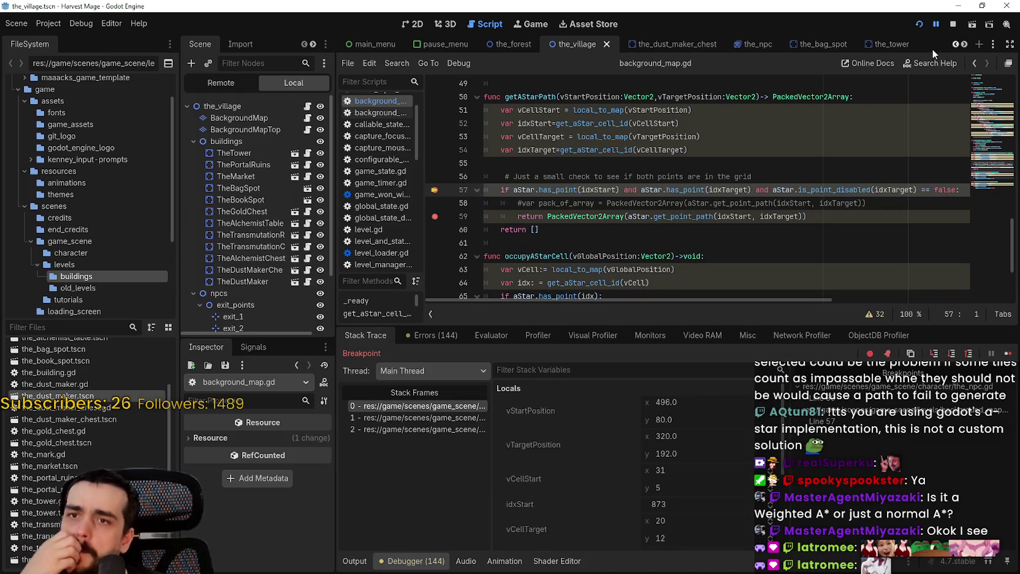
# Step: Stop the running game and open the the_npc.gd script
pyautogui.click(954, 25)
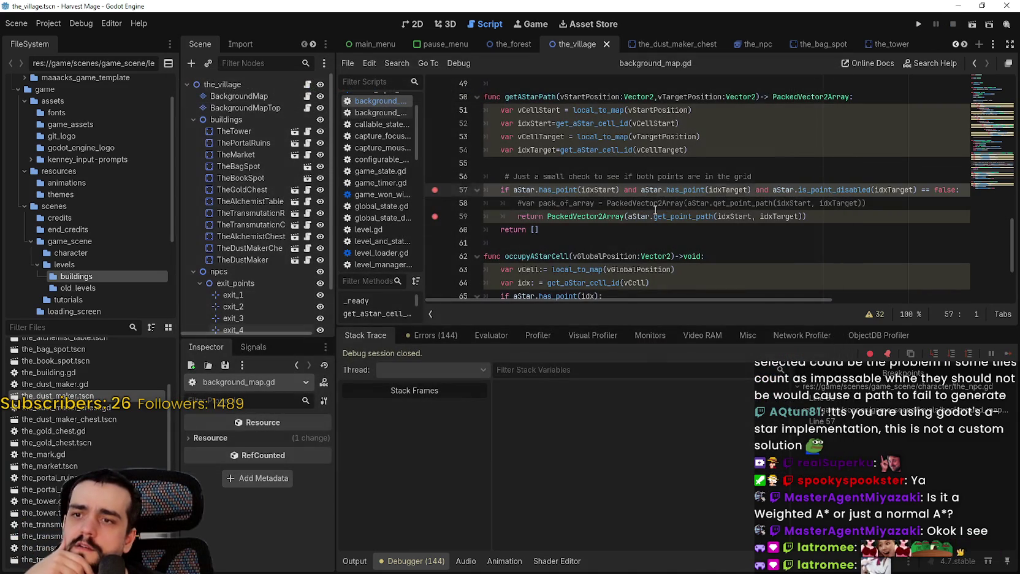
pyautogui.click(621, 242)
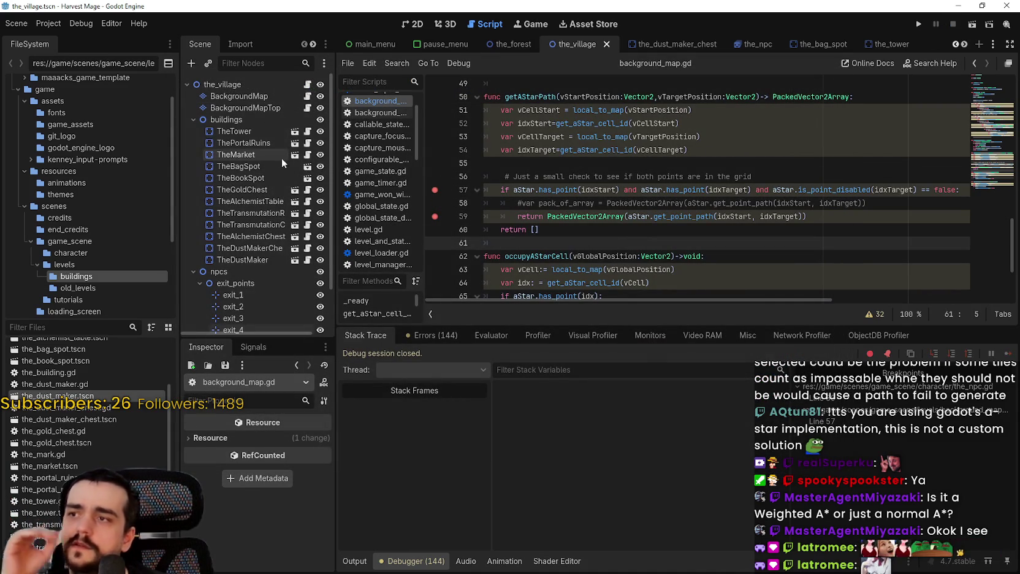
pyautogui.scroll(-3, 298, 240)
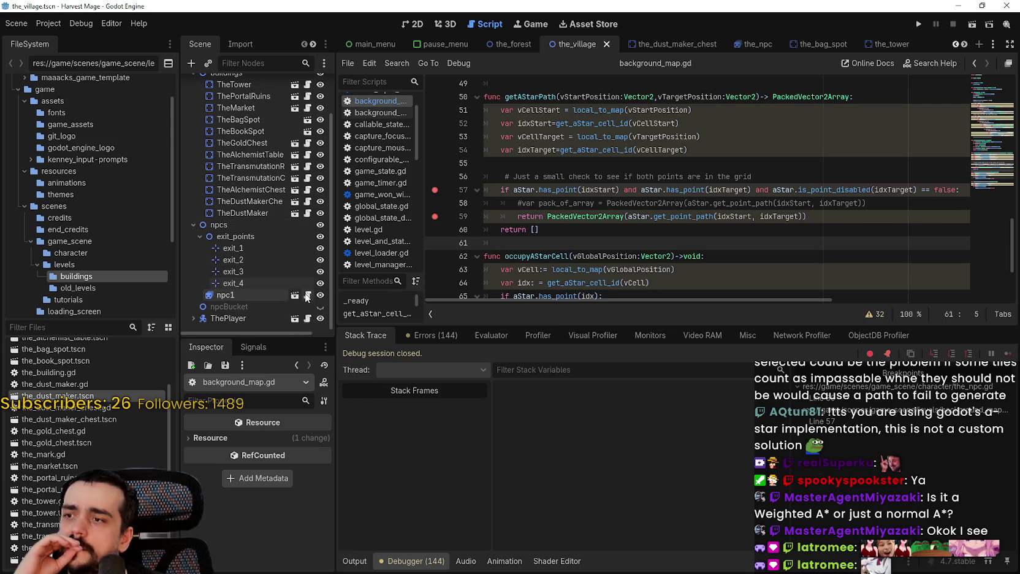
pyautogui.click(308, 295)
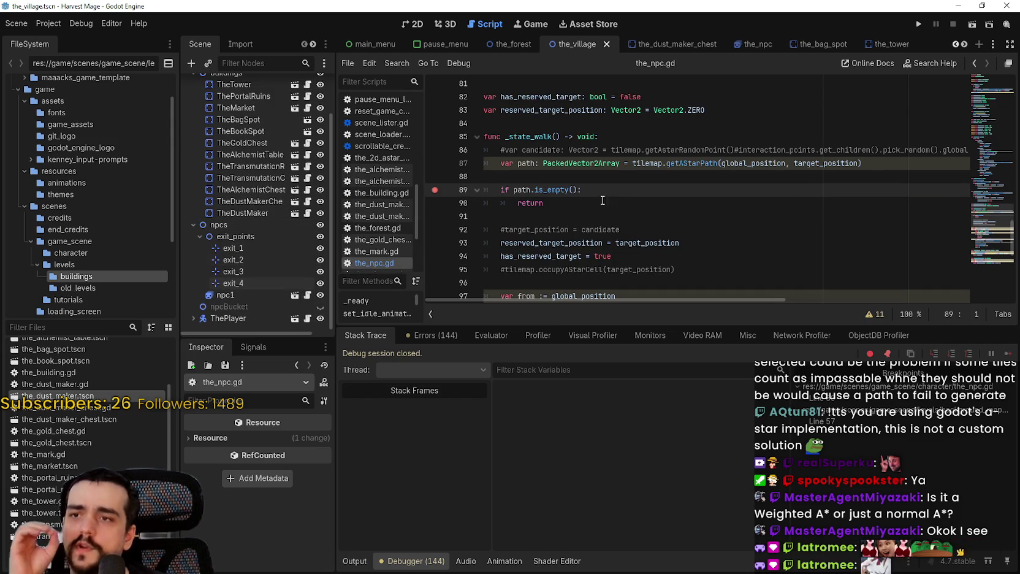
pyautogui.scroll(2, 454, 193)
pyautogui.scroll(2, 665, 231)
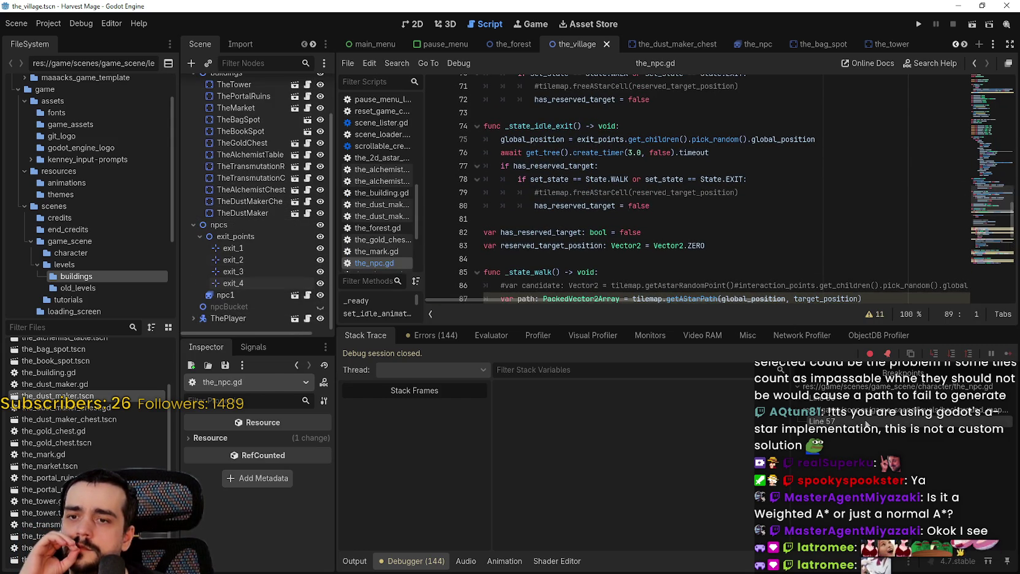
pyautogui.click(867, 423)
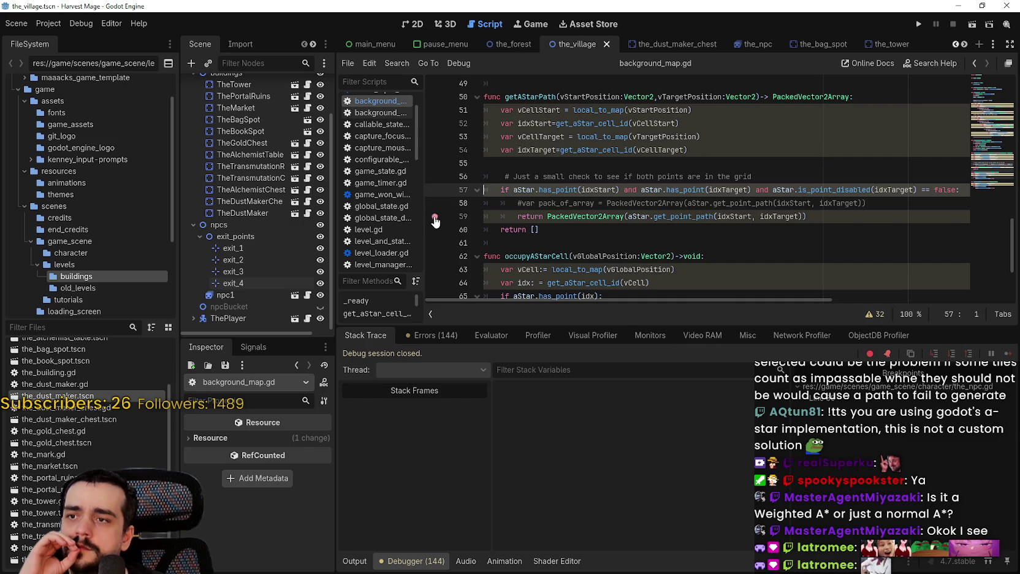
pyautogui.hotkey('alt', 'Left')
pyautogui.scroll(20, 871, 208)
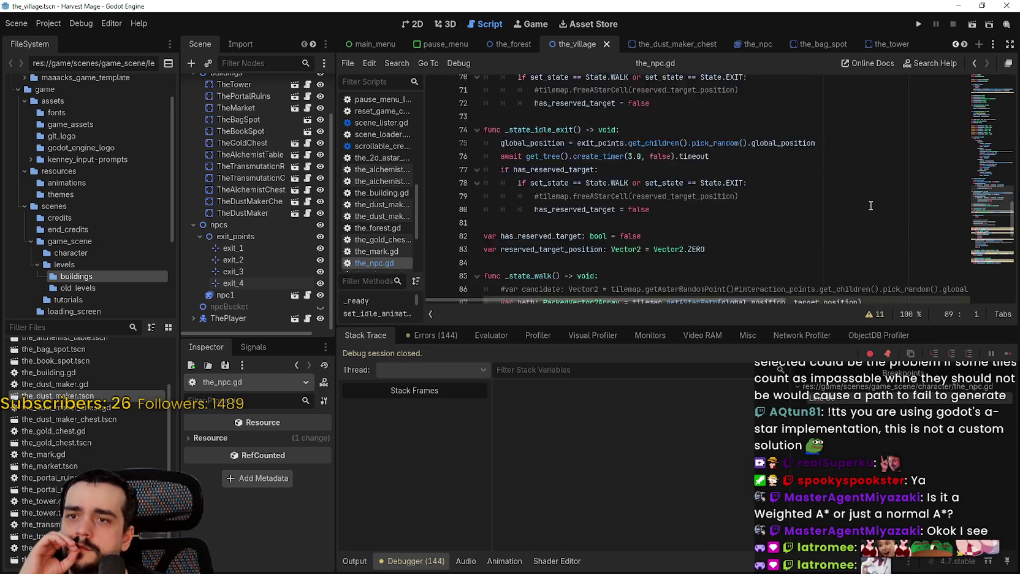
# Step: Delete 'Vector2(320,192)#' from line 49's walk target, save, and relaunch the game
pyautogui.moveTo(986, 95)
pyautogui.mouseDown()
pyautogui.moveTo(987, 138)
pyautogui.moveTo(907, 157)
pyautogui.mouseUp()
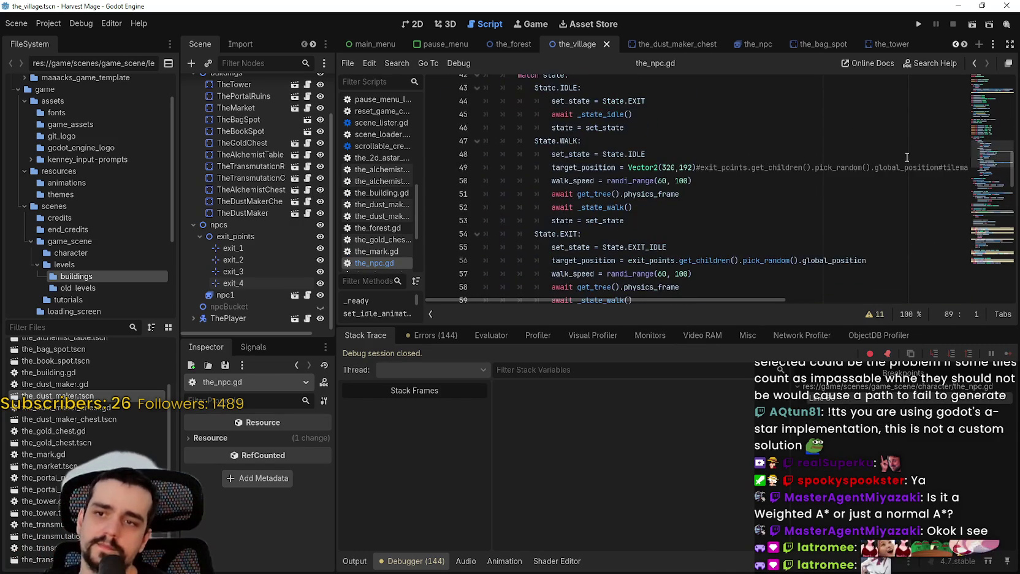
pyautogui.moveTo(699, 167); pyautogui.dragTo(624, 167)
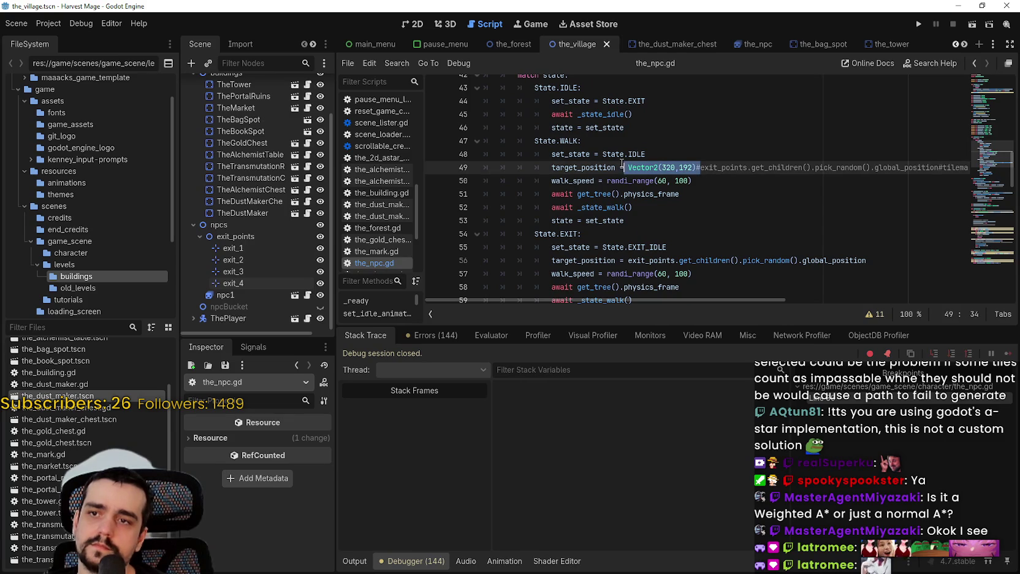
pyautogui.press('BackSpace')
pyautogui.hotkey('ctrl', 's')
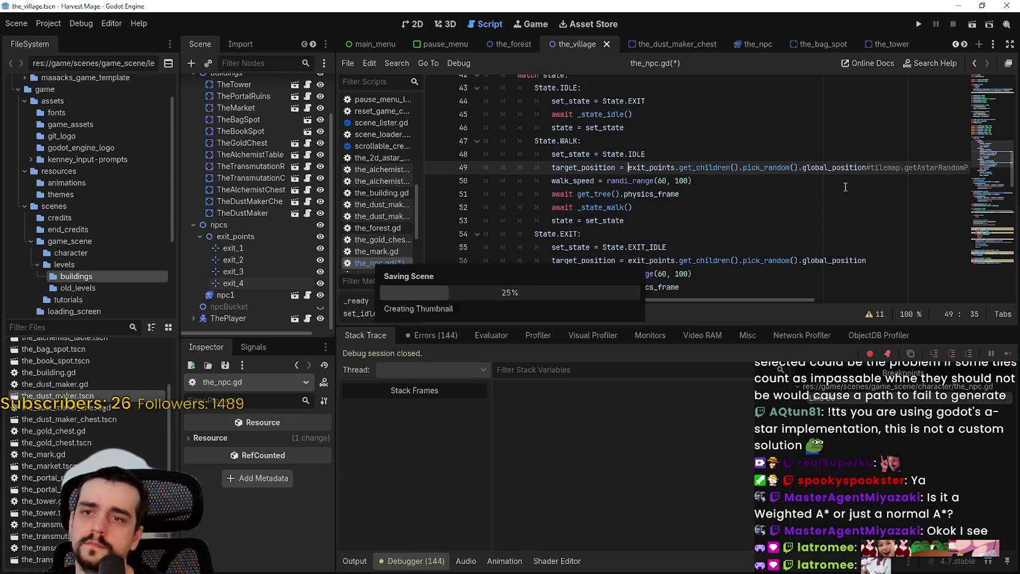
pyautogui.click(809, 181)
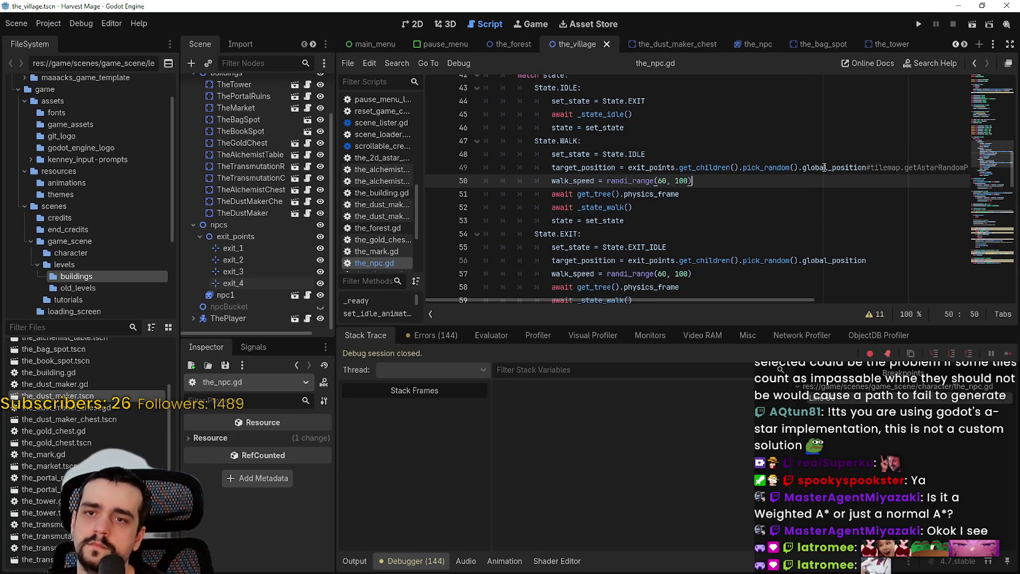
pyautogui.click(919, 26)
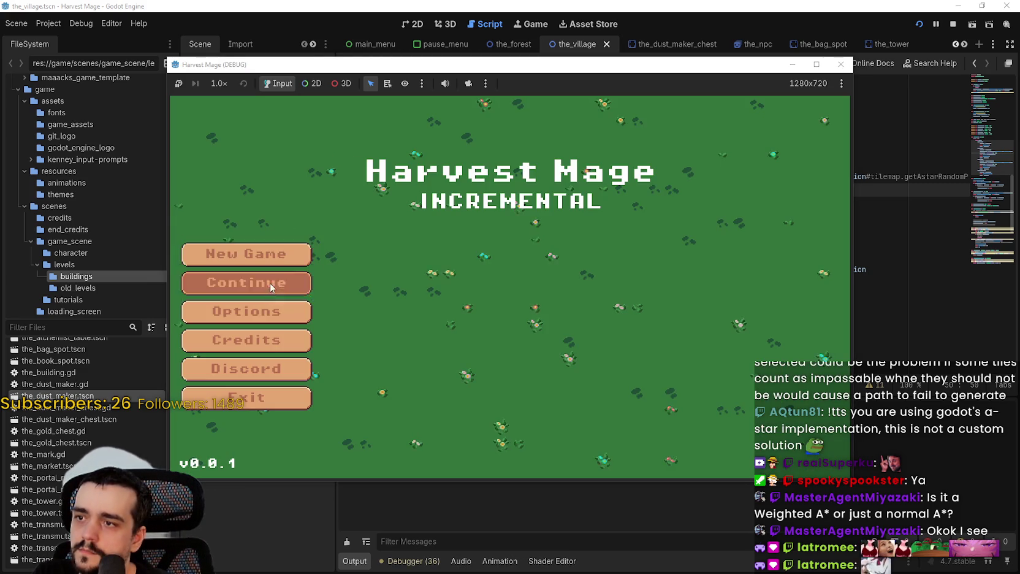
# Step: Load the saved game, resume past breakpoints with the camera freed and zoomed out, then stop
pyautogui.click(270, 288)
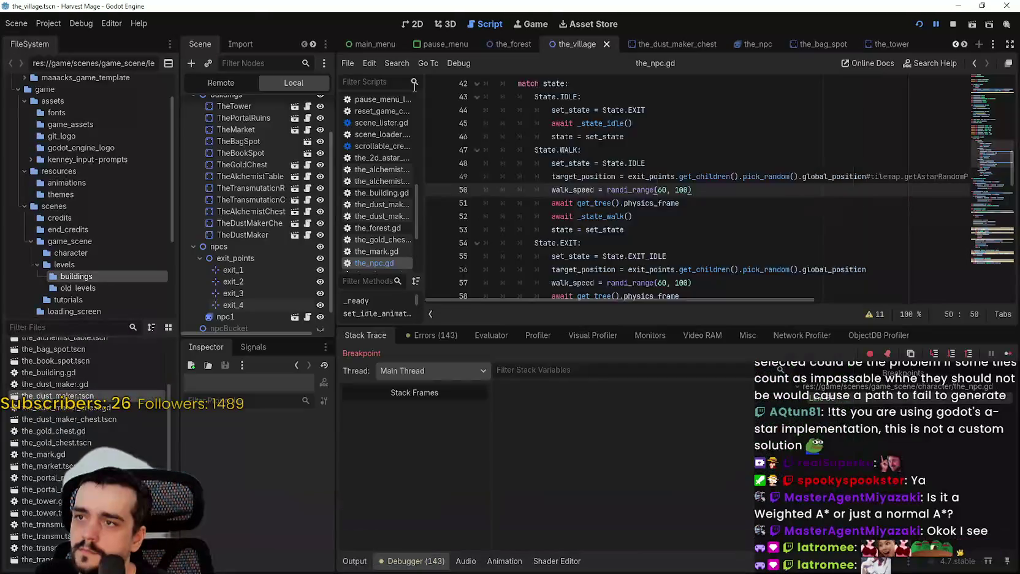
pyautogui.click(1008, 355)
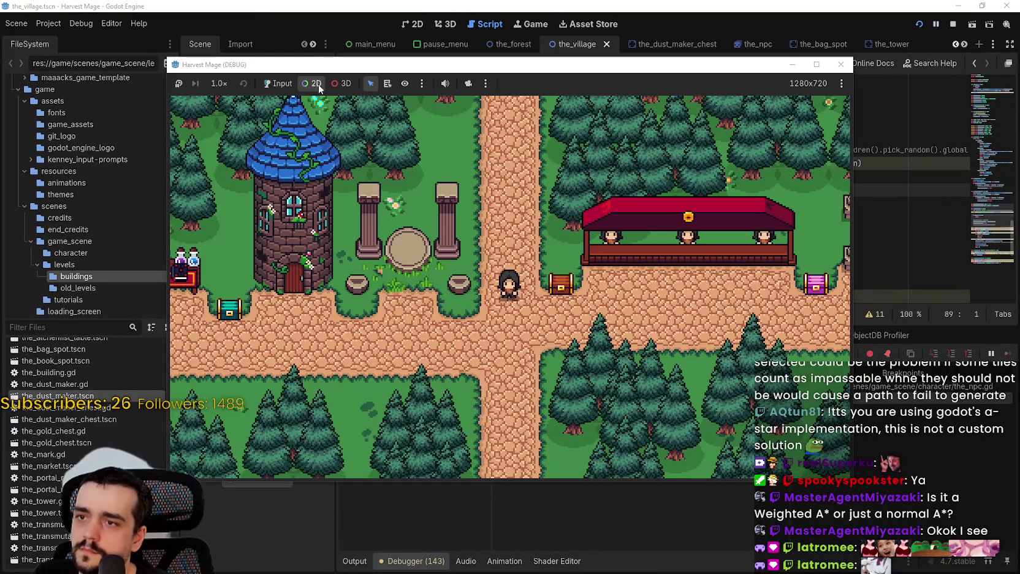
pyautogui.click(469, 84)
pyautogui.scroll(-5, 568, 296)
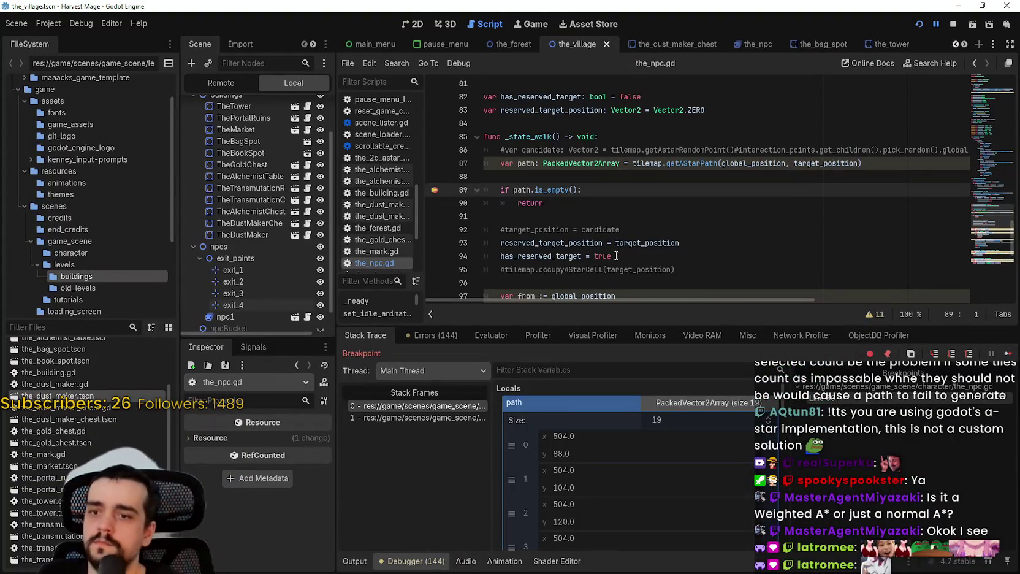
pyautogui.click(1006, 355)
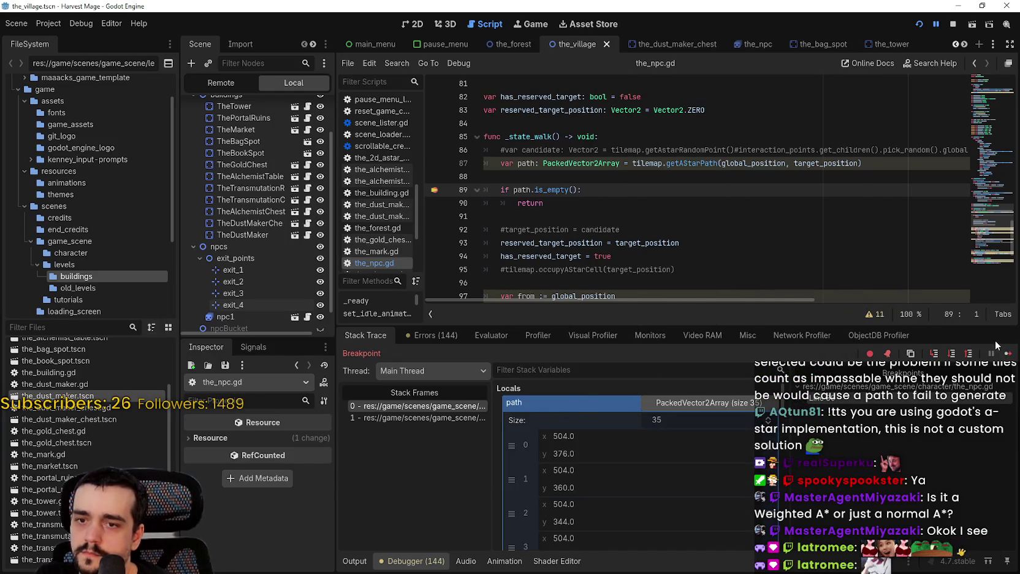
pyautogui.click(1007, 356)
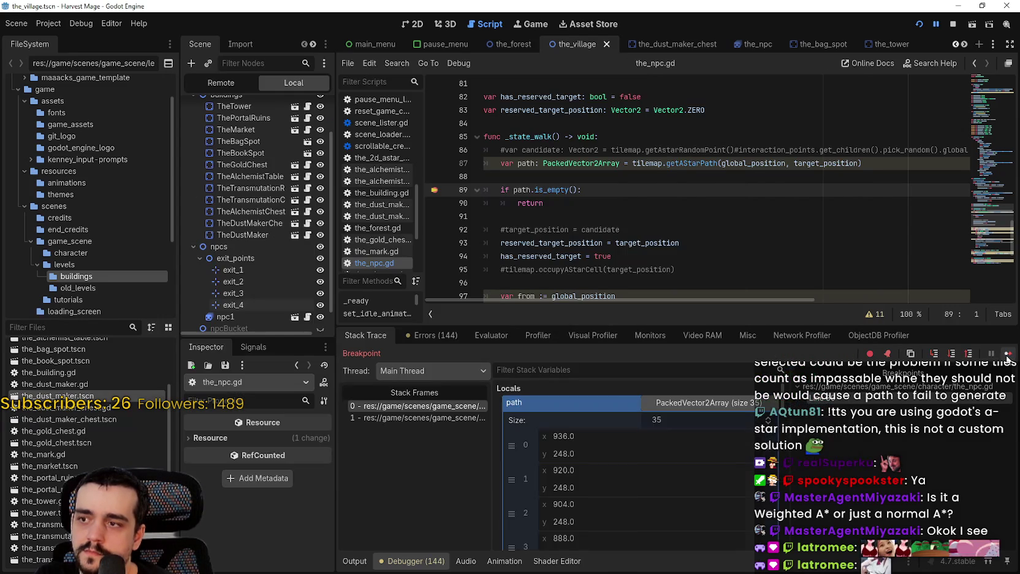
pyautogui.click(1007, 355)
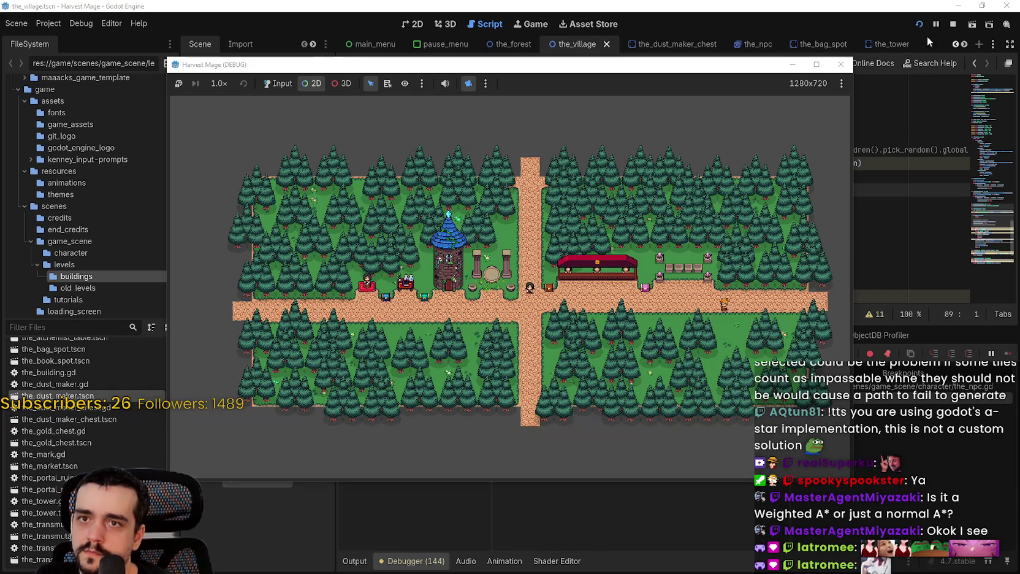
pyautogui.click(953, 28)
pyautogui.scroll(2, 552, 184)
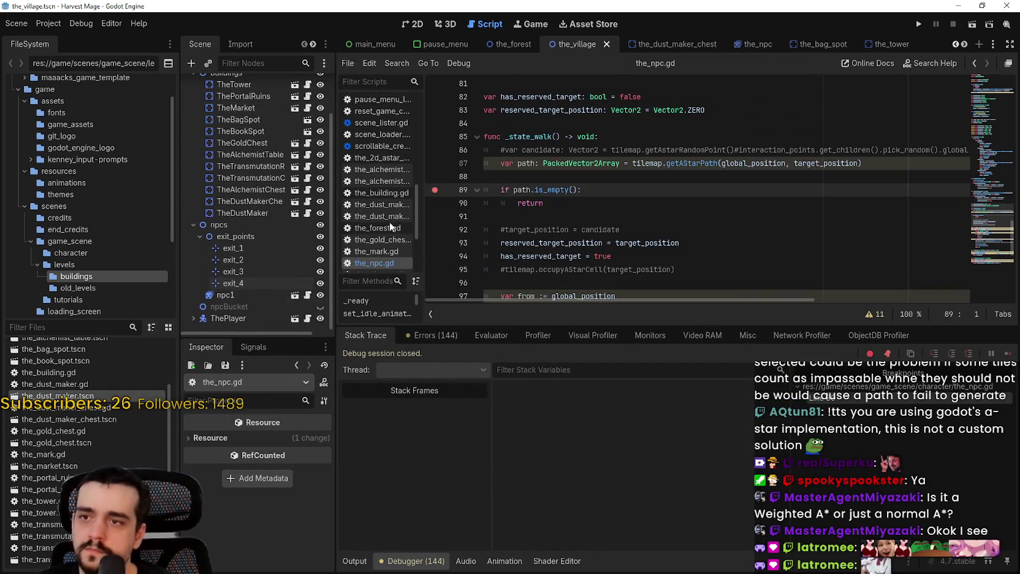
# Step: Delete the exit-point target expression on line 49 and rerun the game with F5
pyautogui.scroll(15, 452, 260)
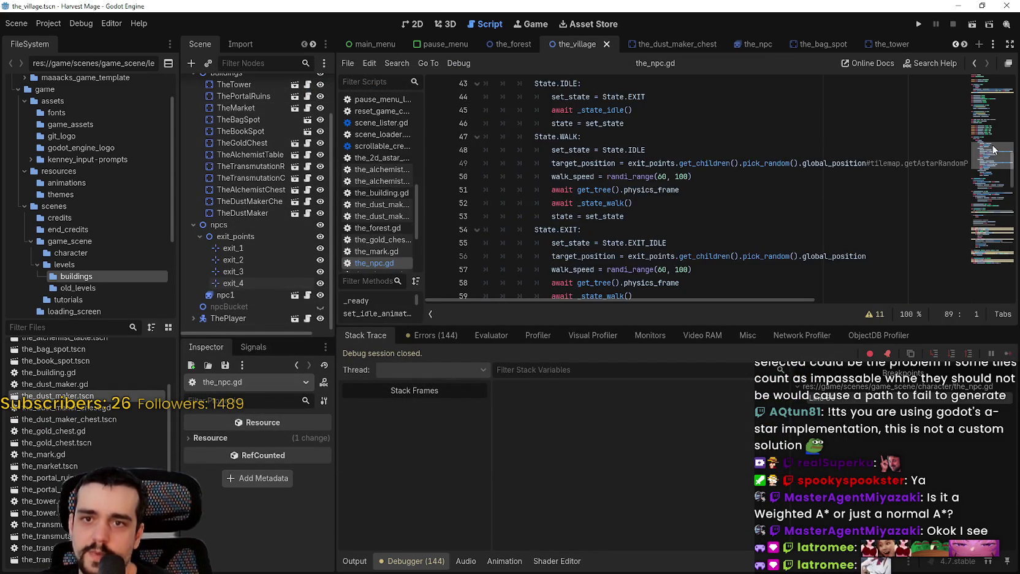
pyautogui.scroll(-6, 994, 132)
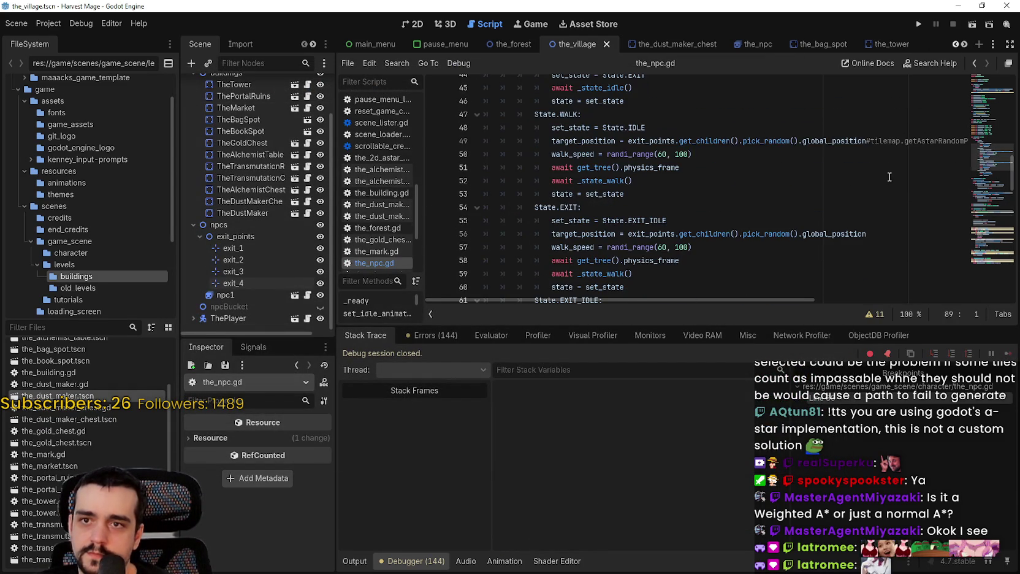
pyautogui.moveTo(865, 141); pyautogui.dragTo(628, 141)
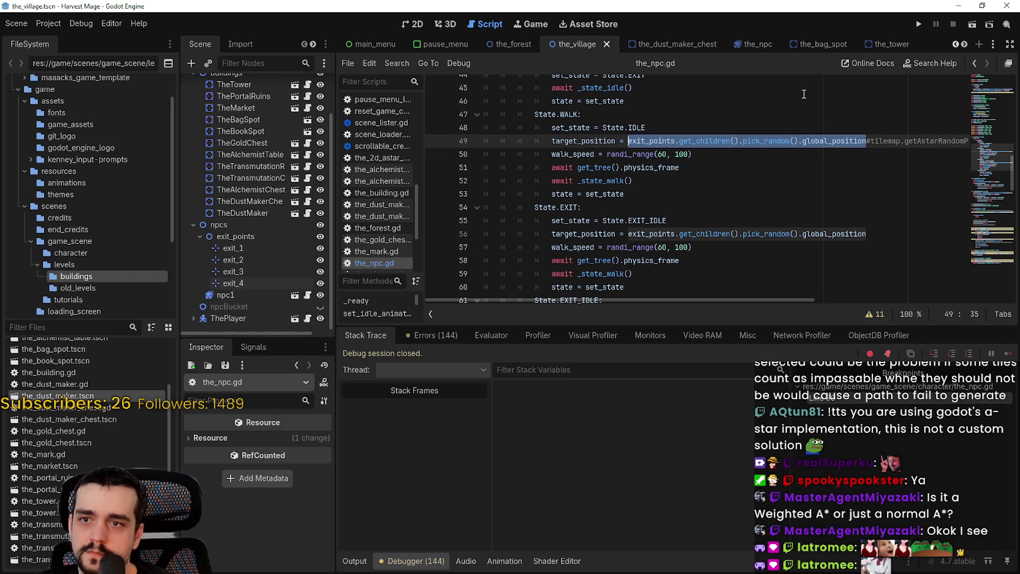
pyautogui.press('BackSpace')
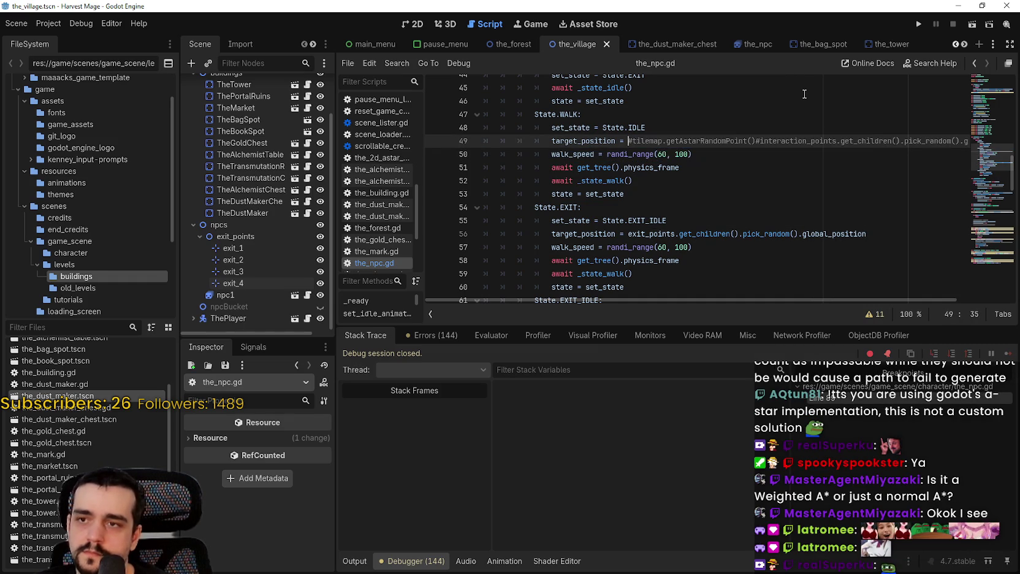
pyautogui.press('F5')
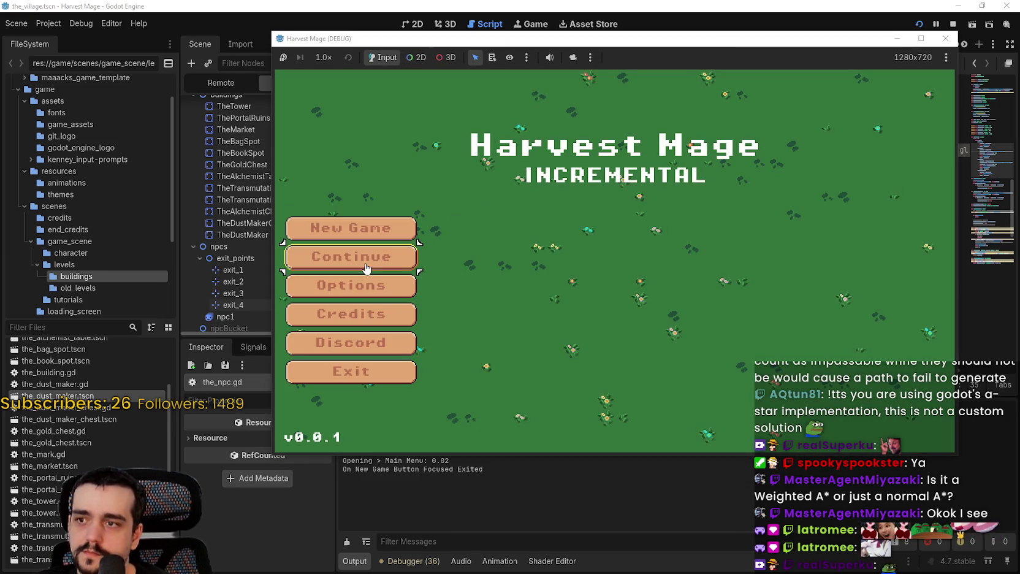
# Step: Load the saved game and continue past the line-89 path breakpoints, inspecting each path
pyautogui.click(392, 255)
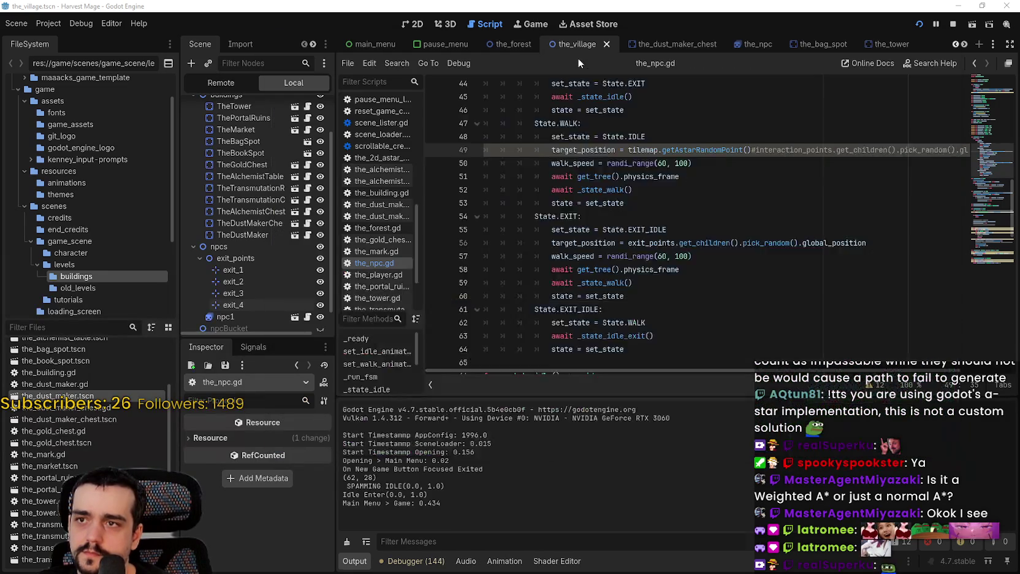
pyautogui.click(1008, 354)
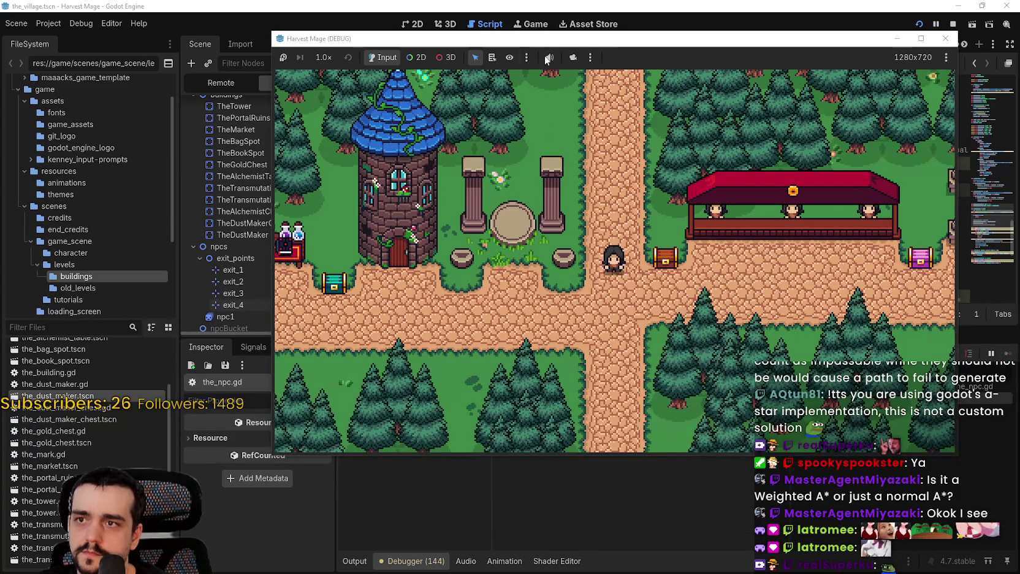
pyautogui.scroll(-3, 557, 279)
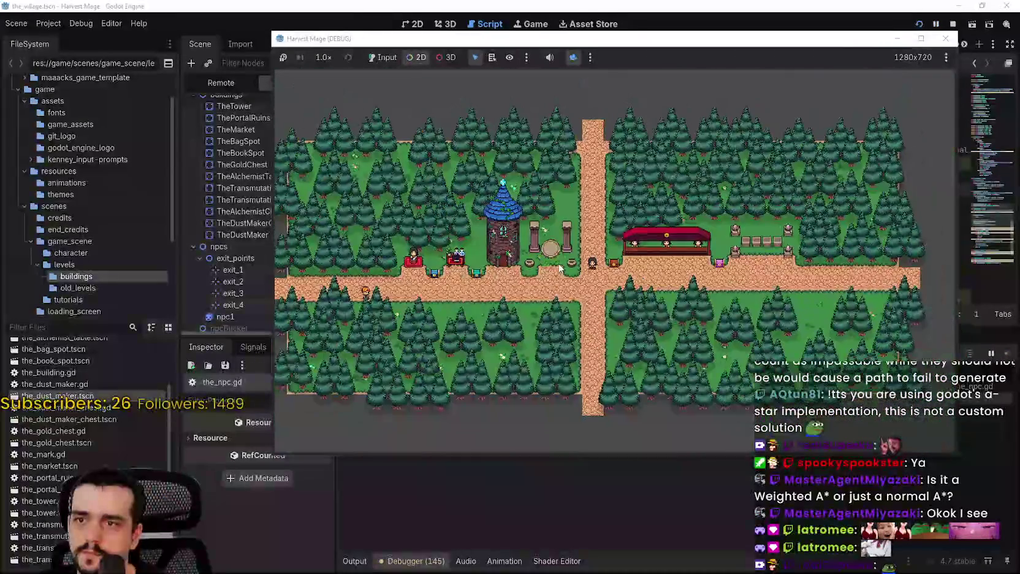
pyautogui.scroll(-1, 561, 275)
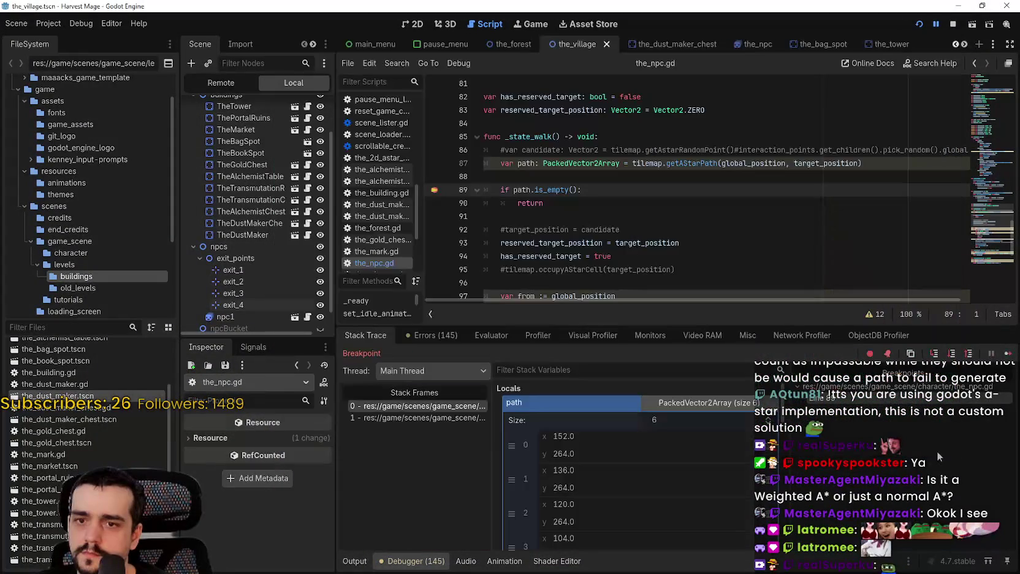
pyautogui.click(1007, 354)
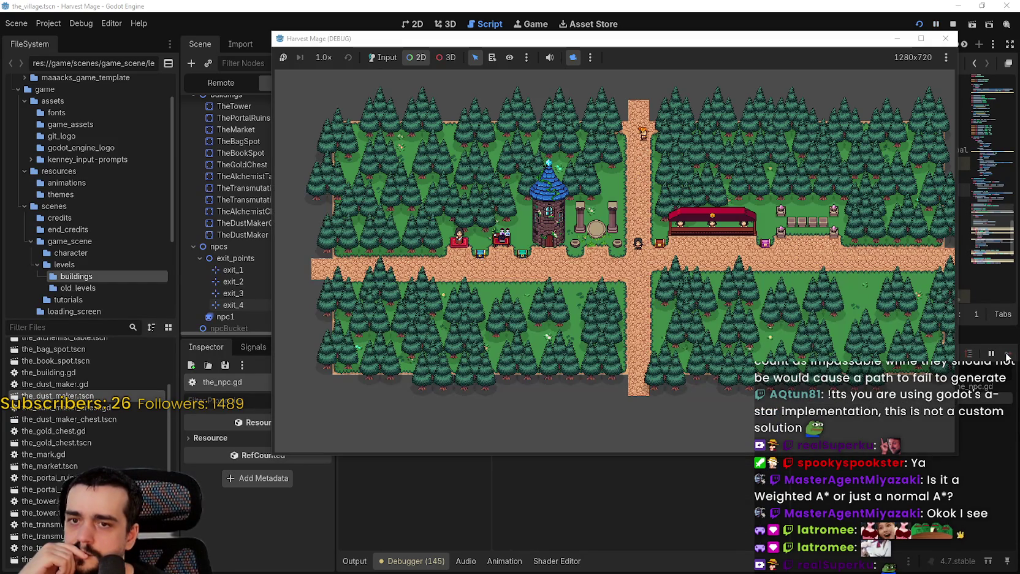
pyautogui.click(1009, 354)
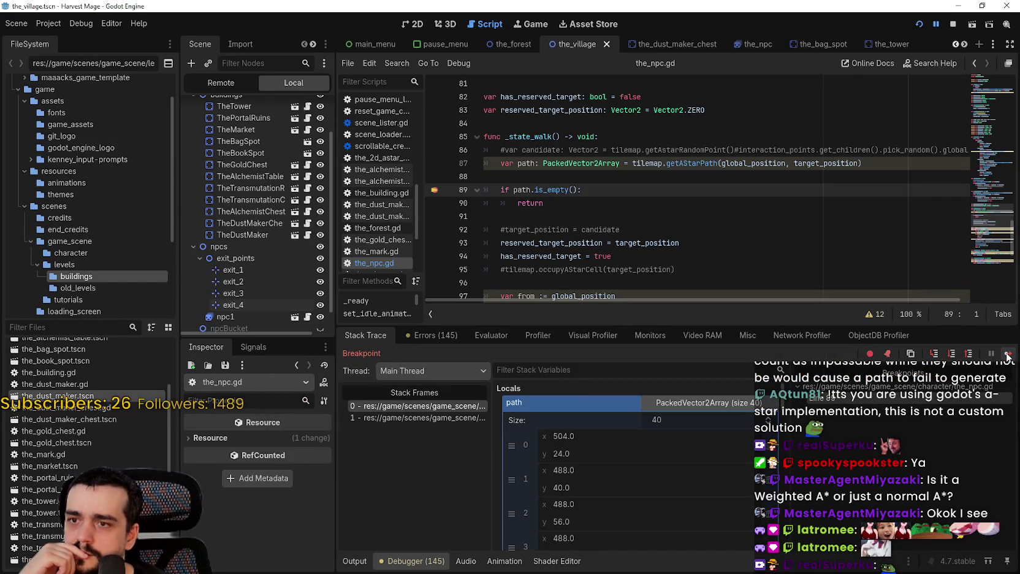
pyautogui.click(1009, 354)
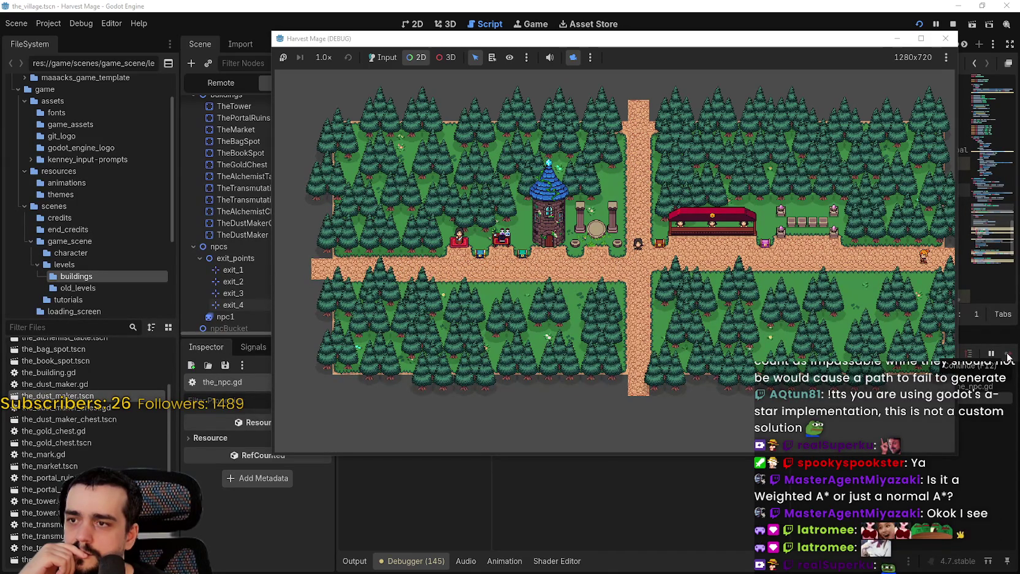
pyautogui.scroll(-3, 887, 322)
pyautogui.scroll(2, 886, 322)
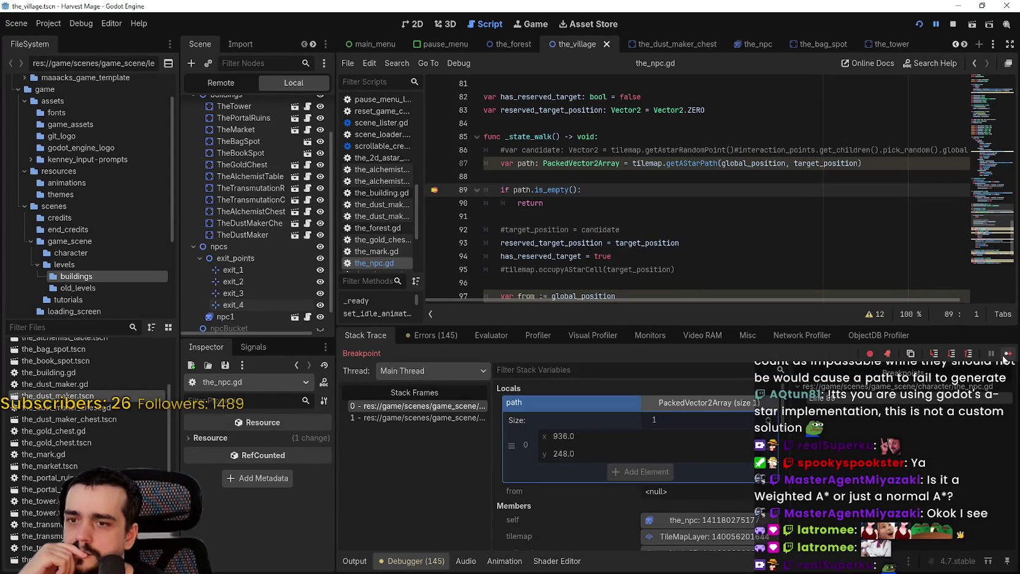
# Step: Keep resuming past the line-89 breakpoint checking paths, then stop the game
pyautogui.click(1006, 353)
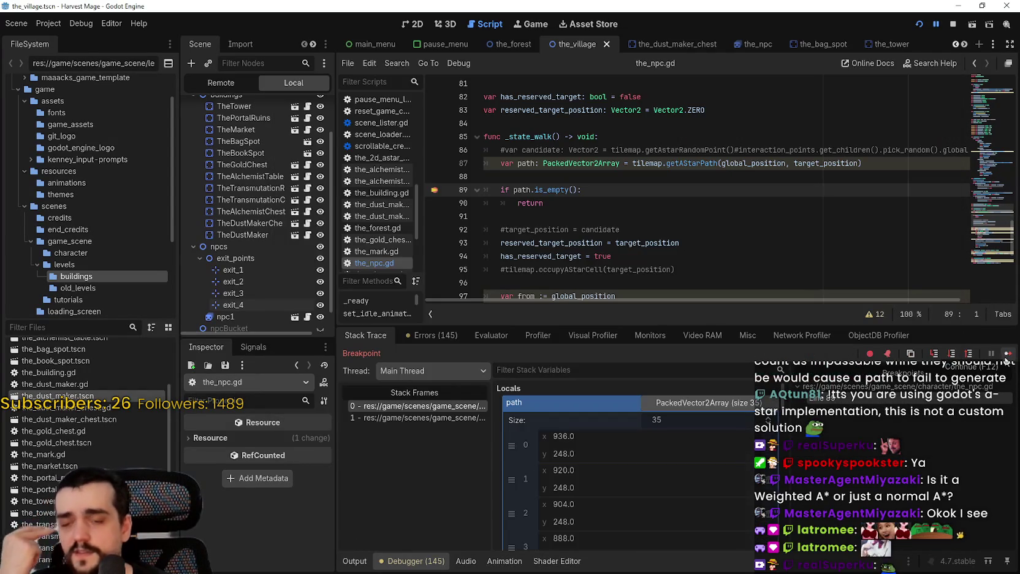
pyautogui.click(1008, 354)
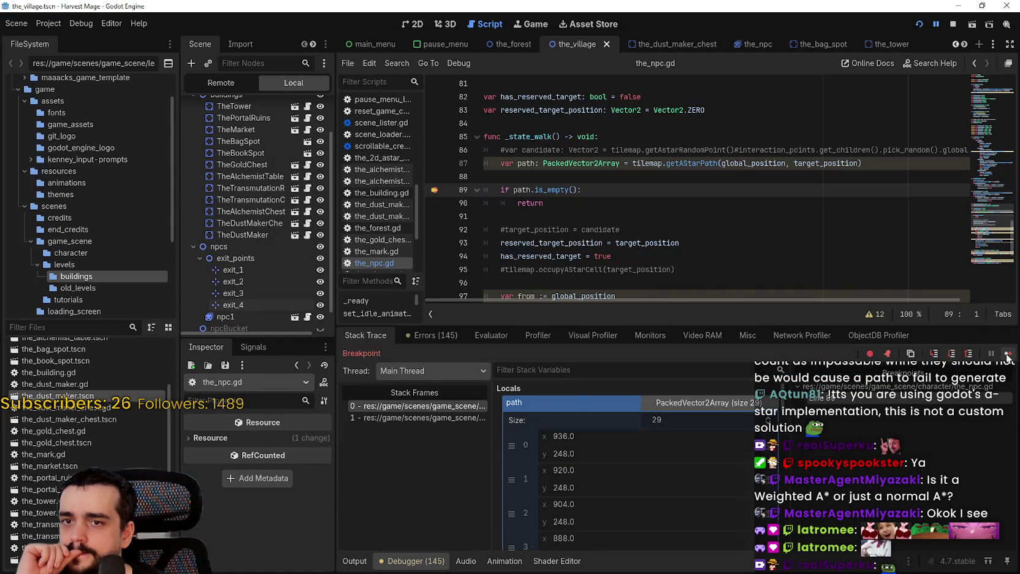
pyautogui.click(1006, 354)
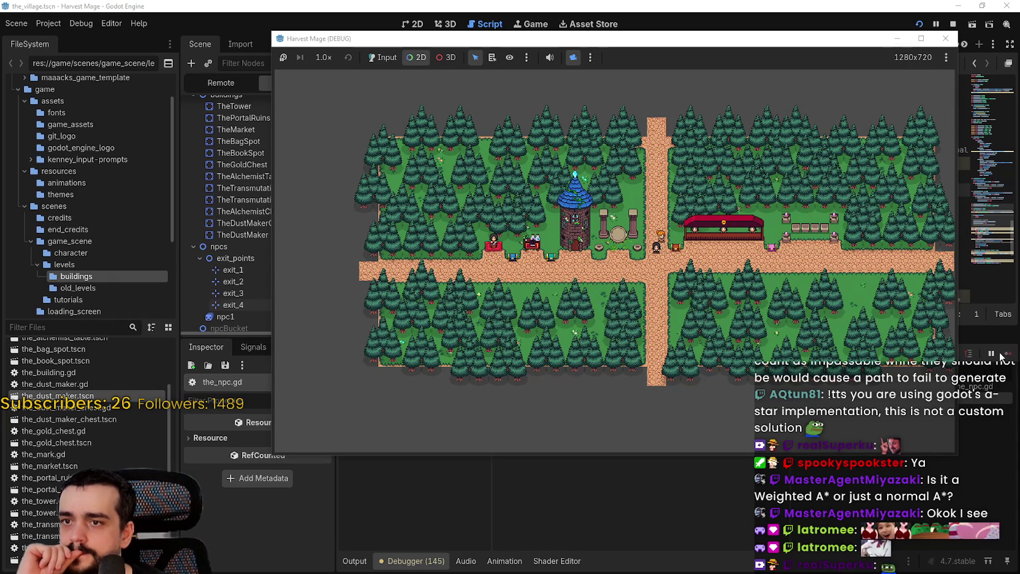
pyautogui.scroll(3, 707, 273)
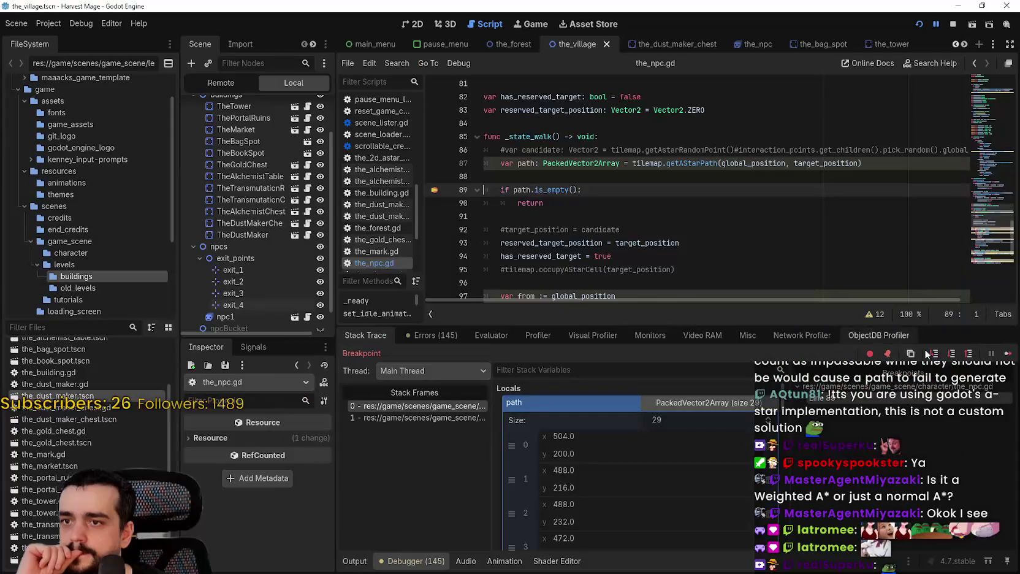
pyautogui.click(1008, 354)
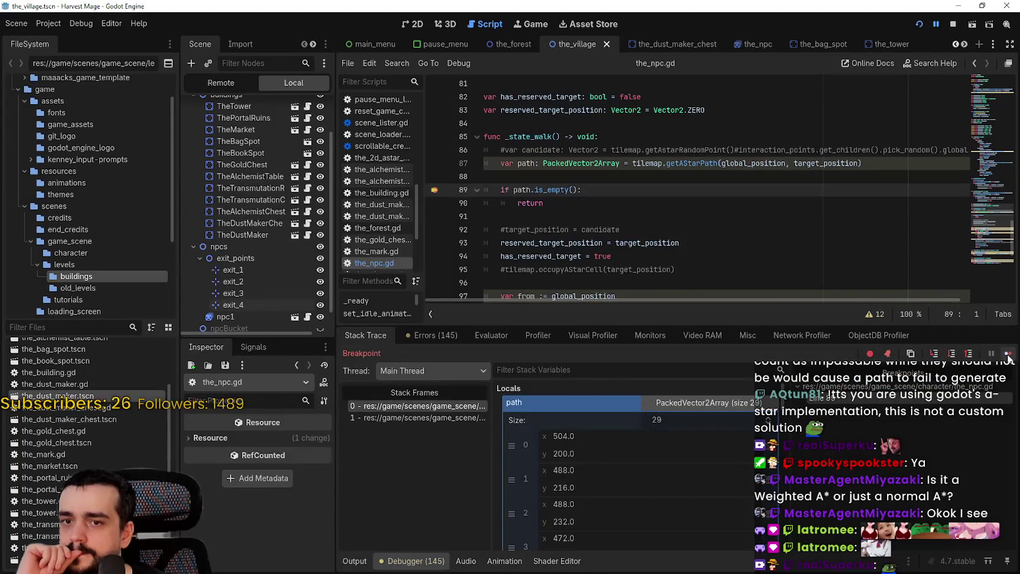
pyautogui.scroll(-1, 669, 276)
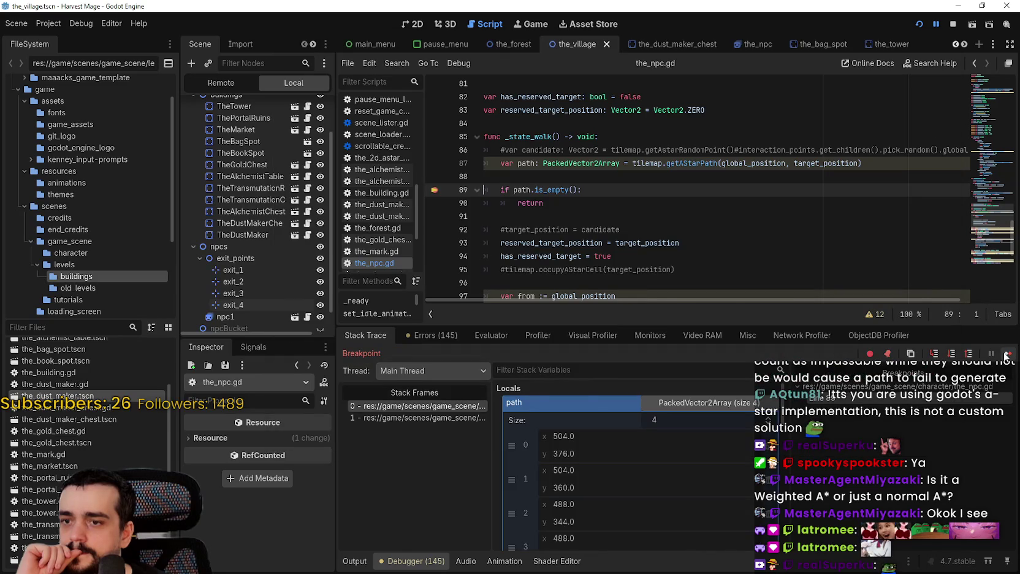
pyautogui.click(1007, 354)
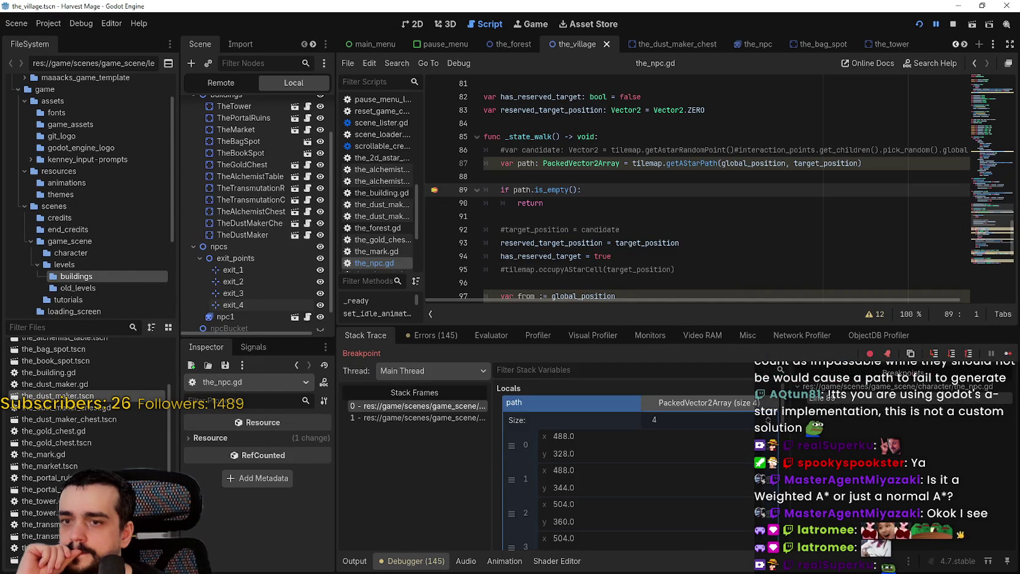
pyautogui.click(1007, 354)
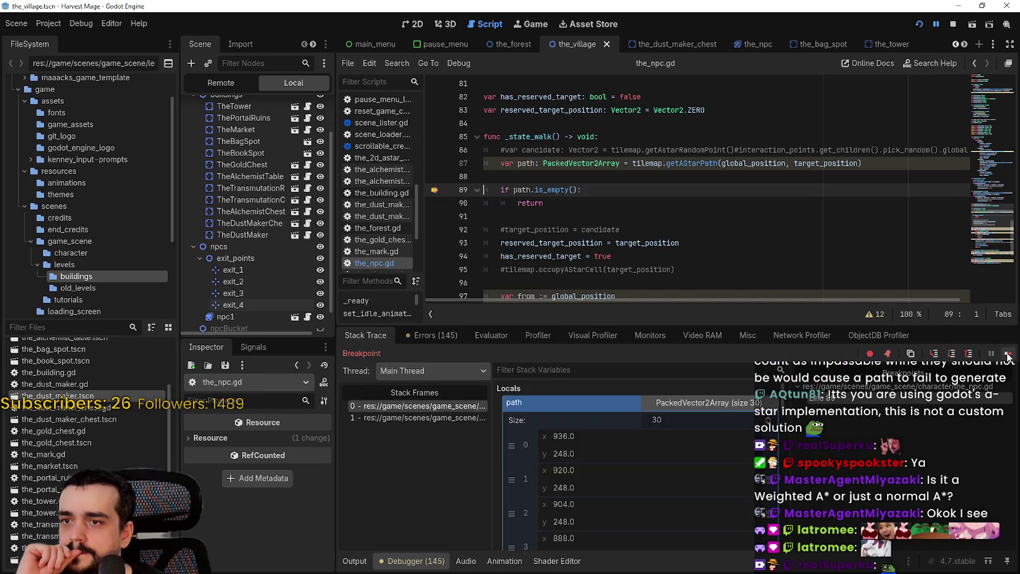
pyautogui.click(1007, 355)
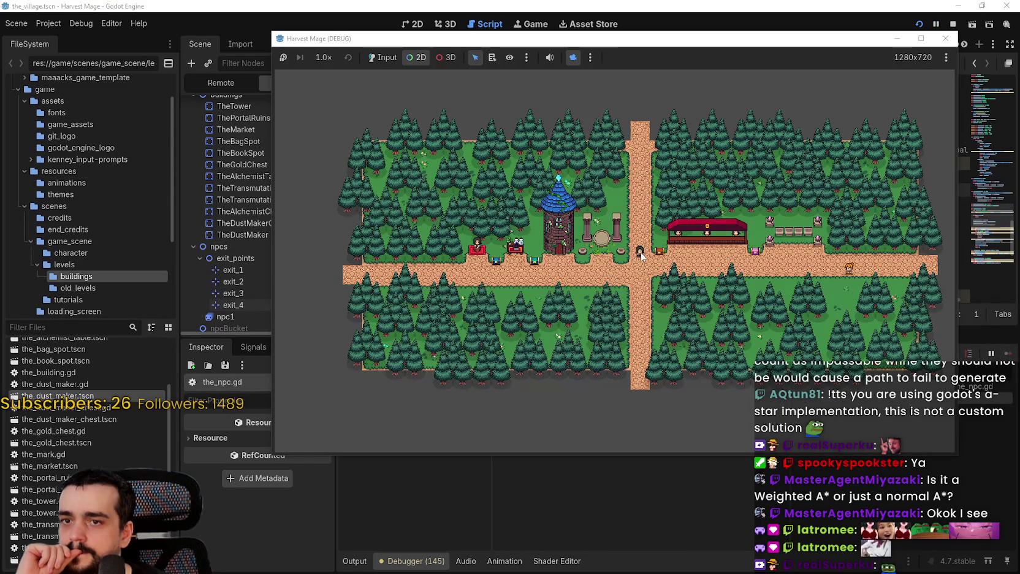
pyautogui.click(953, 24)
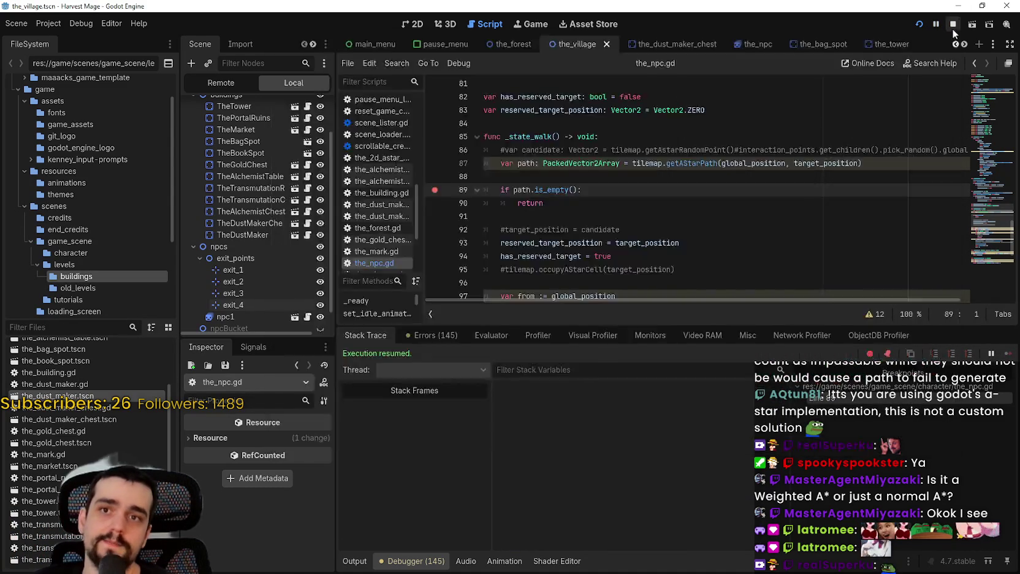
pyautogui.press('F5')
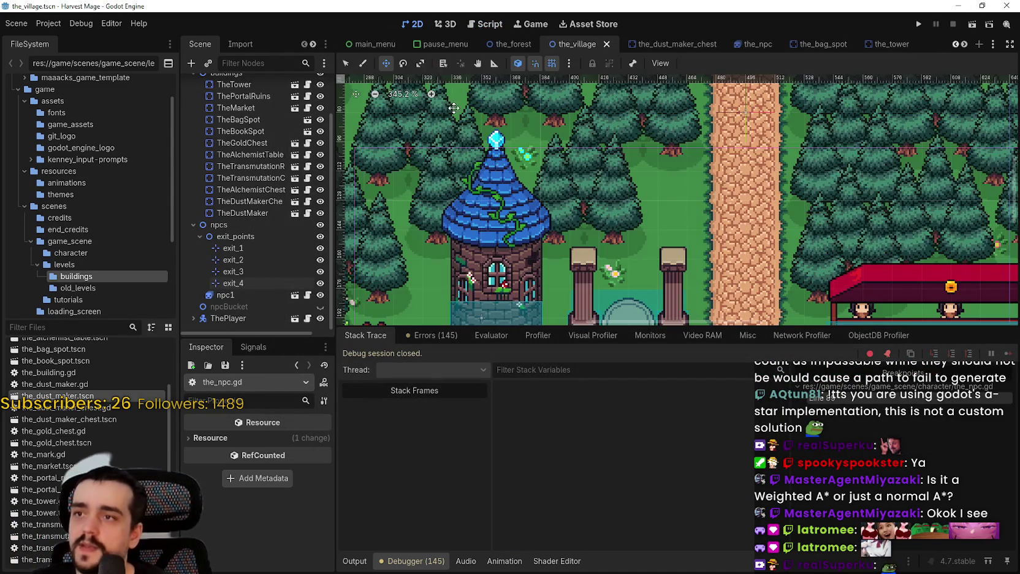
# Step: Drag exit_1 up to the north road end and exit_2 right to the east road end
pyautogui.scroll(-1, 724, 231)
pyautogui.click(288, 248)
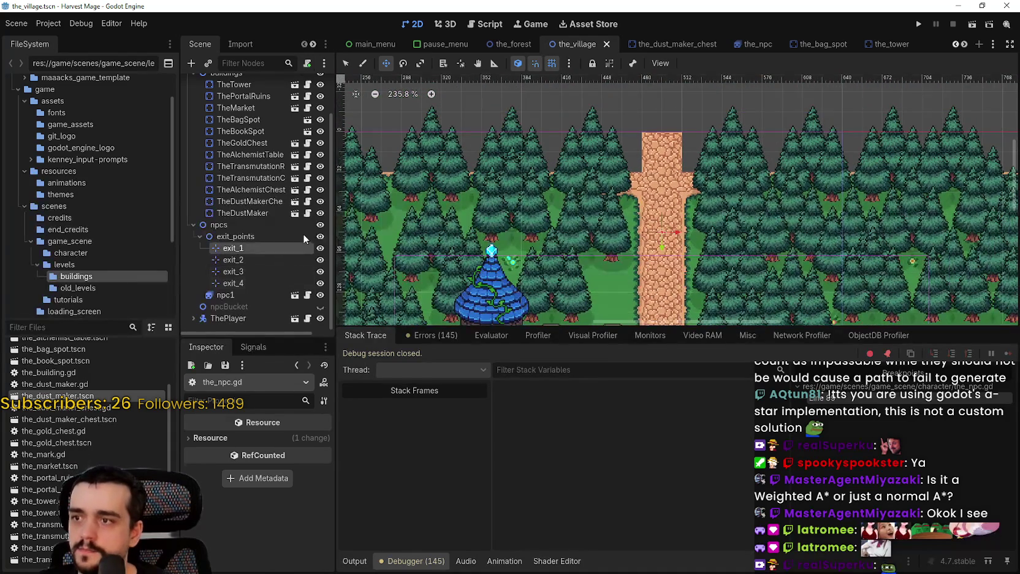
pyautogui.scroll(2, 684, 226)
pyautogui.moveTo(655, 250); pyautogui.dragTo(655, 133)
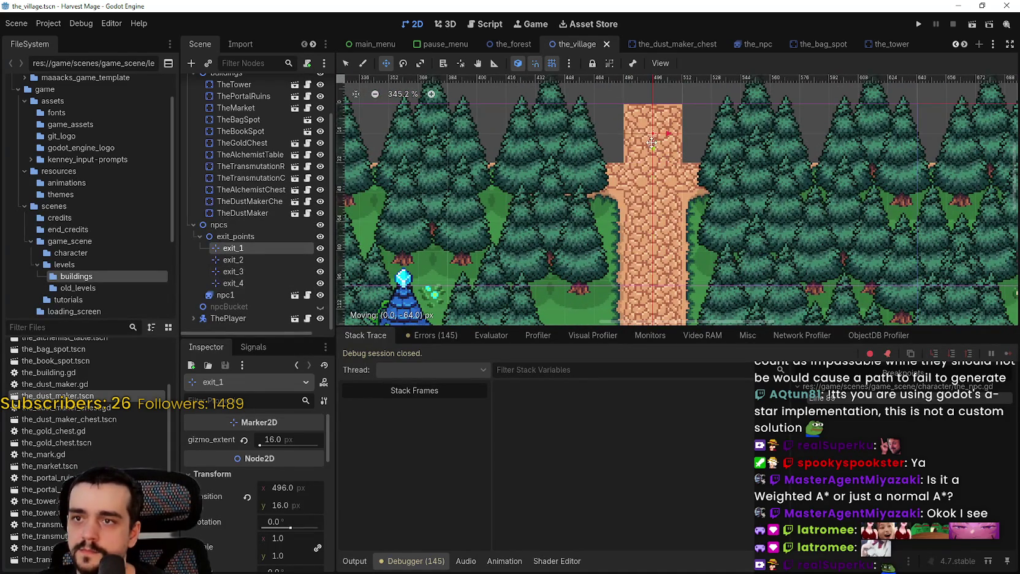
pyautogui.scroll(-14, 661, 253)
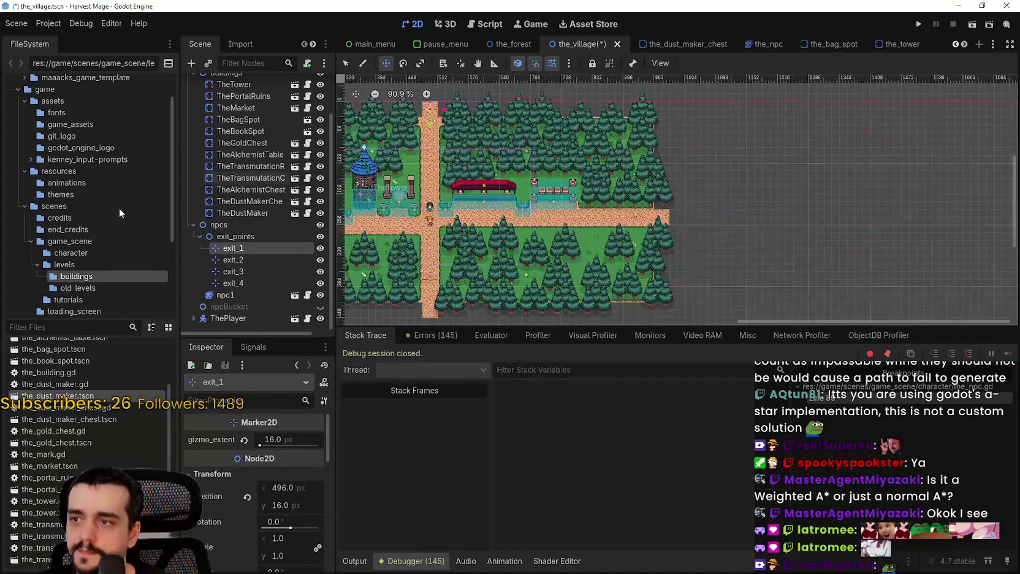
pyautogui.click(234, 260)
pyautogui.scroll(12, 619, 225)
pyautogui.moveTo(621, 225); pyautogui.dragTo(694, 222)
pyautogui.scroll(5, 693, 222)
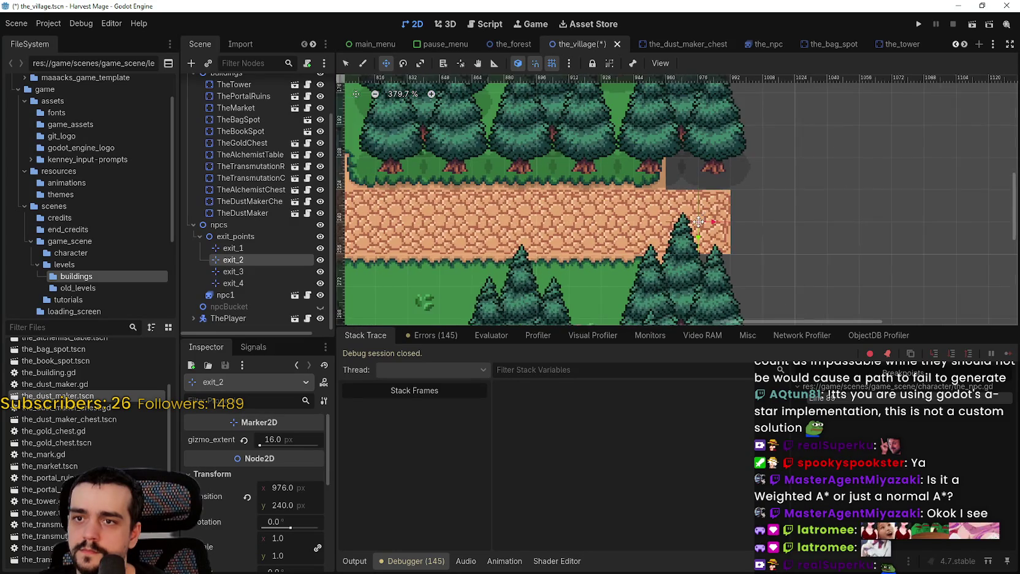
pyautogui.scroll(8, 693, 222)
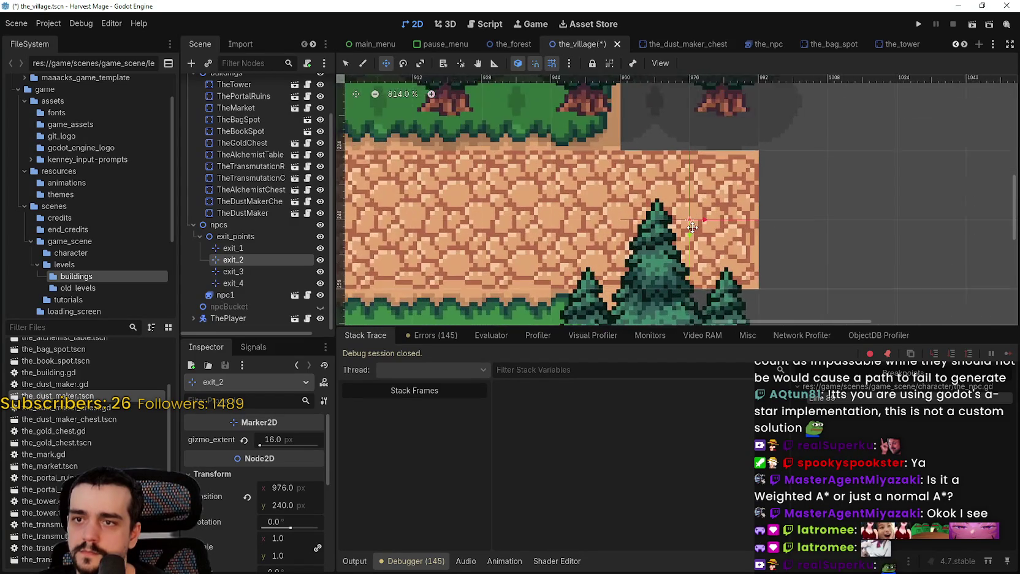
pyautogui.scroll(-10, 681, 220)
# Step: Drag exit_3 down to the south road end and exit_4 left to the west road end
pyautogui.click(233, 271)
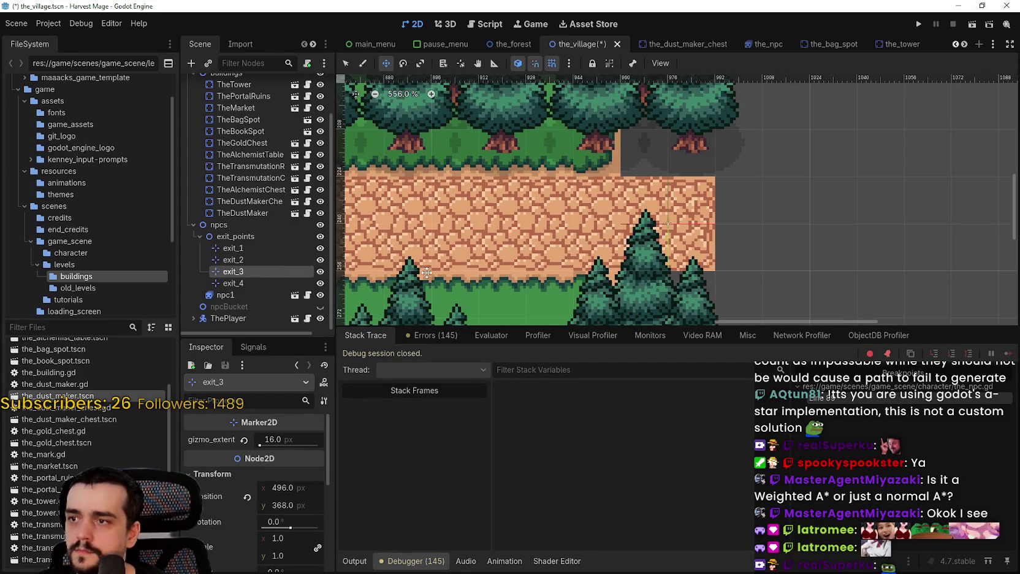
pyautogui.scroll(-12, 585, 231)
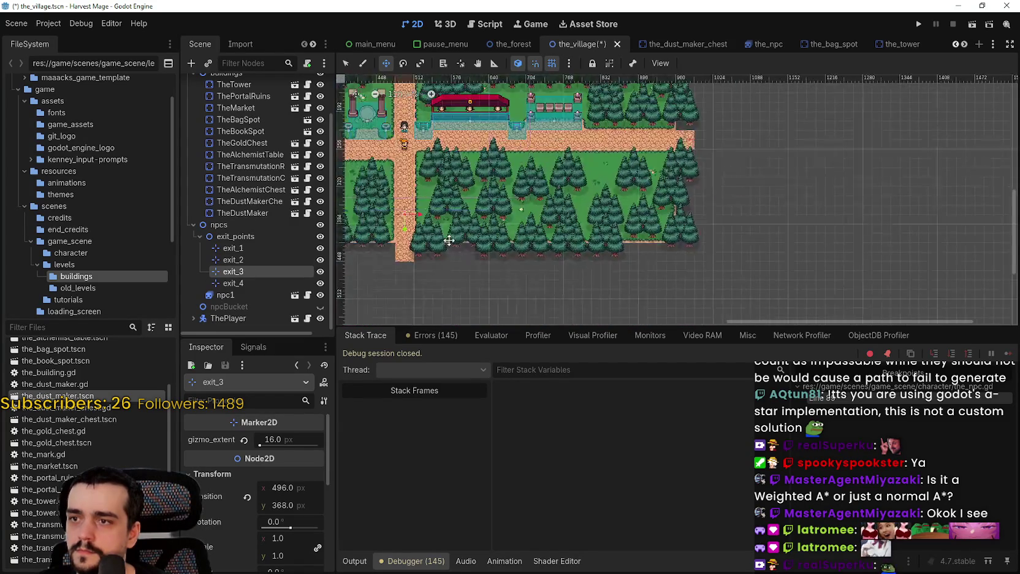
pyautogui.scroll(7, 584, 231)
pyautogui.moveTo(546, 193); pyautogui.dragTo(544, 292)
pyautogui.scroll(-7, 544, 282)
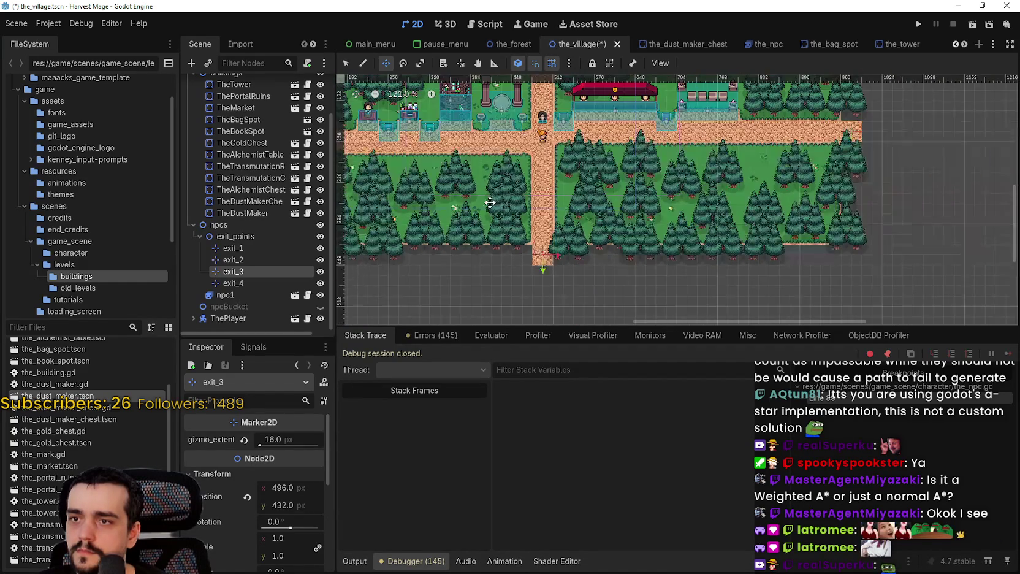
pyautogui.click(239, 284)
pyautogui.scroll(4, 500, 165)
pyautogui.moveTo(506, 174); pyautogui.dragTo(451, 176)
# Step: Save the village scene and launch the game
pyautogui.scroll(-7, 552, 203)
pyautogui.hotkey('ctrl', 's')
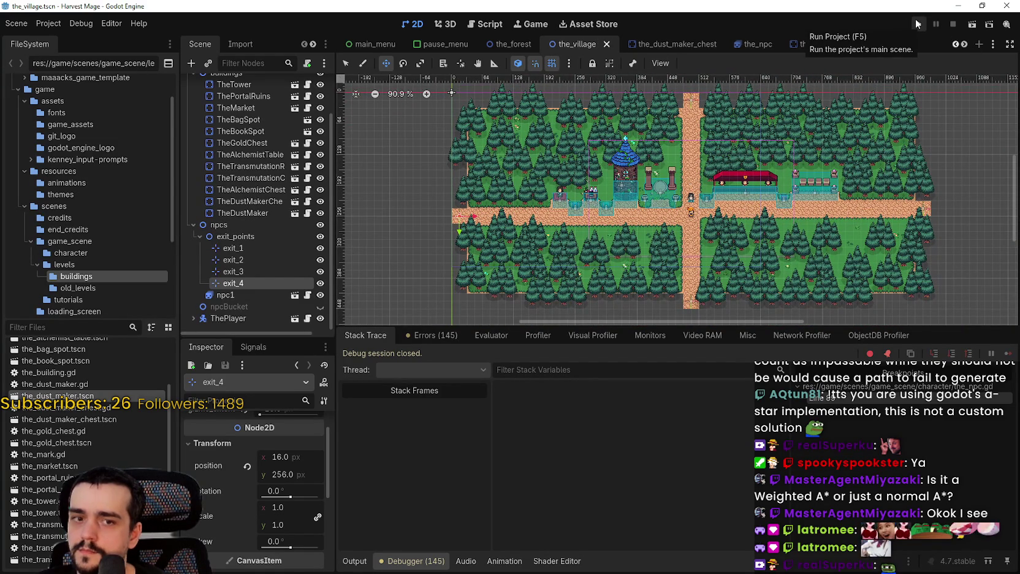
pyautogui.scroll(1, 778, 165)
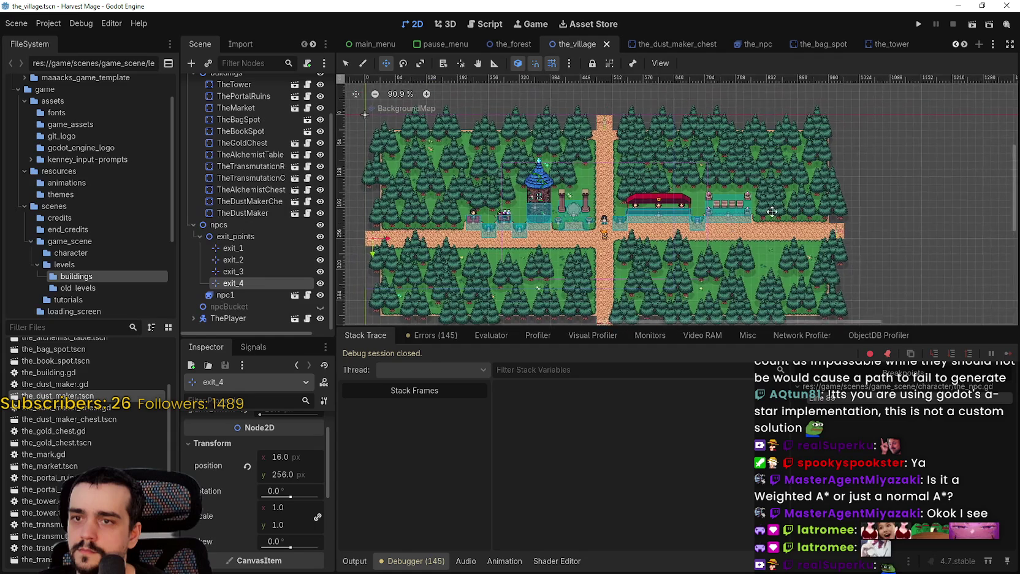
pyautogui.scroll(1, 777, 165)
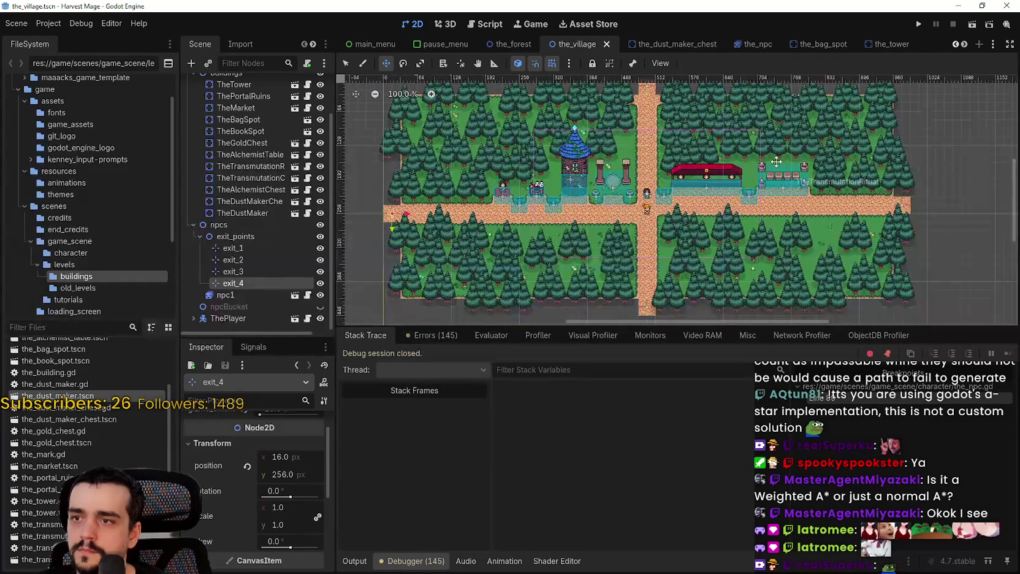
pyautogui.click(919, 26)
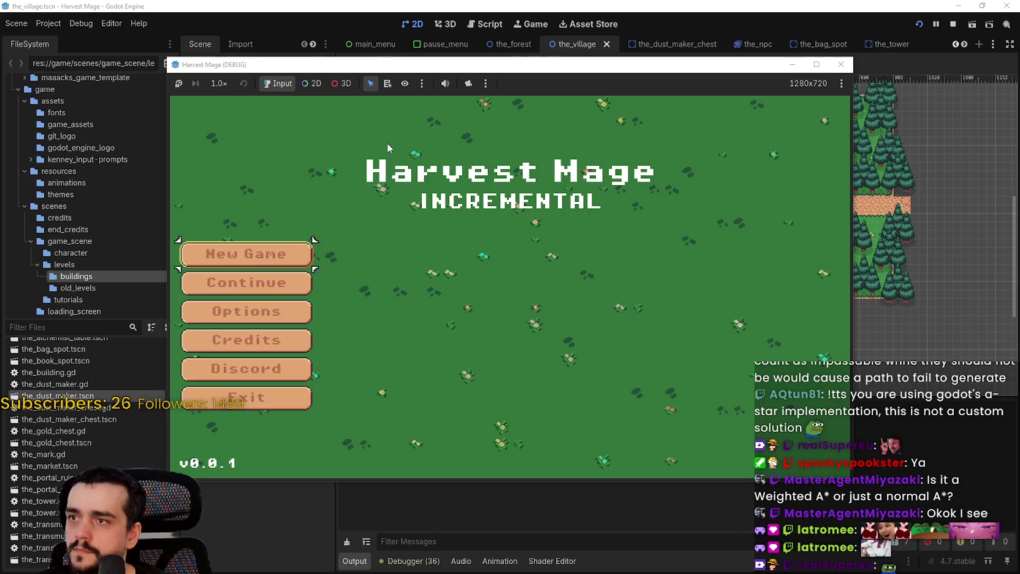
# Step: Continue into the village and resume past the line 89 breakpoint to inspect the 50-point A* path
pyautogui.click(236, 291)
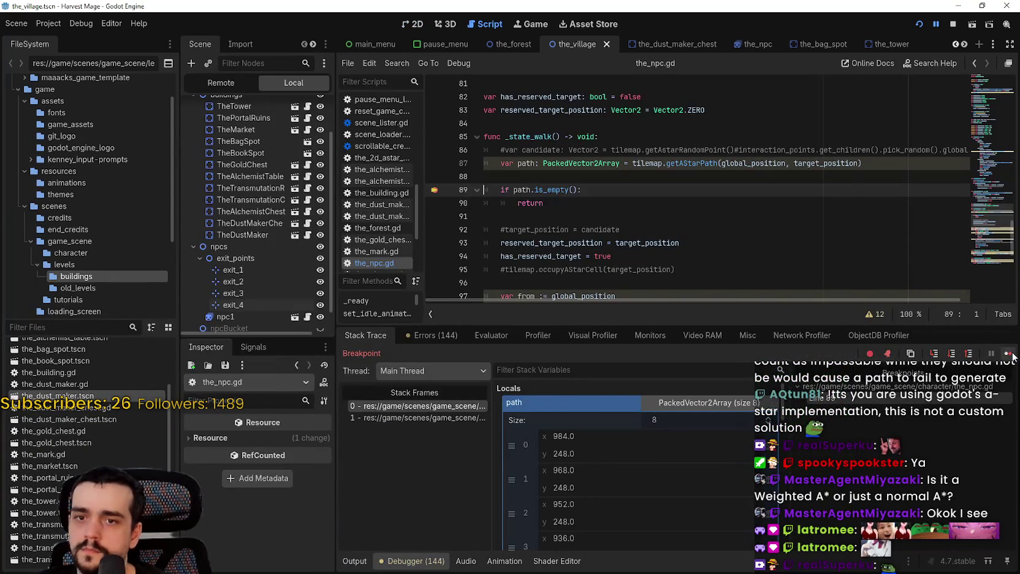
pyautogui.click(1009, 354)
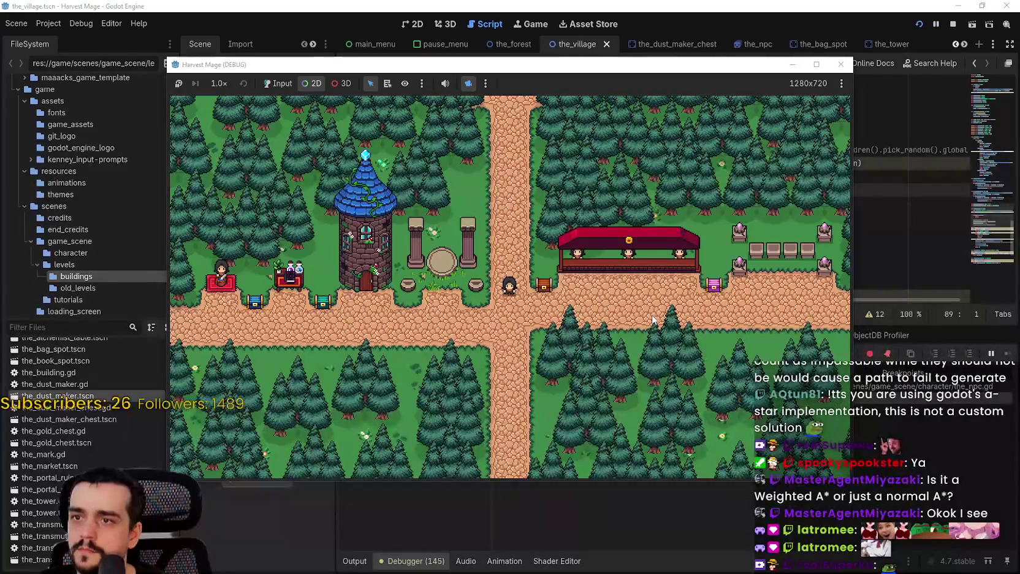
pyautogui.scroll(-3, 653, 319)
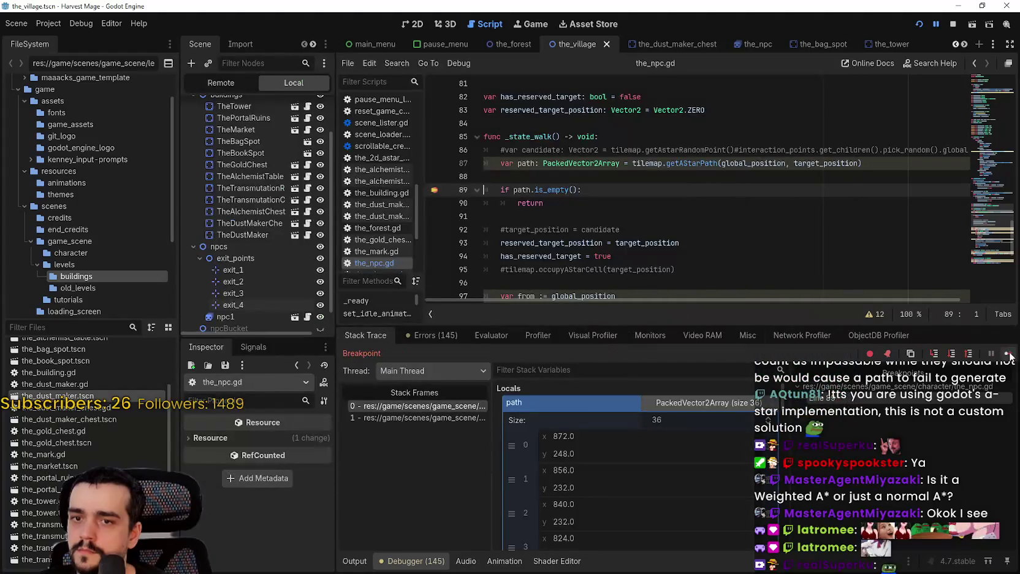
pyautogui.click(1009, 354)
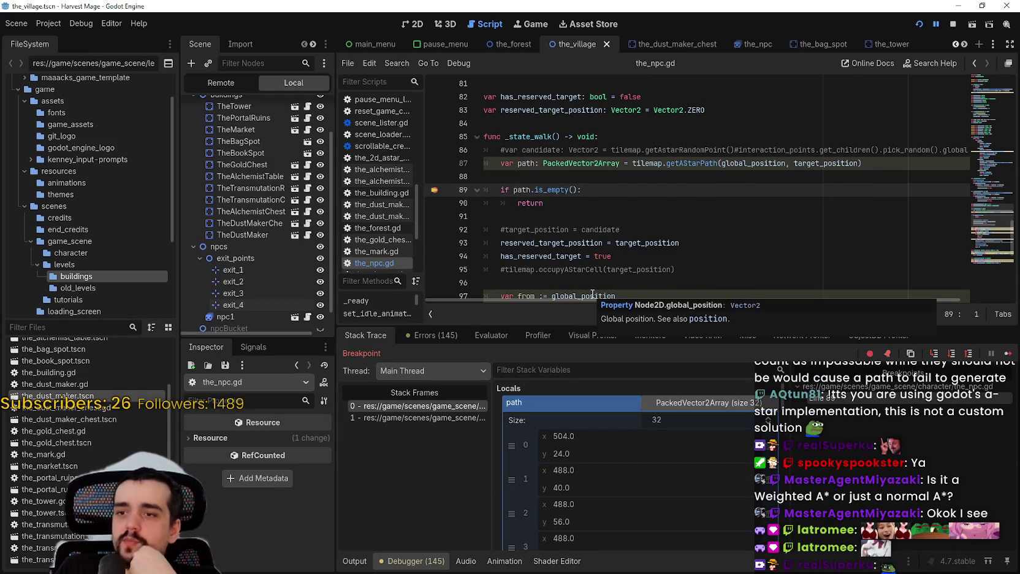
pyautogui.click(1006, 354)
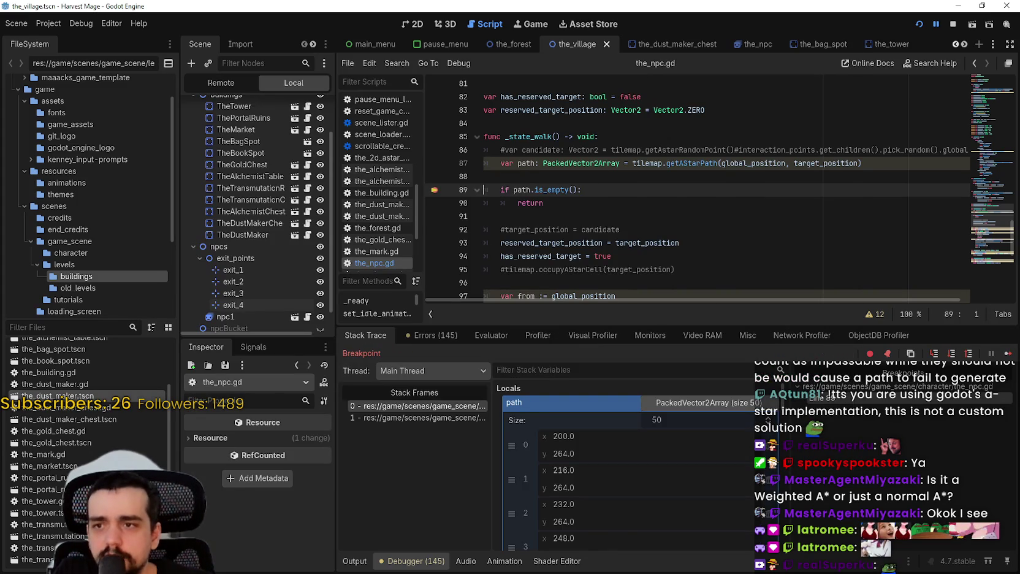
pyautogui.click(716, 405)
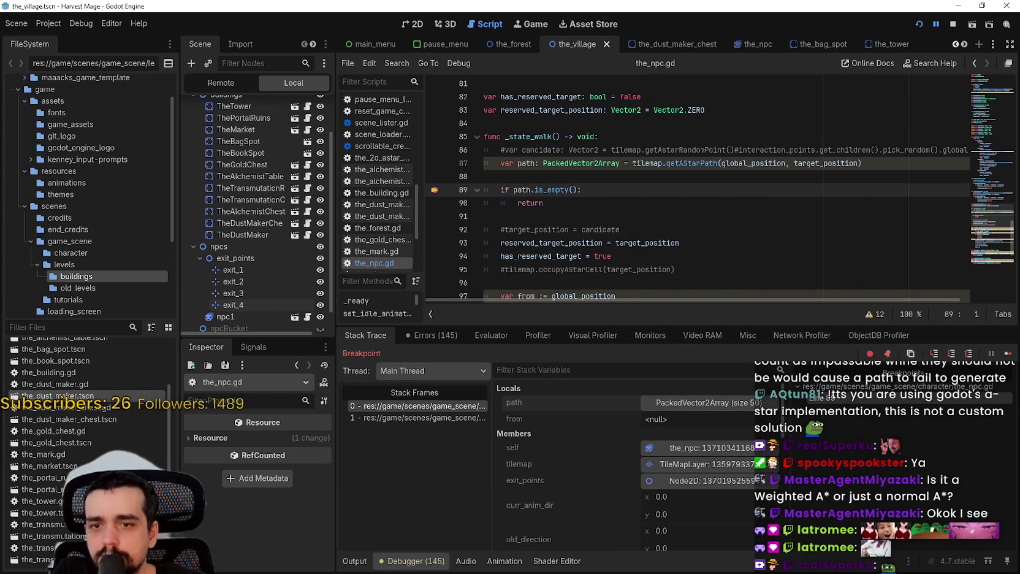
# Step: Resume twice past the path breakpoint, scrolling through the debugger's variables at each break
pyautogui.click(1009, 353)
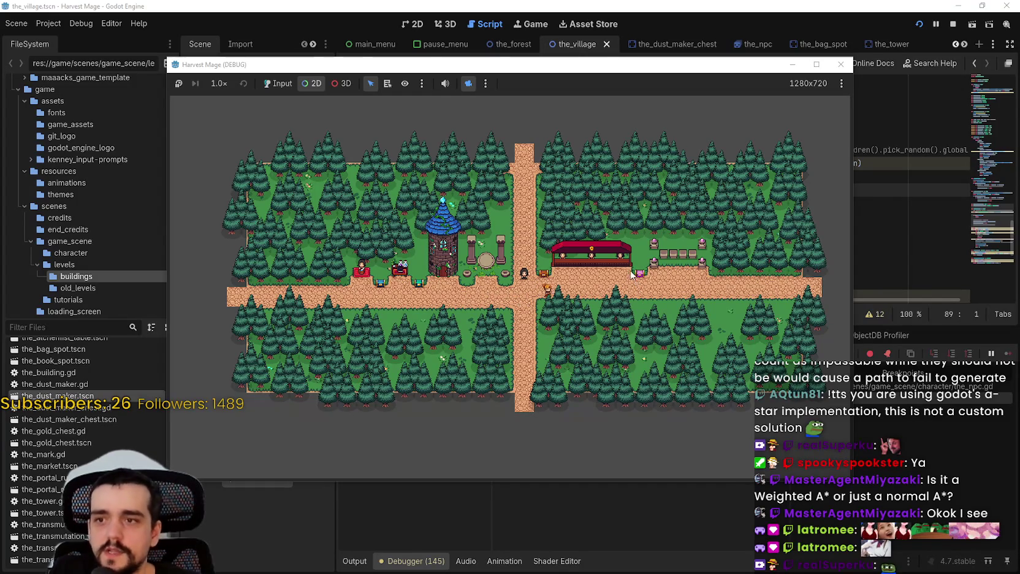
pyautogui.scroll(1, 743, 253)
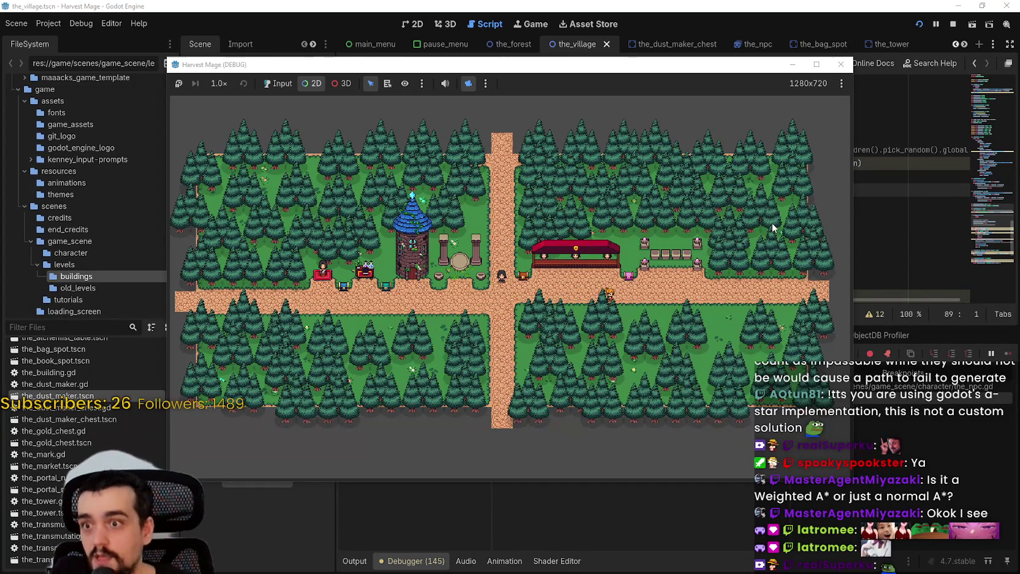
pyautogui.scroll(-3, 774, 225)
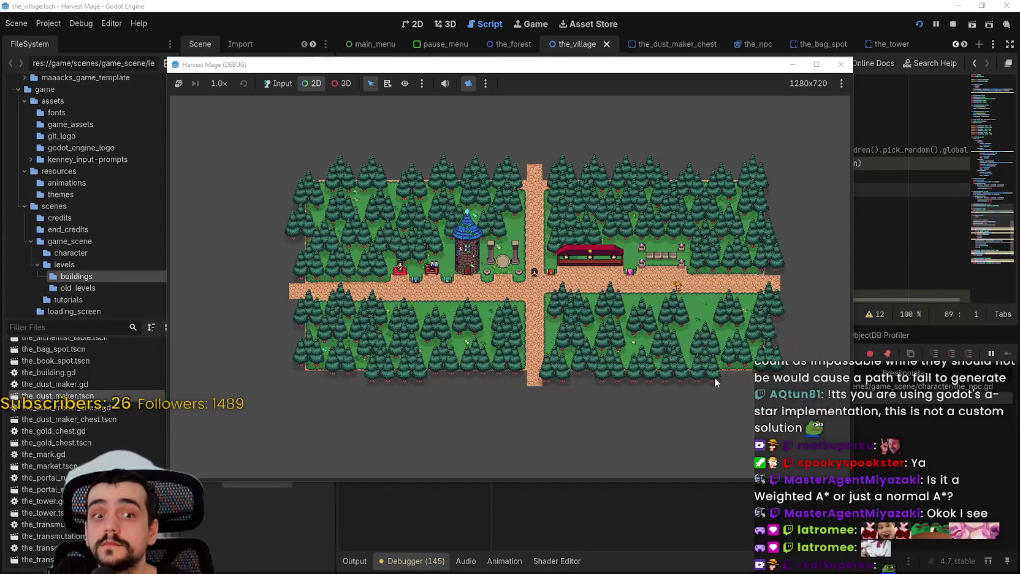
pyautogui.scroll(1, 701, 365)
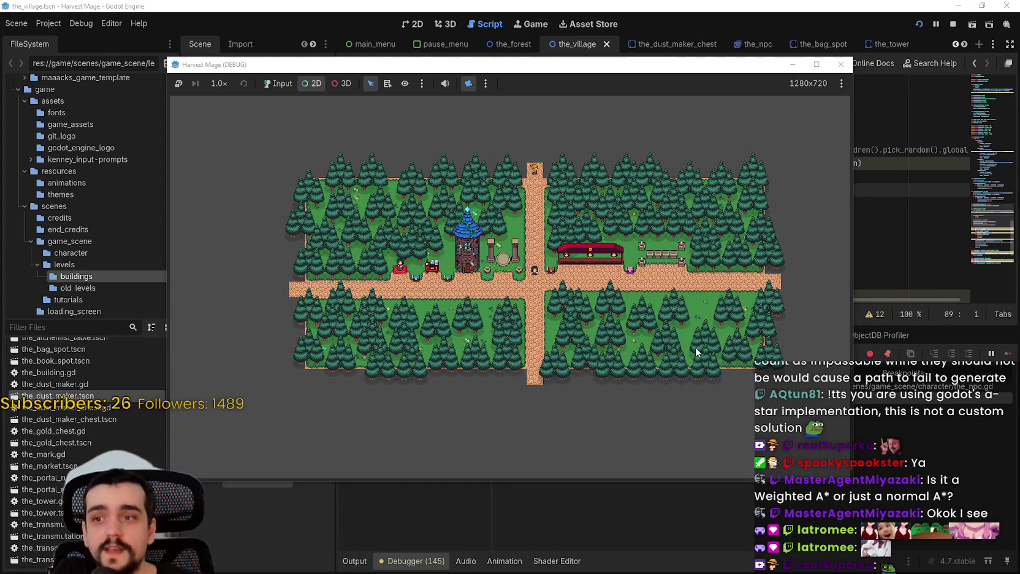
pyautogui.scroll(2, 696, 347)
pyautogui.scroll(-2, 689, 326)
pyautogui.scroll(-1, 682, 324)
pyautogui.scroll(1, 670, 333)
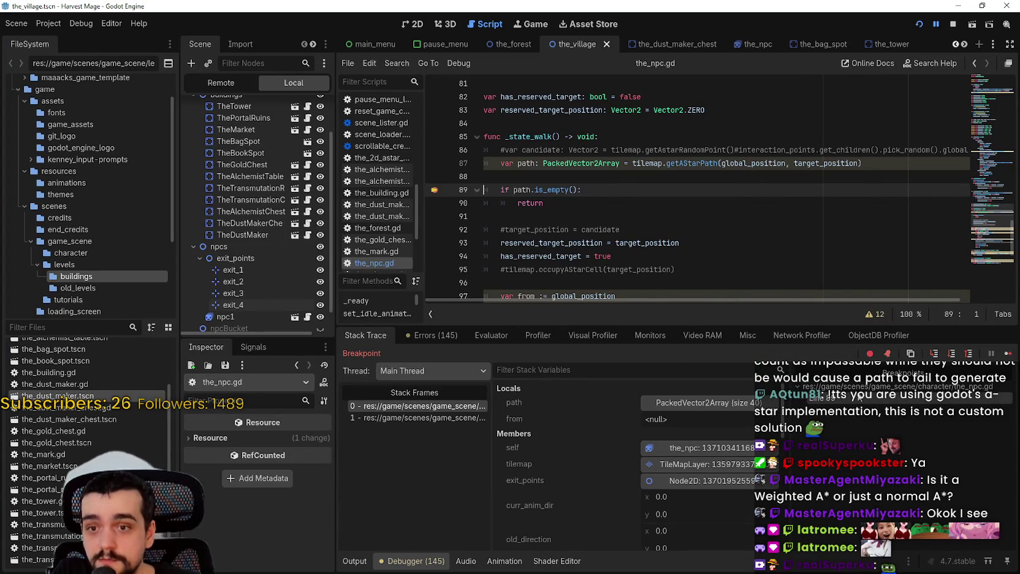
pyautogui.click(1006, 355)
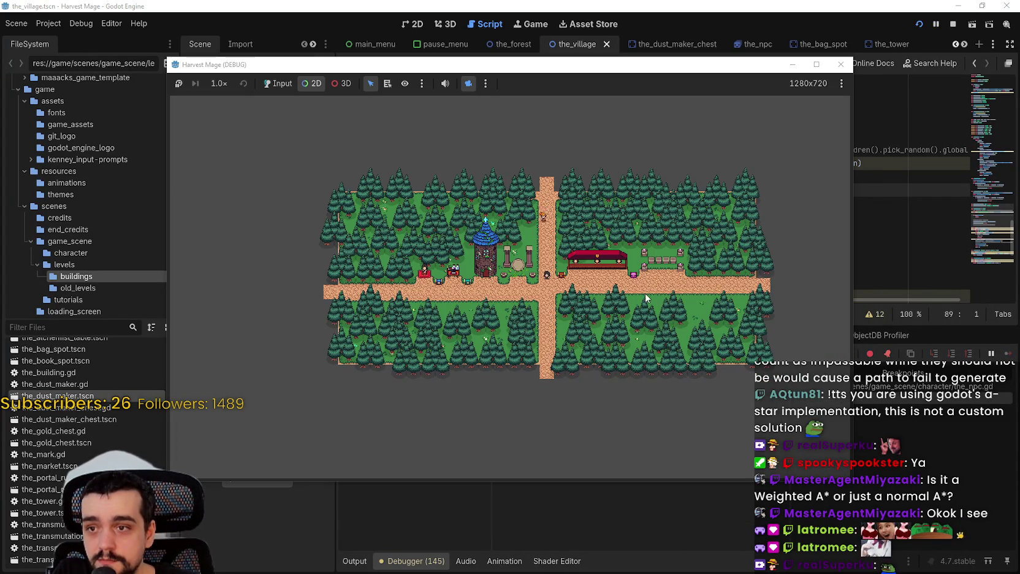
pyautogui.scroll(3, 650, 367)
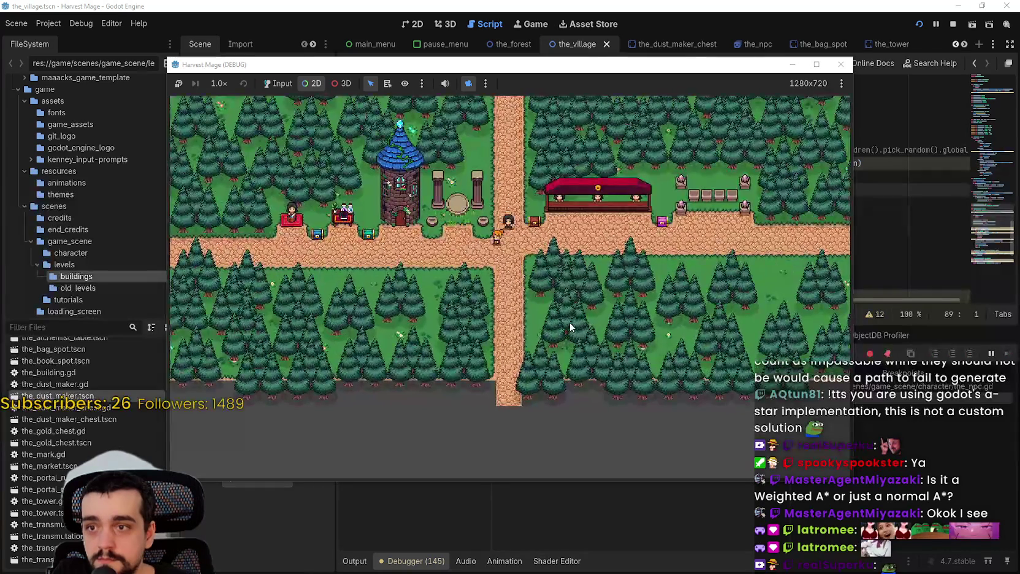
pyautogui.scroll(-3, 665, 334)
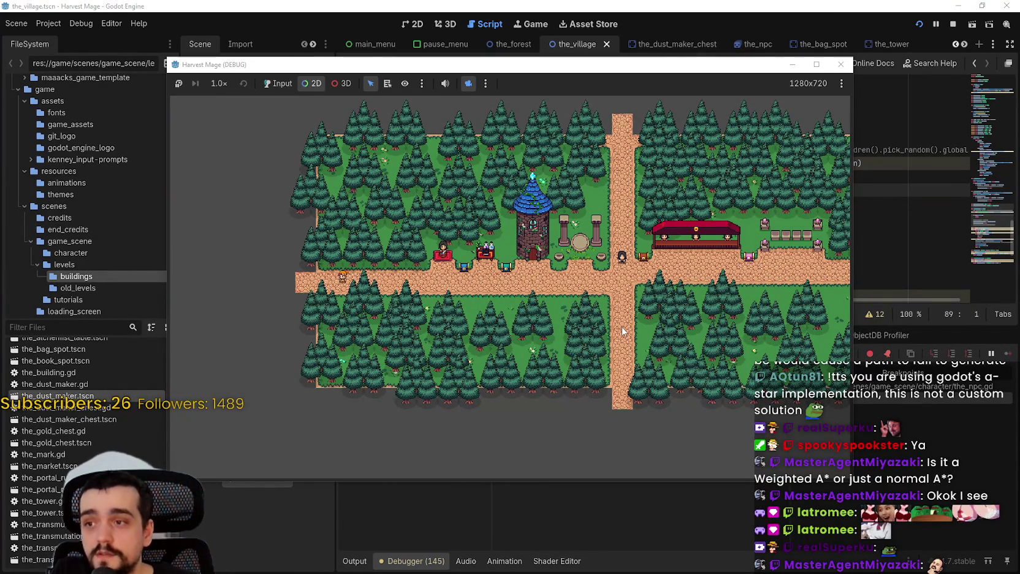
pyautogui.scroll(3, 622, 331)
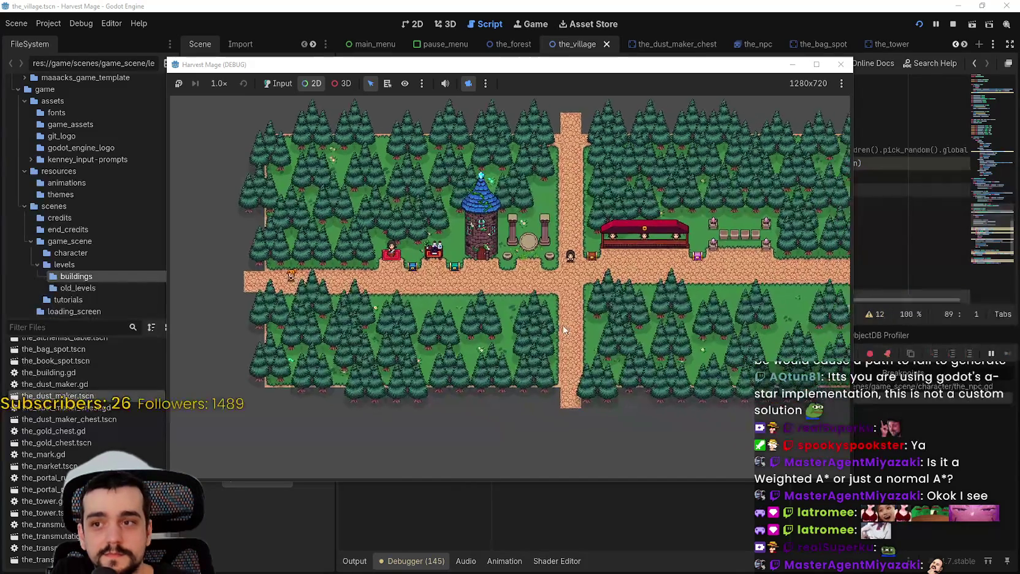
pyautogui.hotkey('alt', 'Tab')
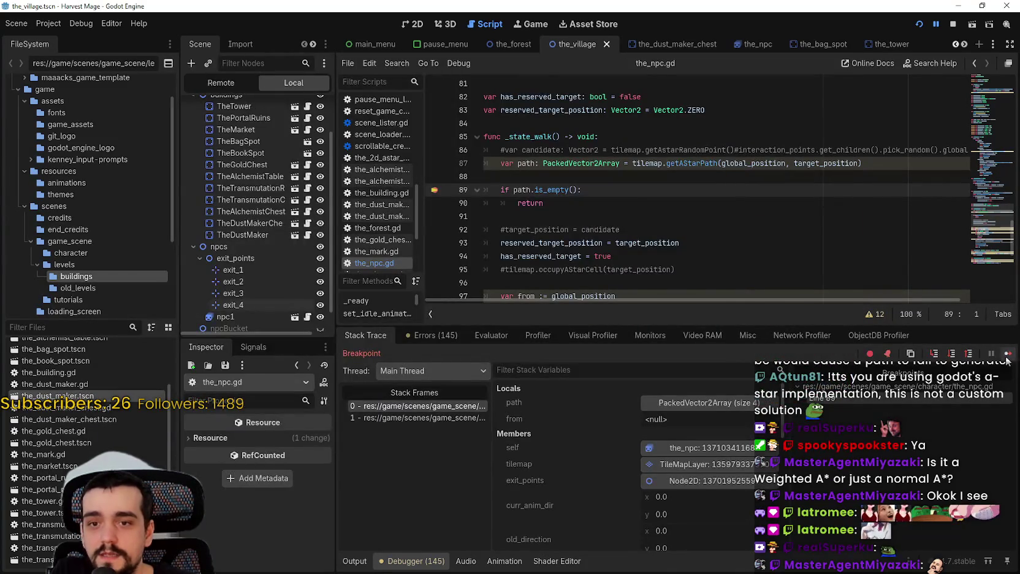
# Step: Keep resuming path breaks while panning and zooming the village map, then stop the game
pyautogui.click(1008, 354)
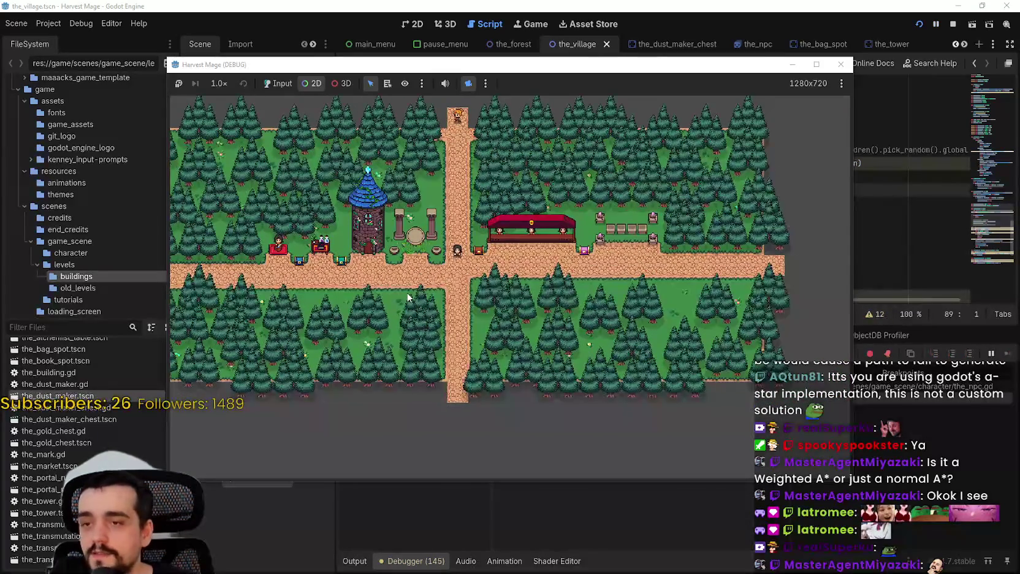
pyautogui.moveTo(408, 298); pyautogui.dragTo(527, 303)
pyautogui.scroll(-1, 536, 309)
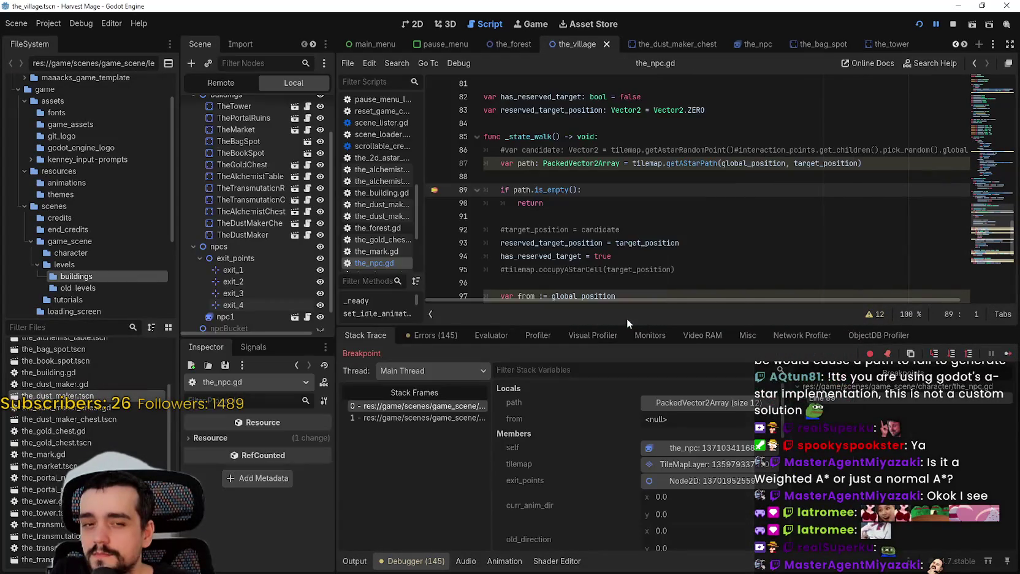
pyautogui.click(1008, 354)
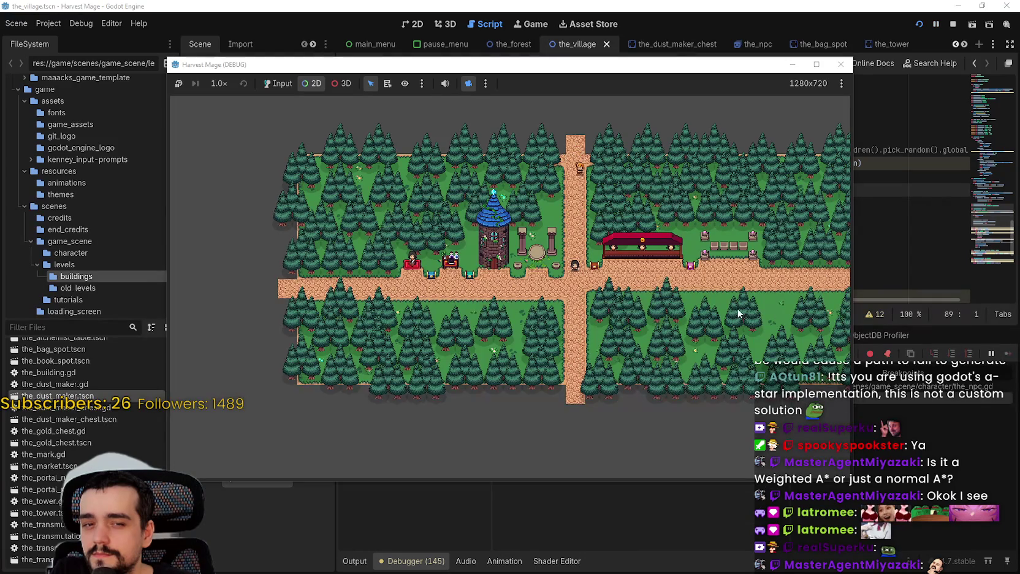
pyautogui.moveTo(692, 303); pyautogui.dragTo(635, 293)
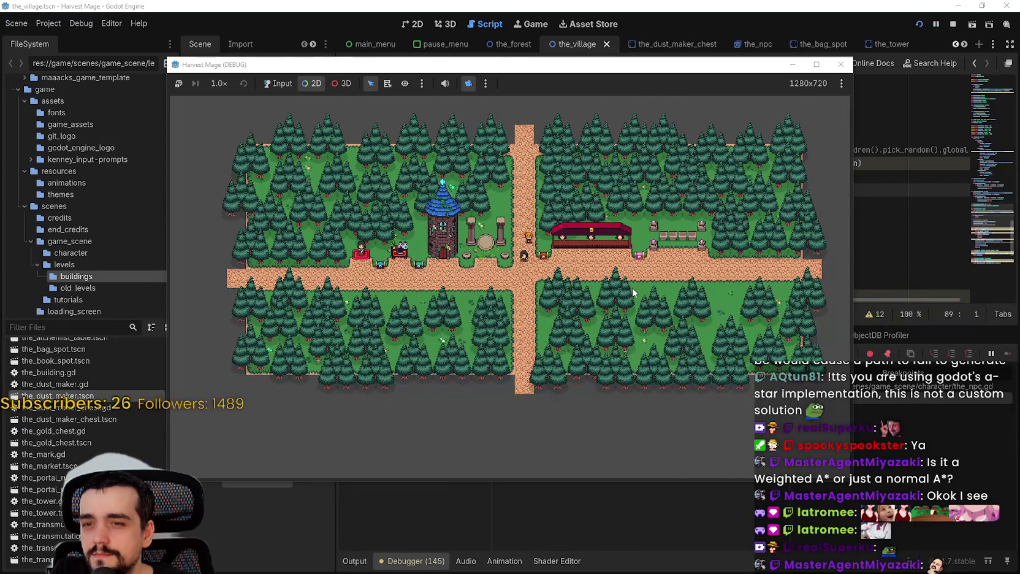
pyautogui.scroll(1, 633, 293)
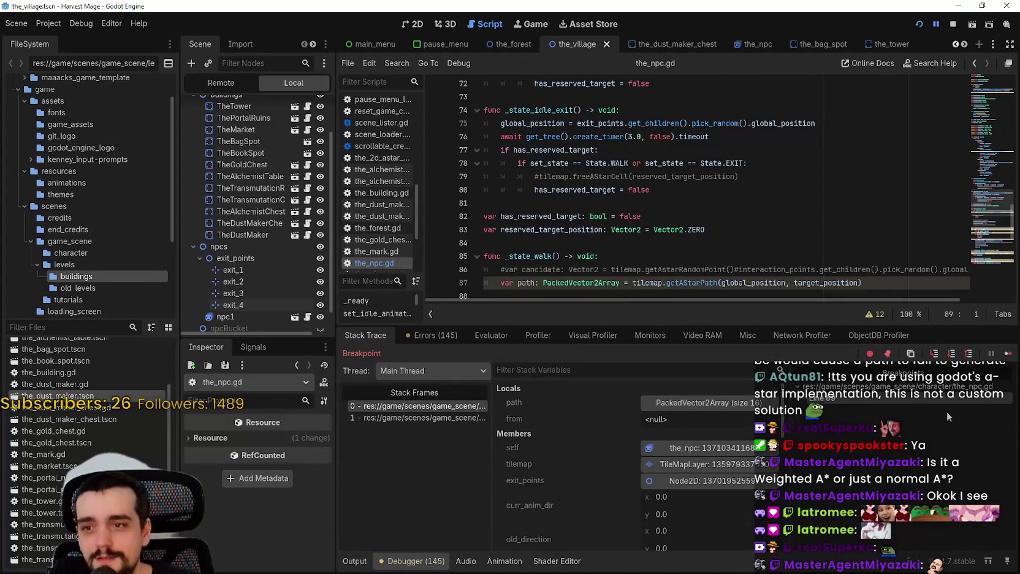
pyautogui.click(1007, 354)
pyautogui.scroll(6, 626, 317)
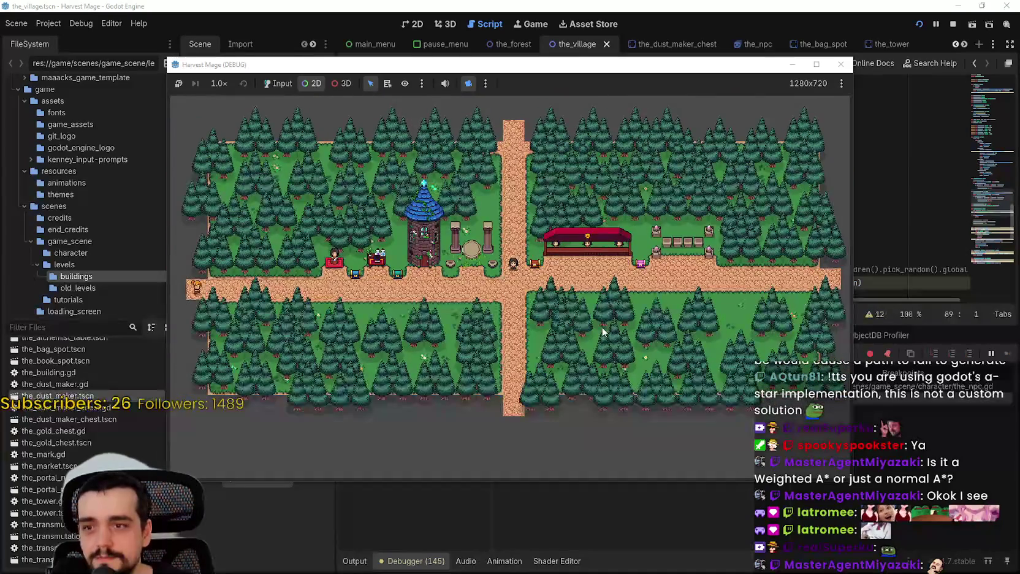
pyautogui.scroll(-1, 625, 319)
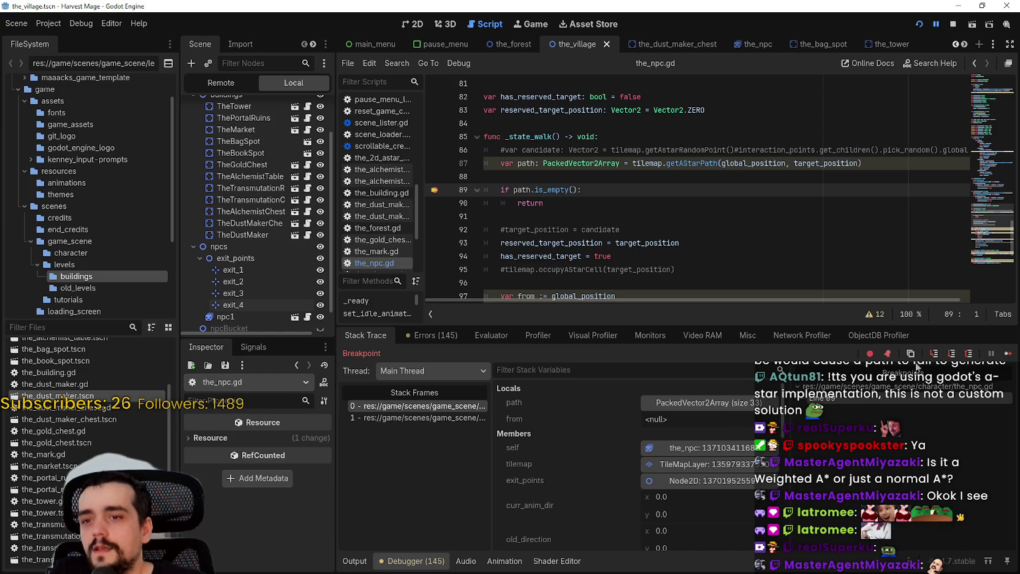
pyautogui.click(1009, 352)
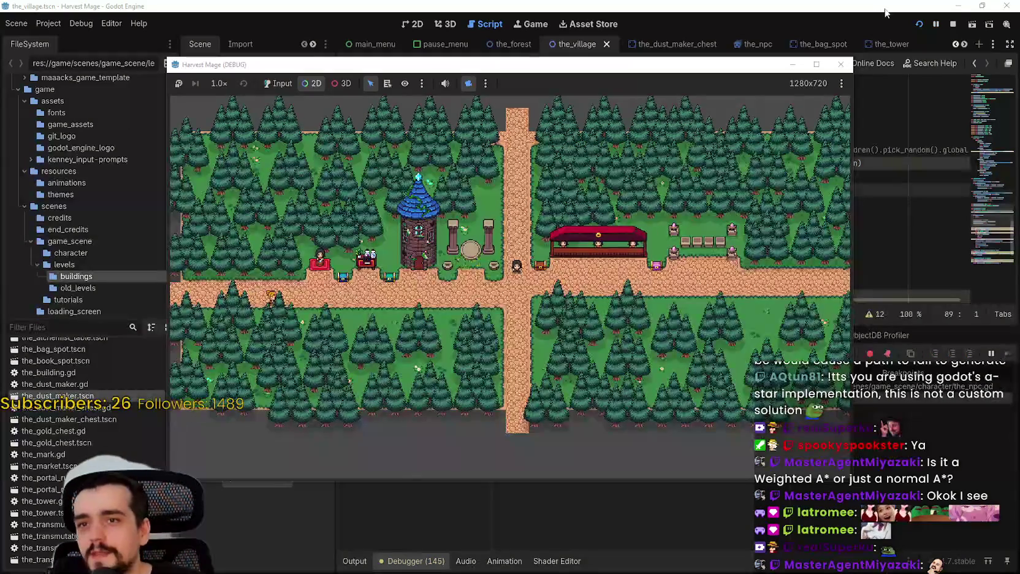
pyautogui.click(954, 23)
pyautogui.click(723, 138)
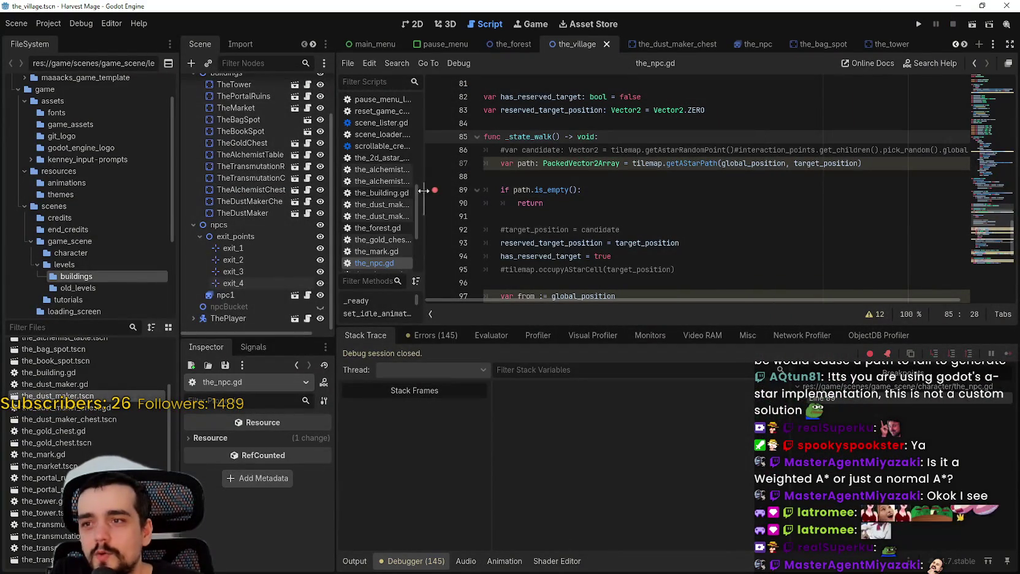
# Step: Remove the breakpoint on line 89 and open npc1's script
pyautogui.click(615, 187)
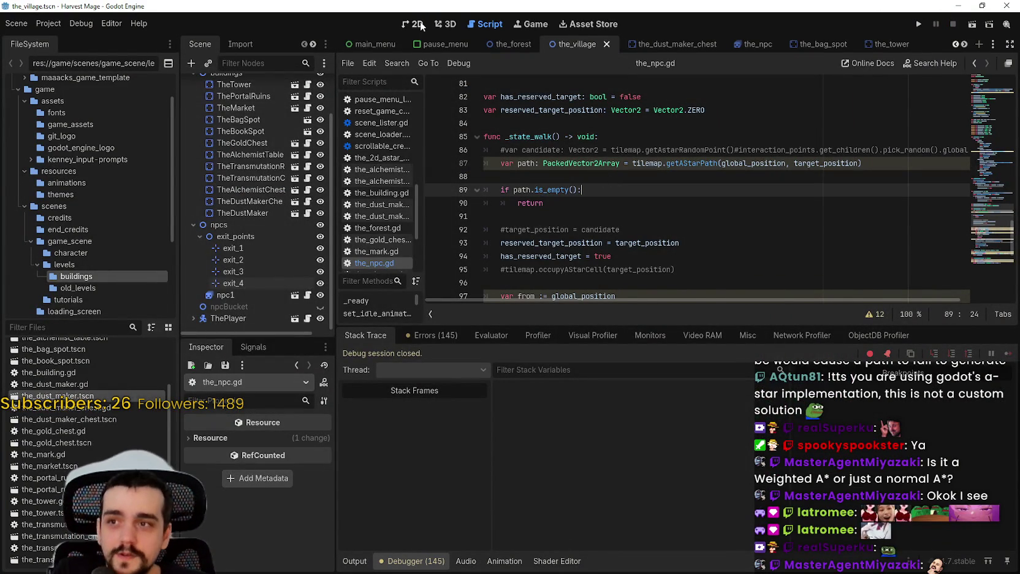
pyautogui.click(422, 26)
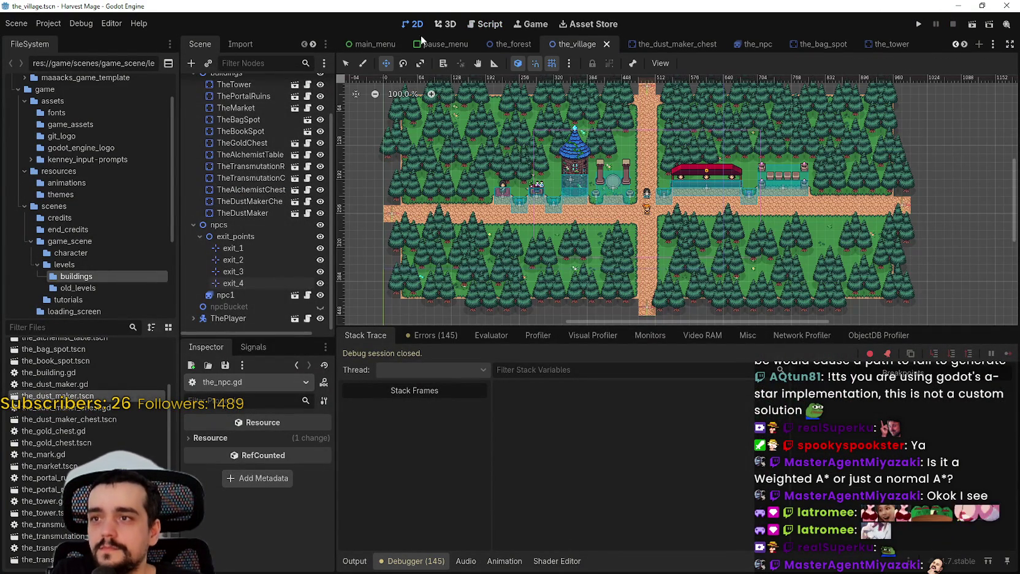
pyautogui.click(308, 295)
pyautogui.scroll(5, 765, 216)
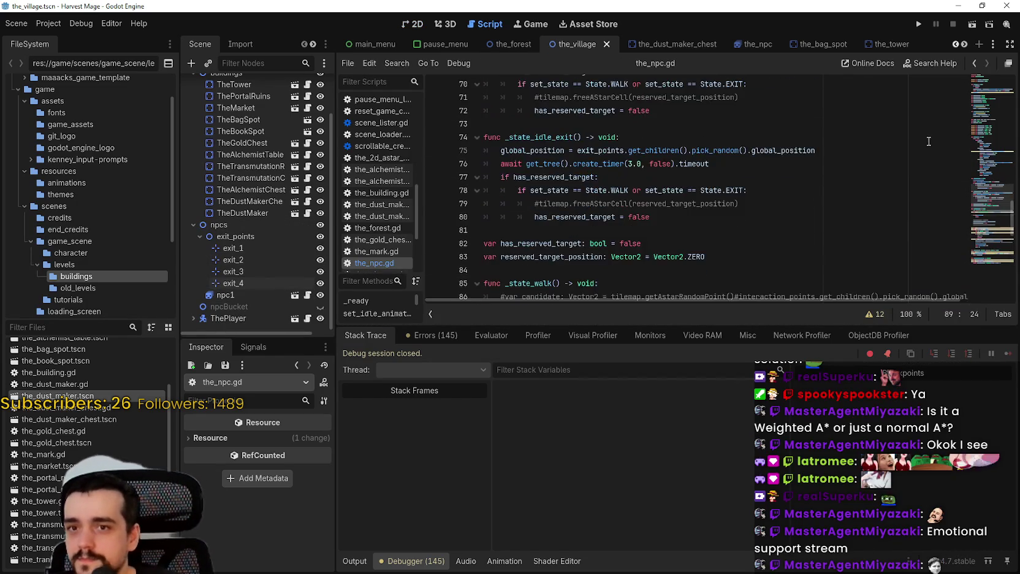
pyautogui.scroll(9, 929, 142)
# Step: Edit the 60 in line 50's exit walk speed range, save, and return to the village map
pyautogui.click(663, 185)
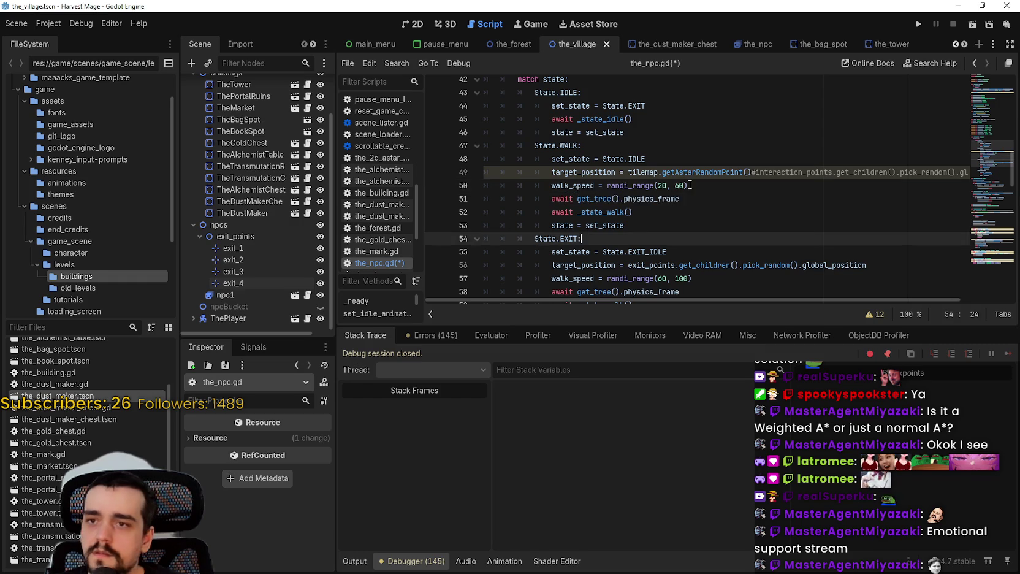
pyautogui.scroll(-2, 633, 235)
pyautogui.doubleClick(662, 199)
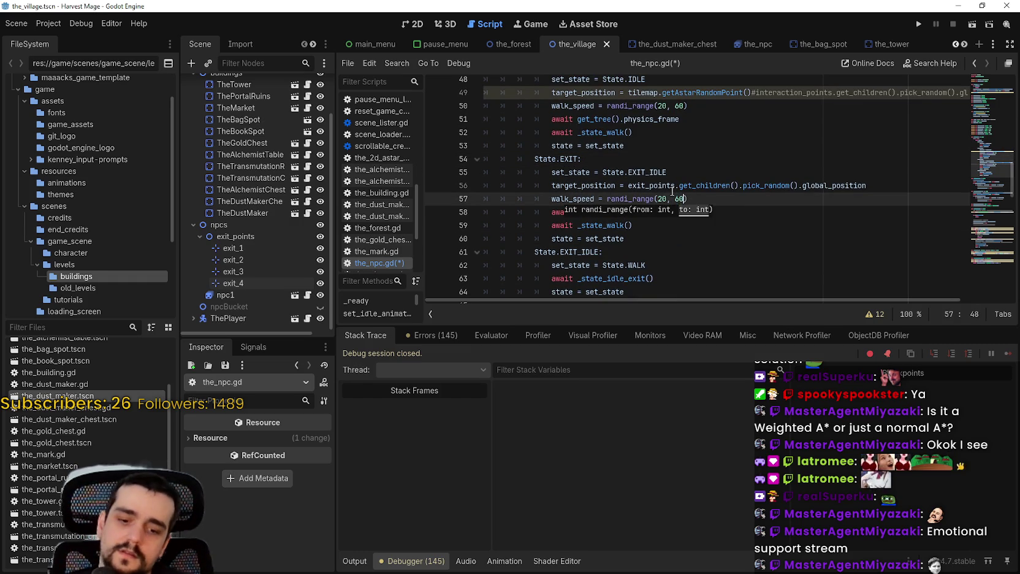
pyautogui.hotkey('ctrl', 's')
pyautogui.click(689, 171)
pyautogui.scroll(1, 691, 166)
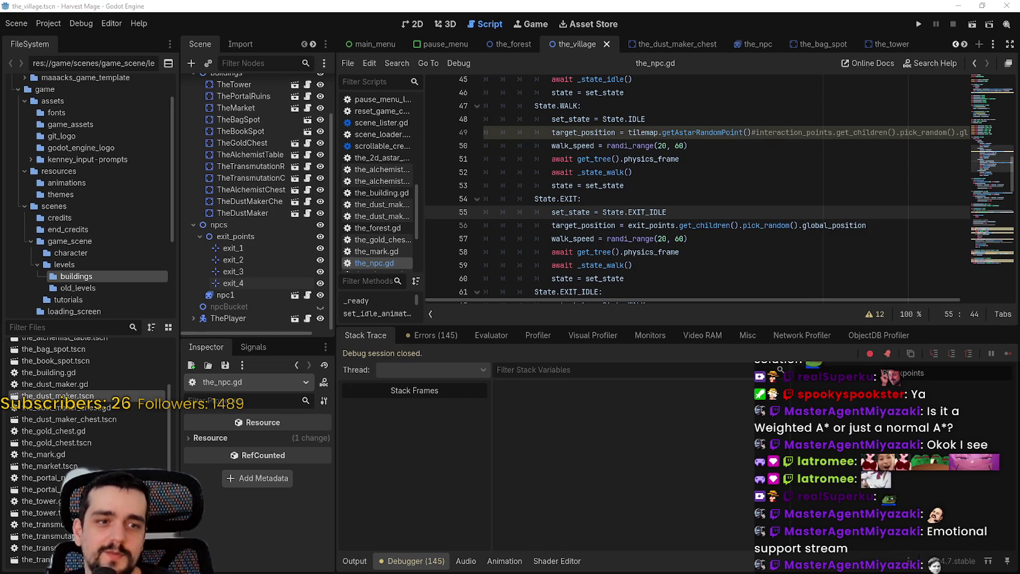
pyautogui.click(653, 244)
pyautogui.hotkey('ctrl', 's')
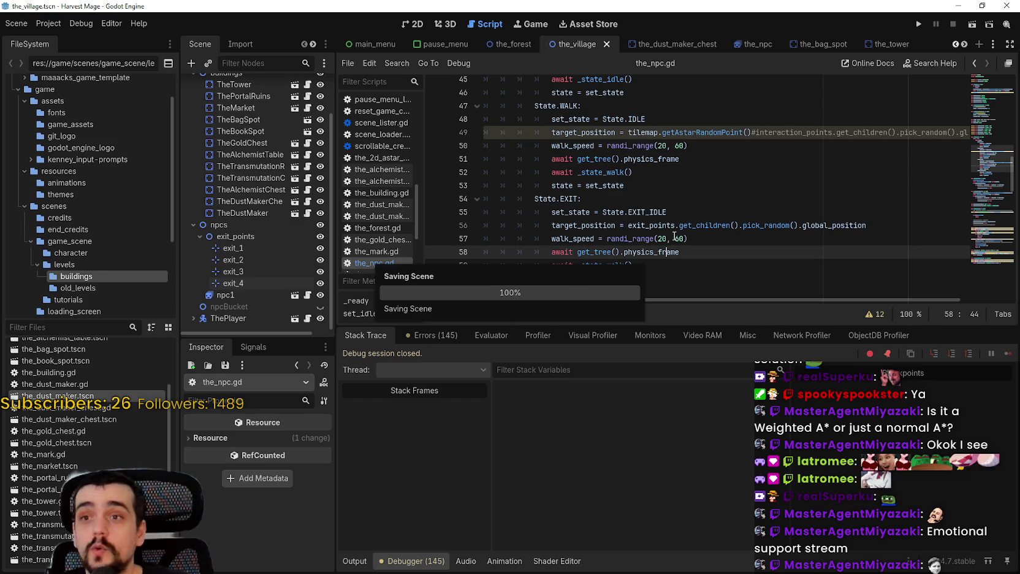
pyautogui.click(769, 197)
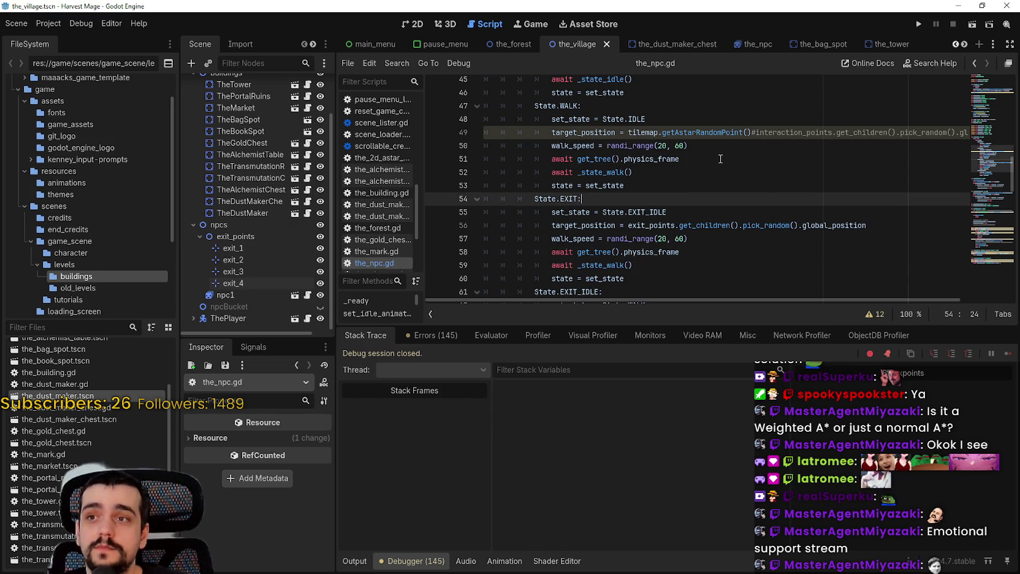
pyautogui.click(407, 23)
pyautogui.scroll(5, 697, 257)
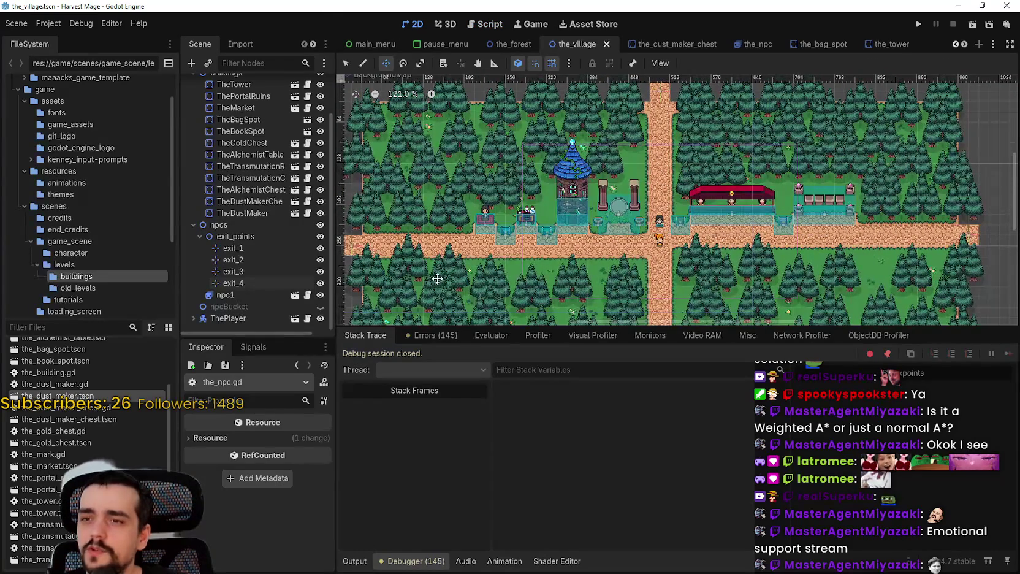
# Step: Duplicate npc1 repeatedly up to npc13, drag the copies onto the roads, and run the game
pyautogui.click(246, 298)
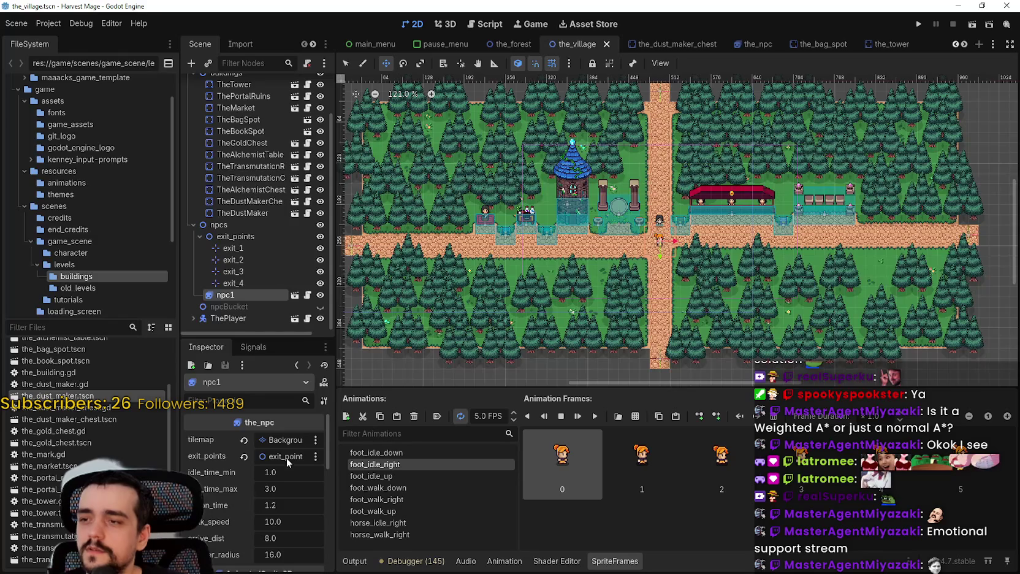
pyautogui.hotkey('ctrl', 'd')
pyautogui.scroll(1, 664, 238)
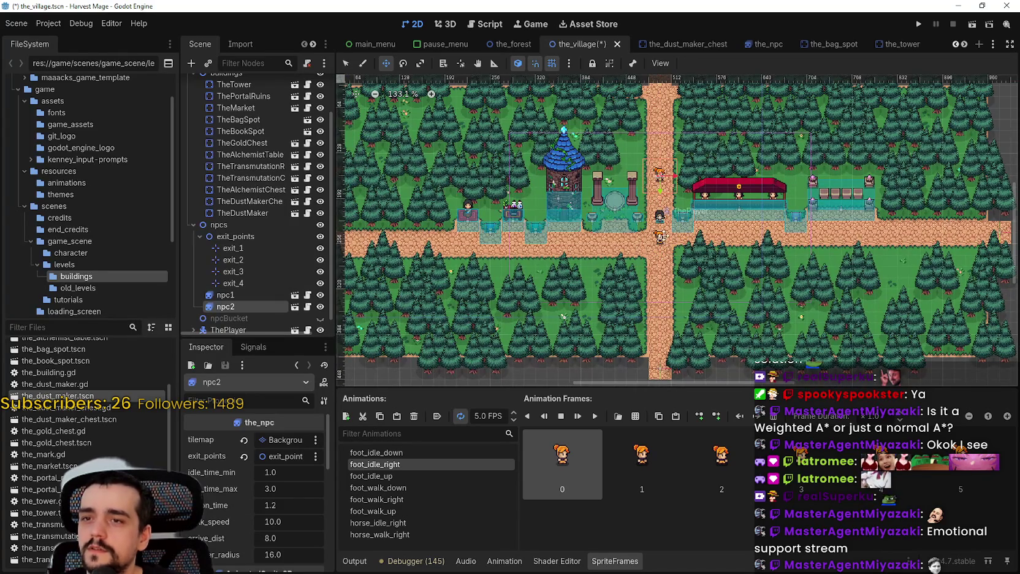
pyautogui.hotkey('ctrl', 'd')
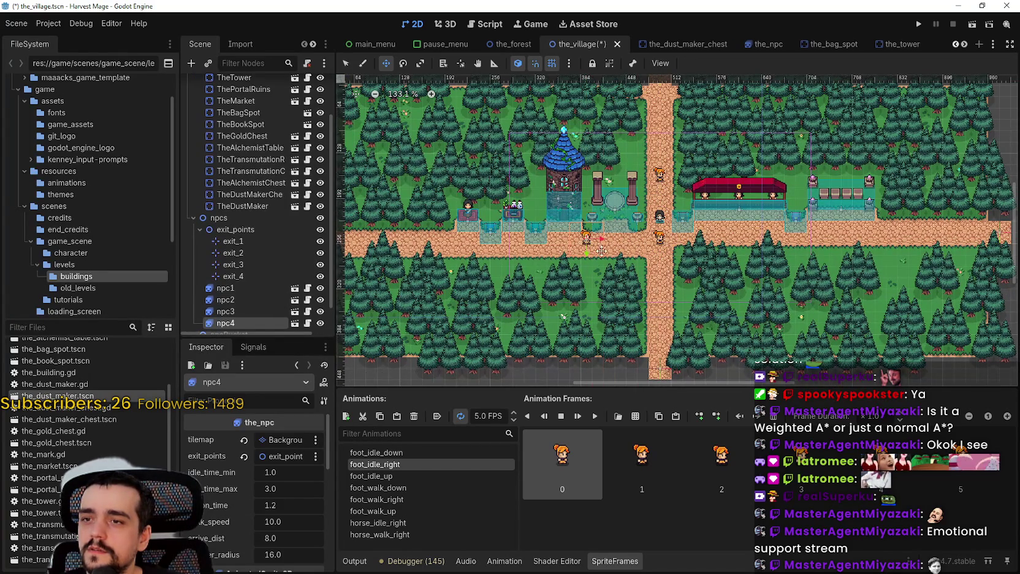
pyautogui.moveTo(595, 255); pyautogui.dragTo(658, 295)
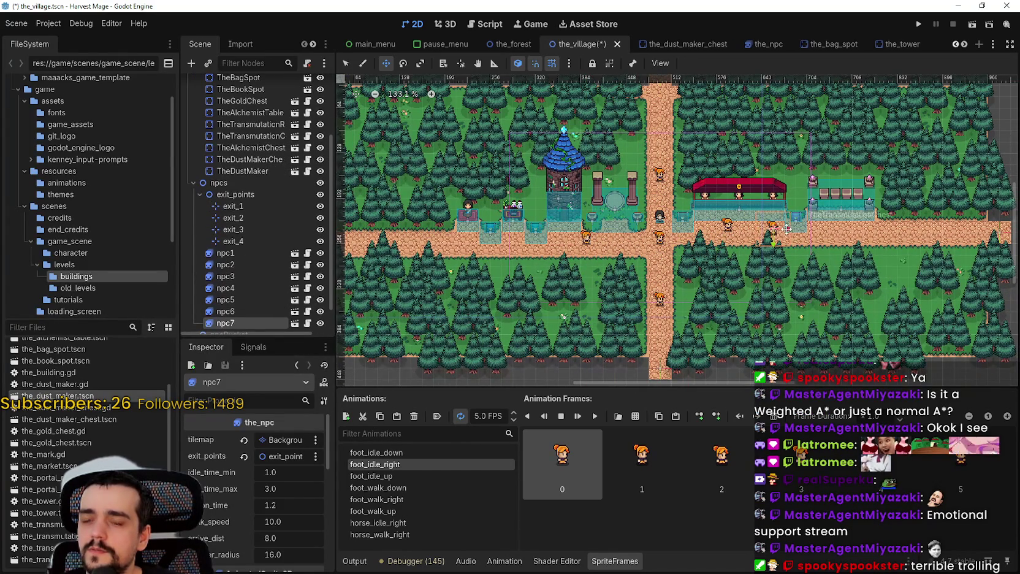
pyautogui.hotkey('ctrl', 'd')
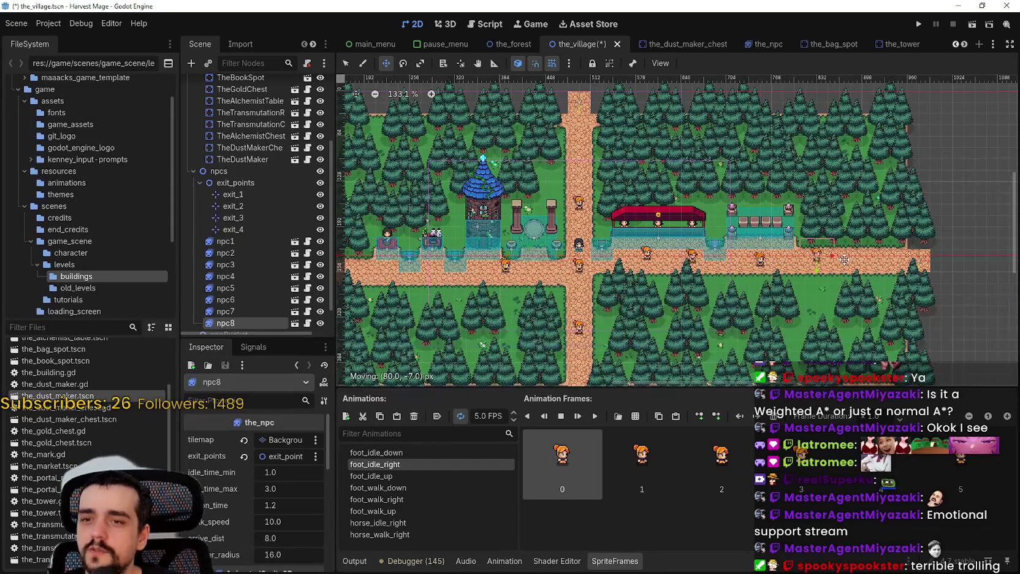
pyautogui.hotkey('ctrl', 'd')
pyautogui.scroll(-3, 797, 276)
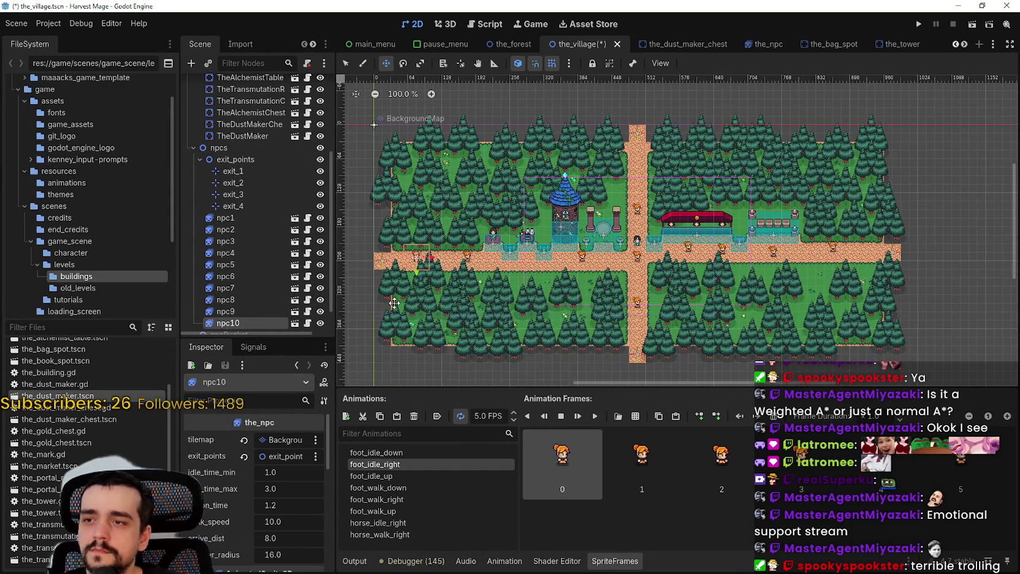
pyautogui.moveTo(642, 156); pyautogui.dragTo(647, 152)
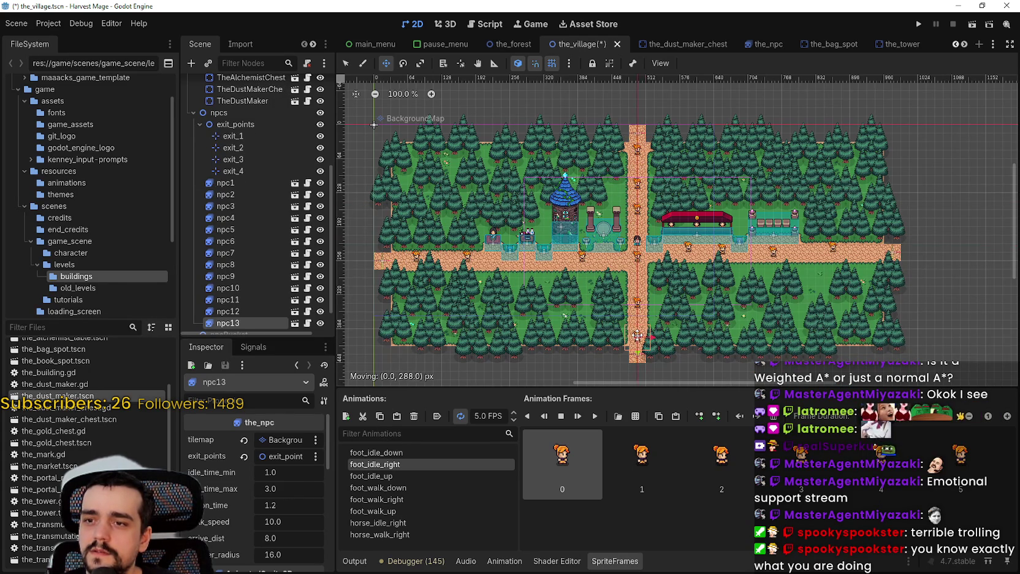
pyautogui.scroll(1, 728, 223)
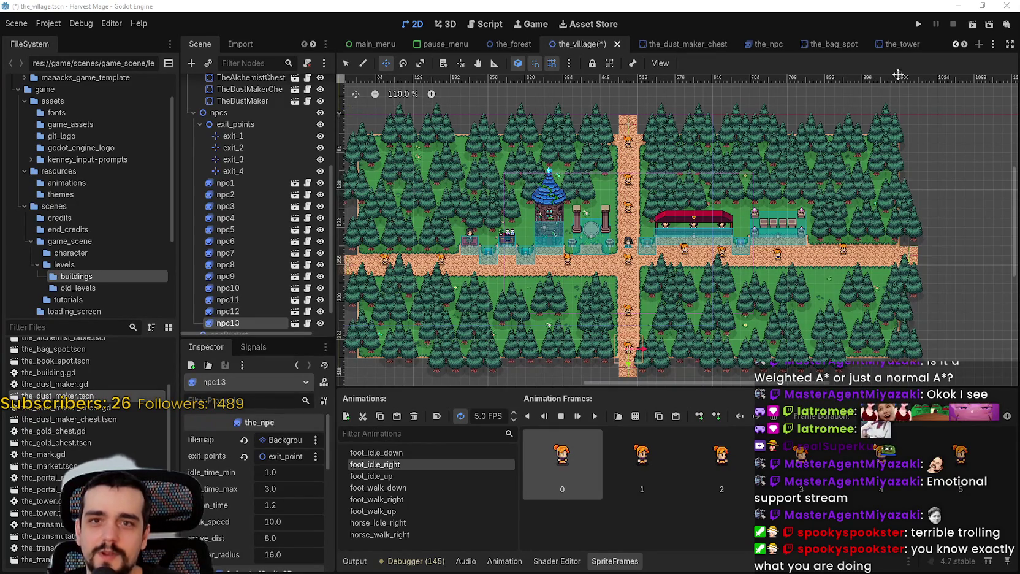
pyautogui.click(917, 25)
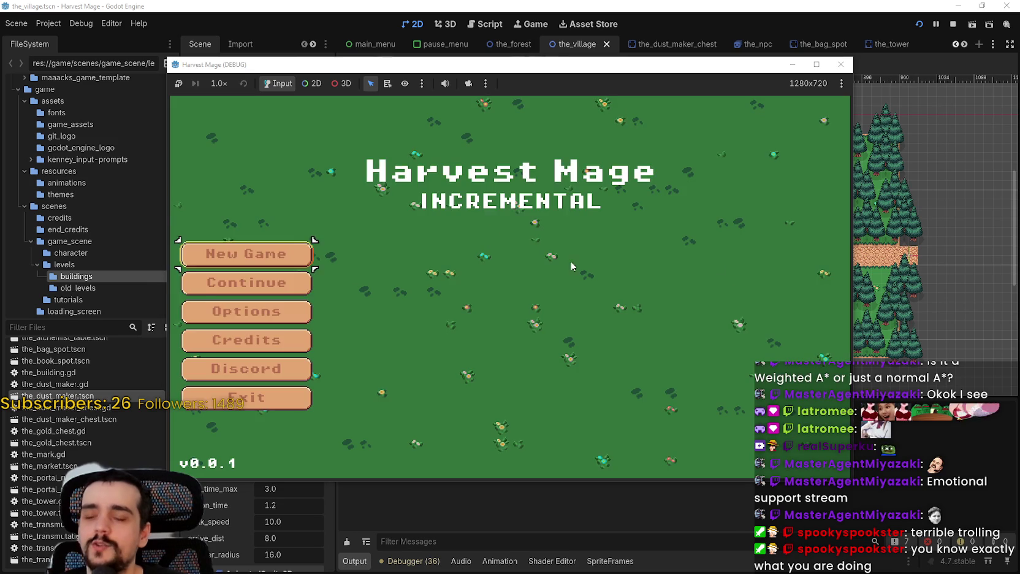
# Step: Start a New Game, maximize the window, and walk the player along the village paths past the chests
pyautogui.click(225, 293)
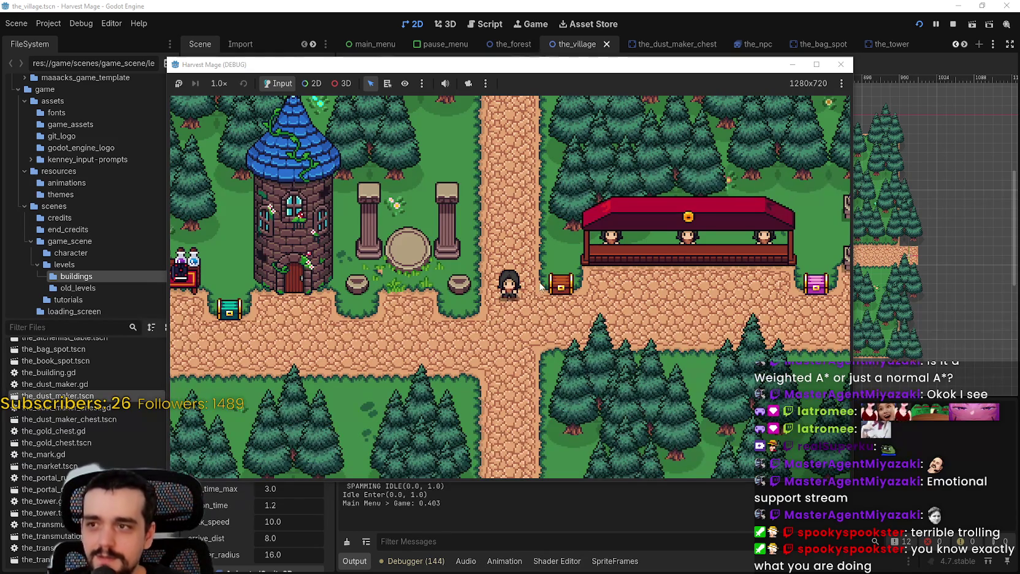
pyautogui.press('Down')
pyautogui.press('super+Up')
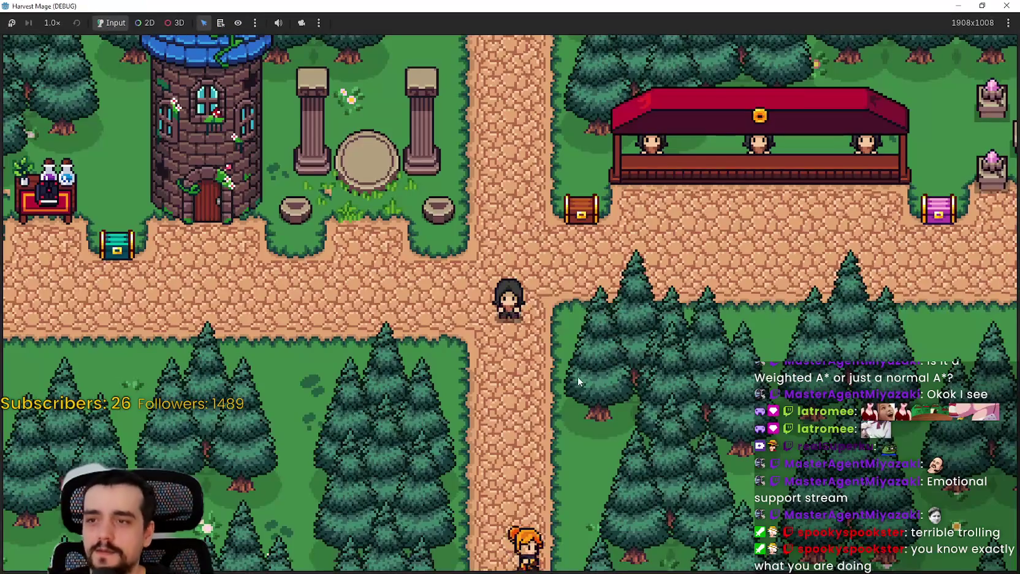
pyautogui.press('Up')
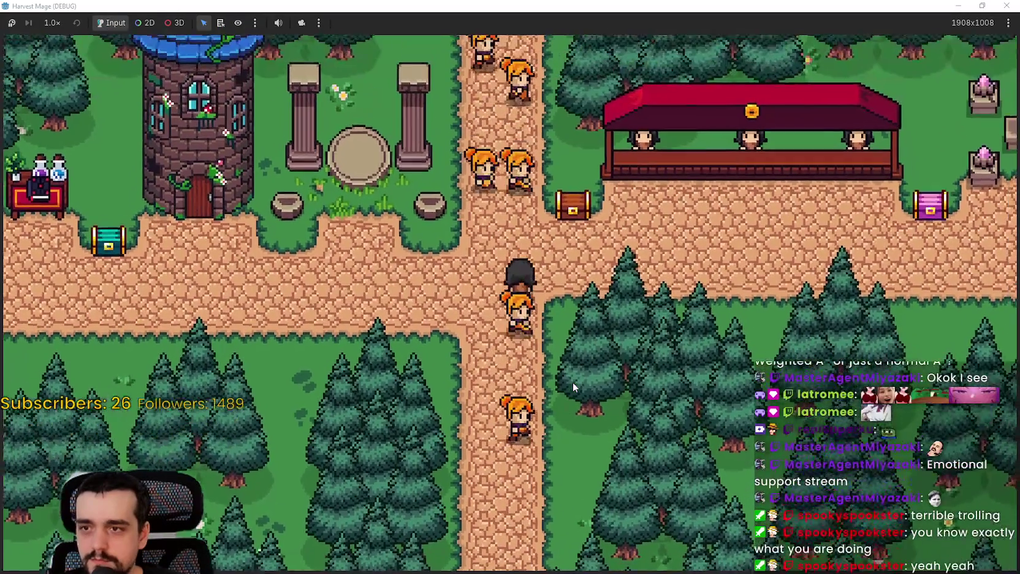
pyautogui.press('Right')
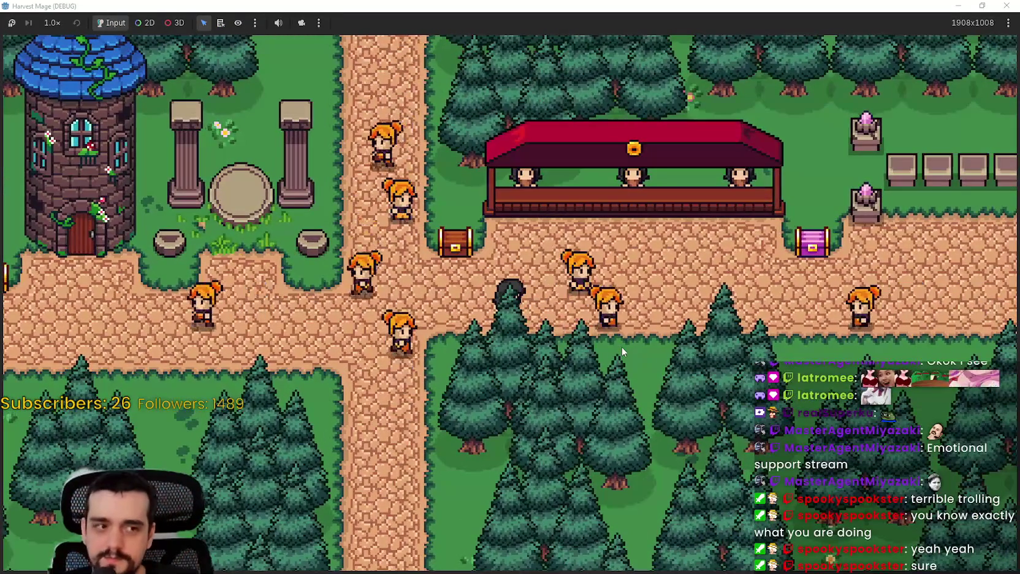
pyautogui.press('Right')
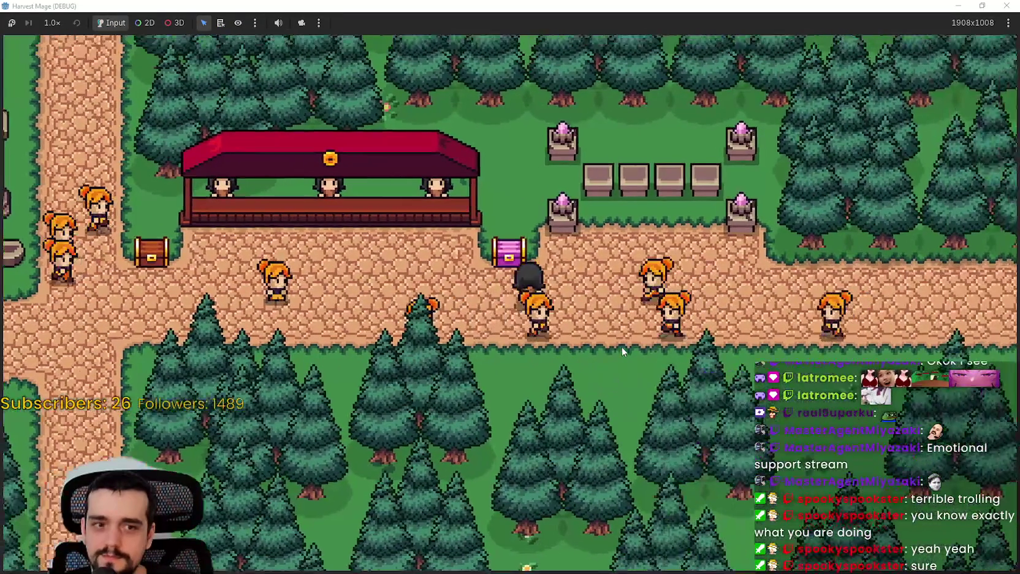
pyautogui.press('Right')
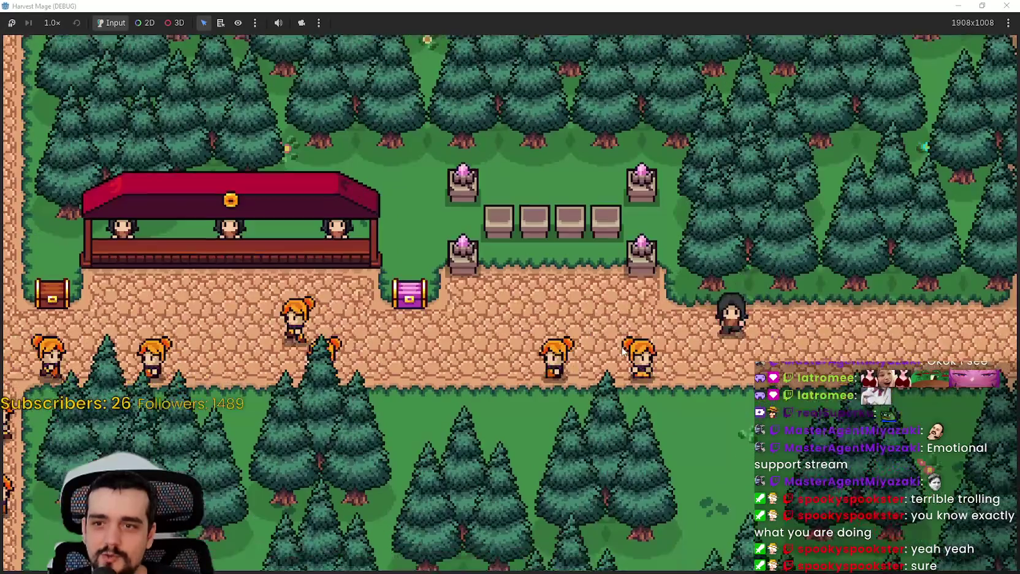
pyautogui.press('Down')
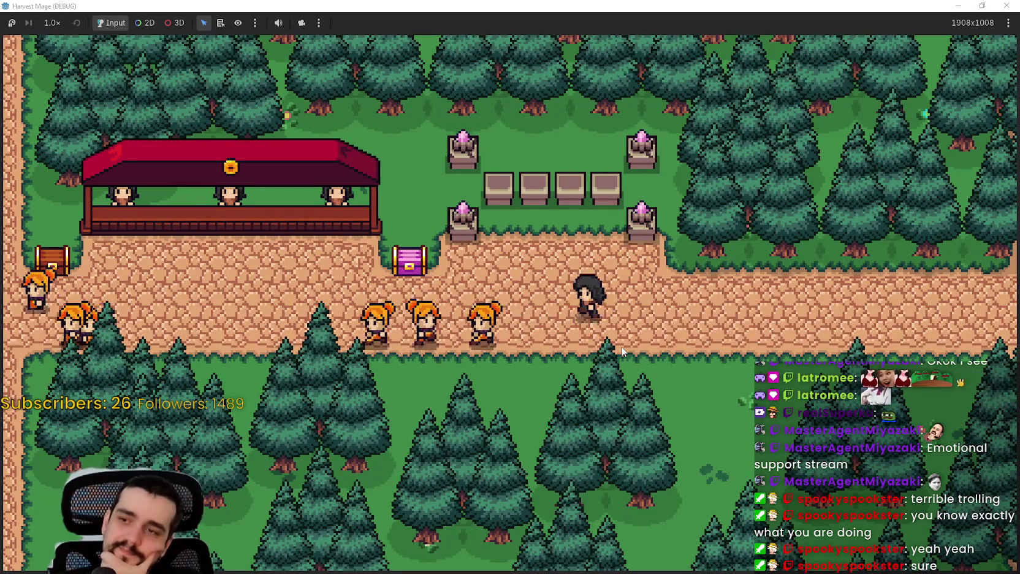
pyautogui.press('Left')
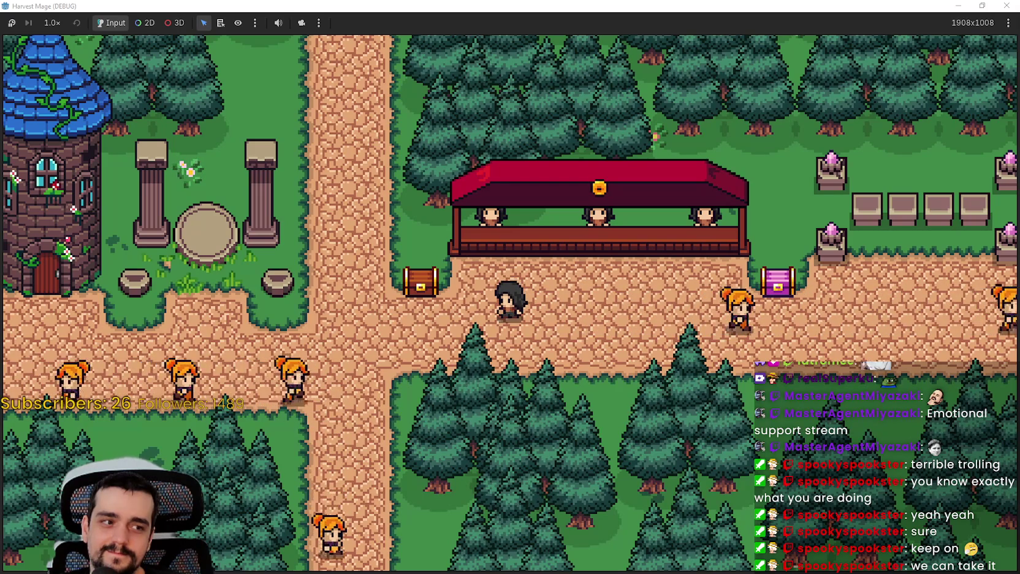
pyautogui.click(483, 334)
pyautogui.press('a')
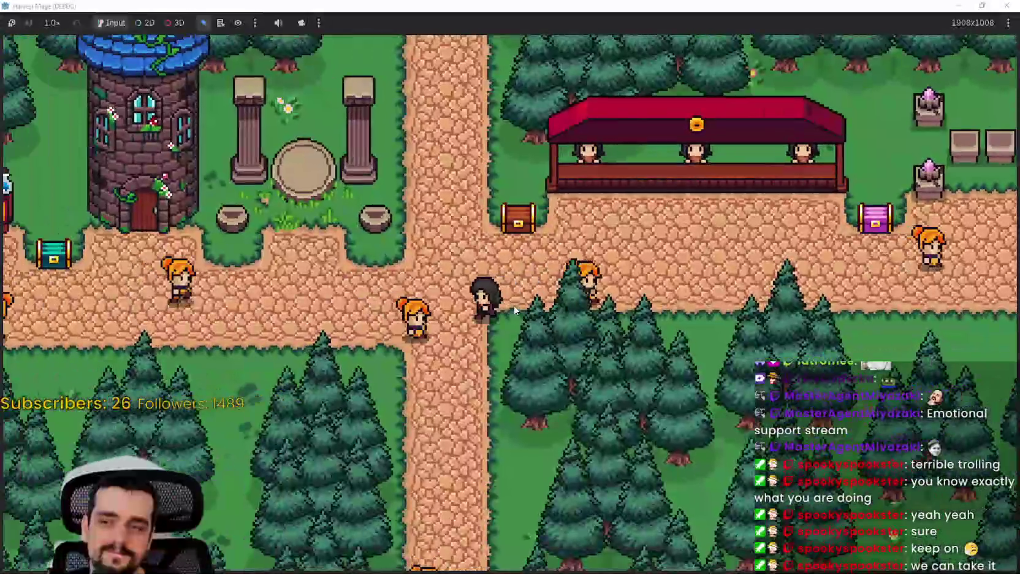
pyautogui.press('a')
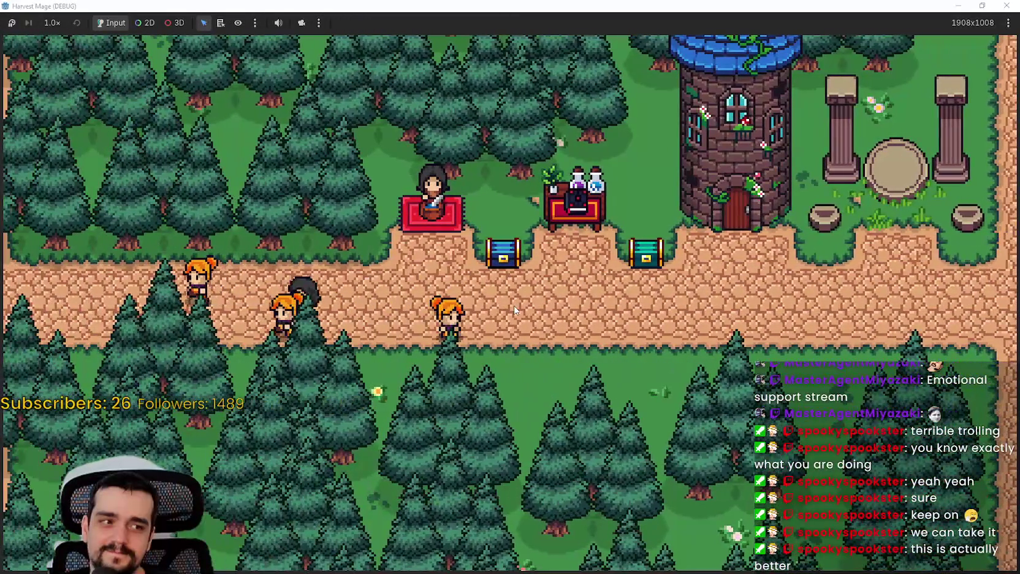
pyautogui.click(514, 305)
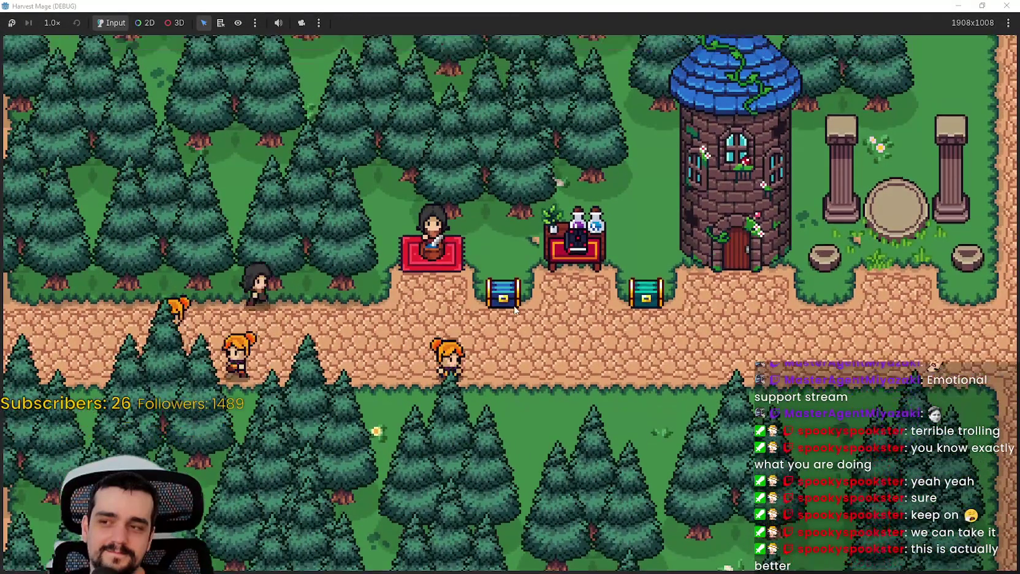
pyautogui.press('d')
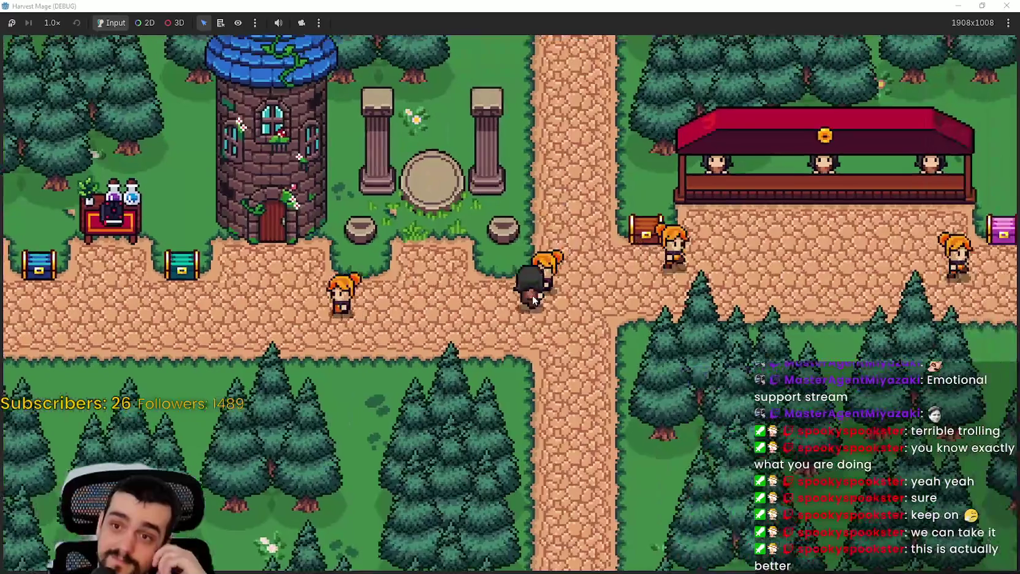
pyautogui.press('w')
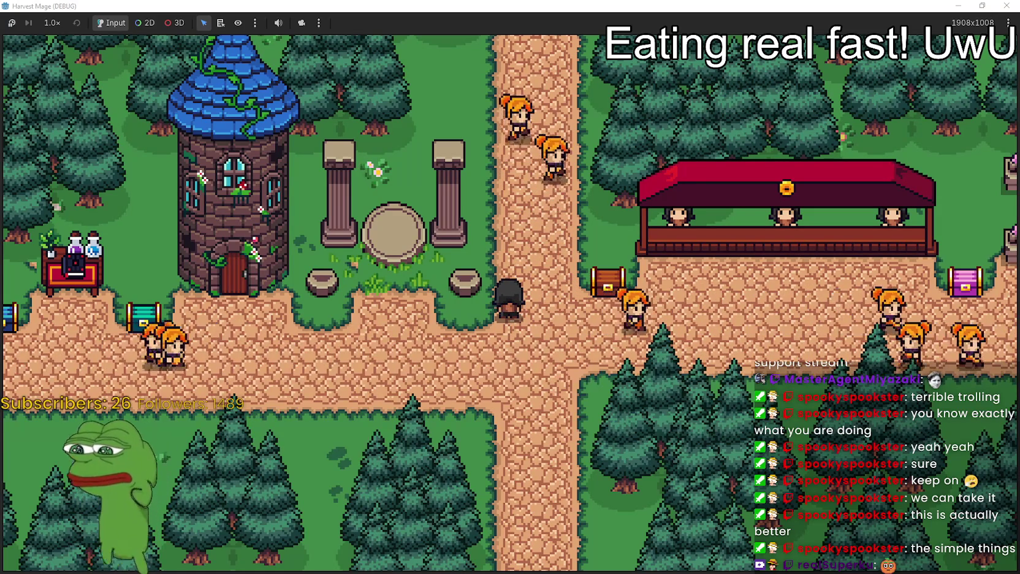
pyautogui.click(570, 300)
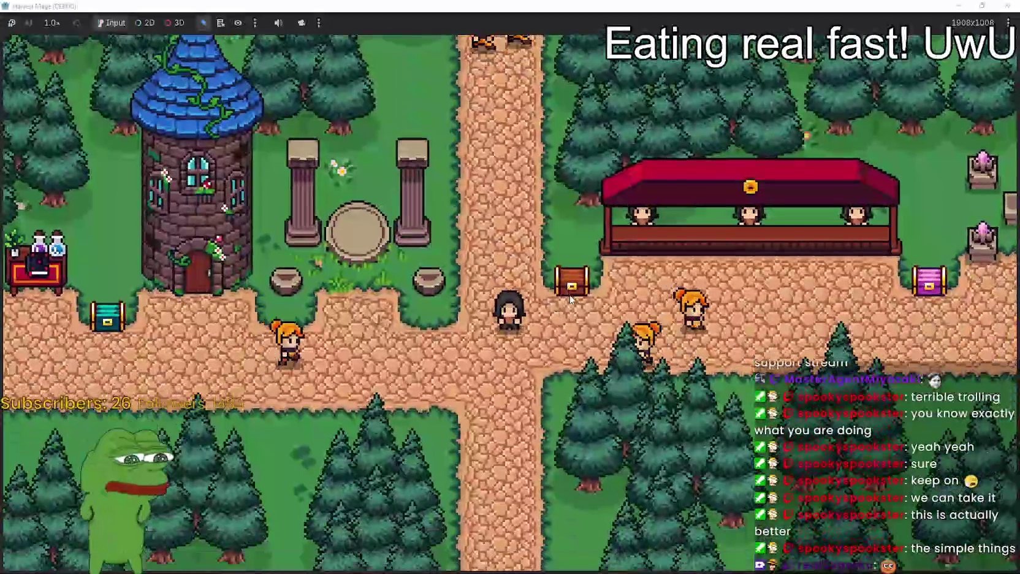
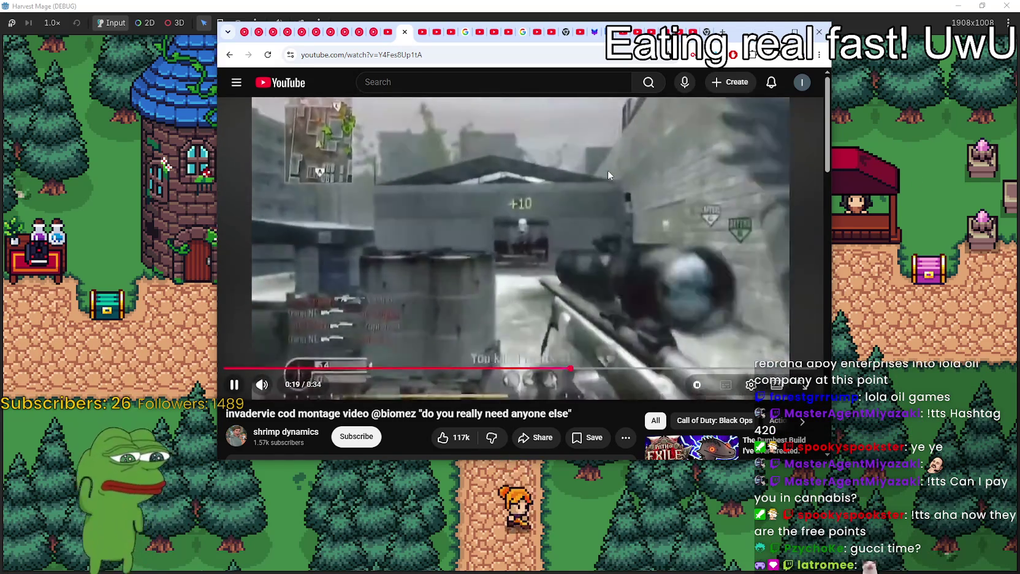
# Step: Pause the montage video and minimize the browser to show the game, then bring the browser back
pyautogui.click(605, 167)
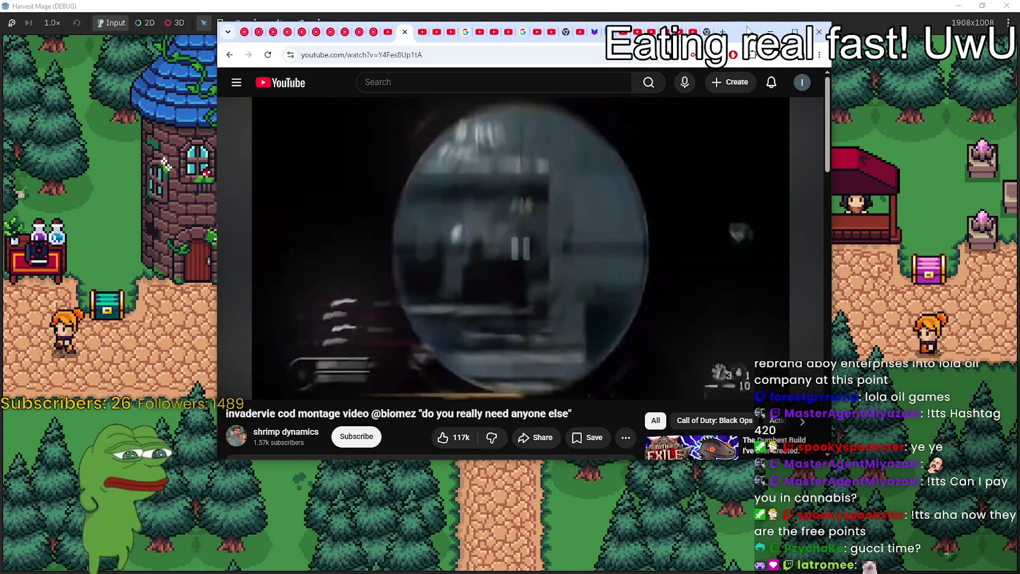
pyautogui.click(771, 32)
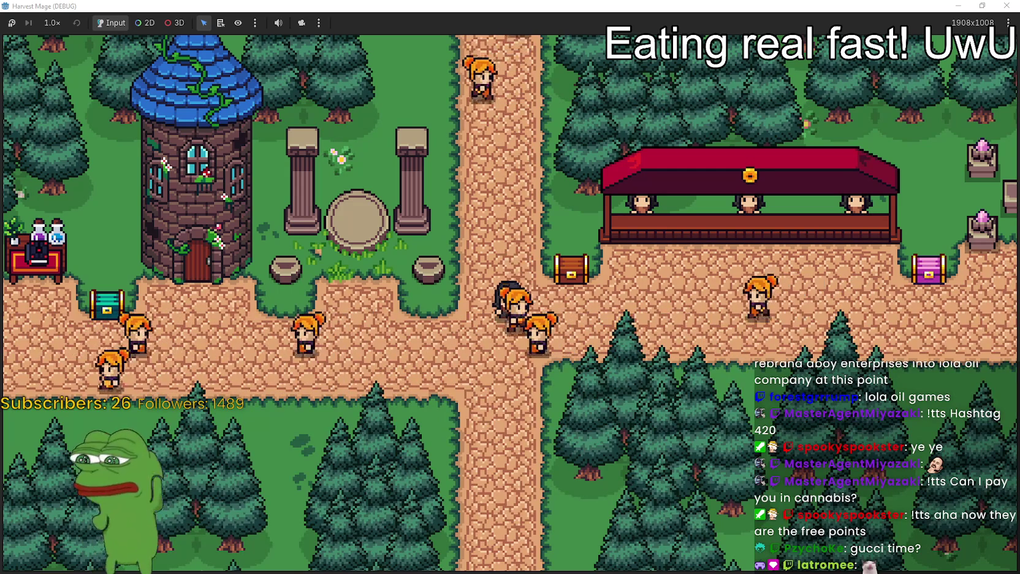
pyautogui.hotkey('alt', 'Tab')
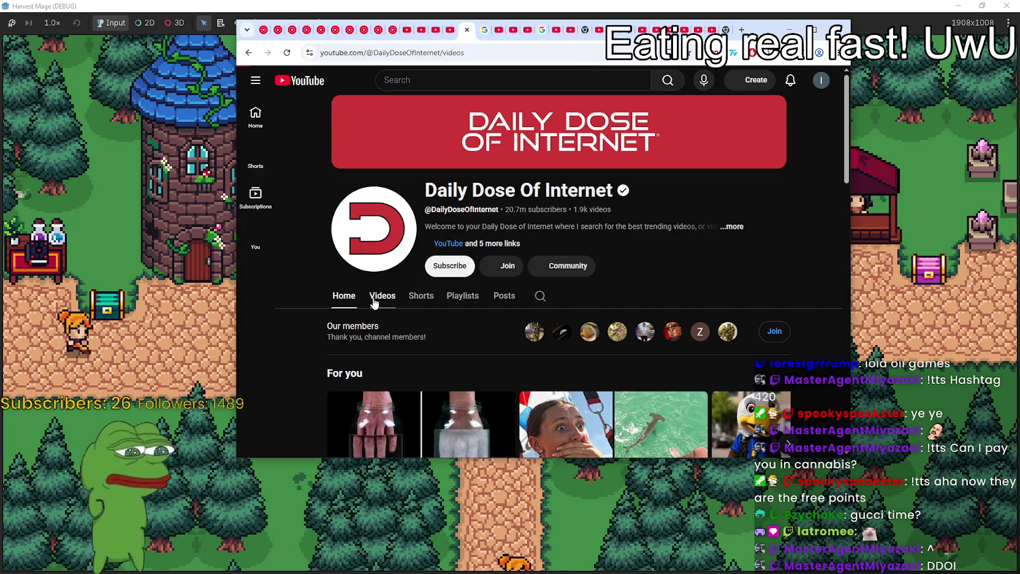
# Step: Browse the channel's Videos grid and start playing 'New Fear Unlocked'
pyautogui.click(374, 300)
pyautogui.scroll(-5, 321, 305)
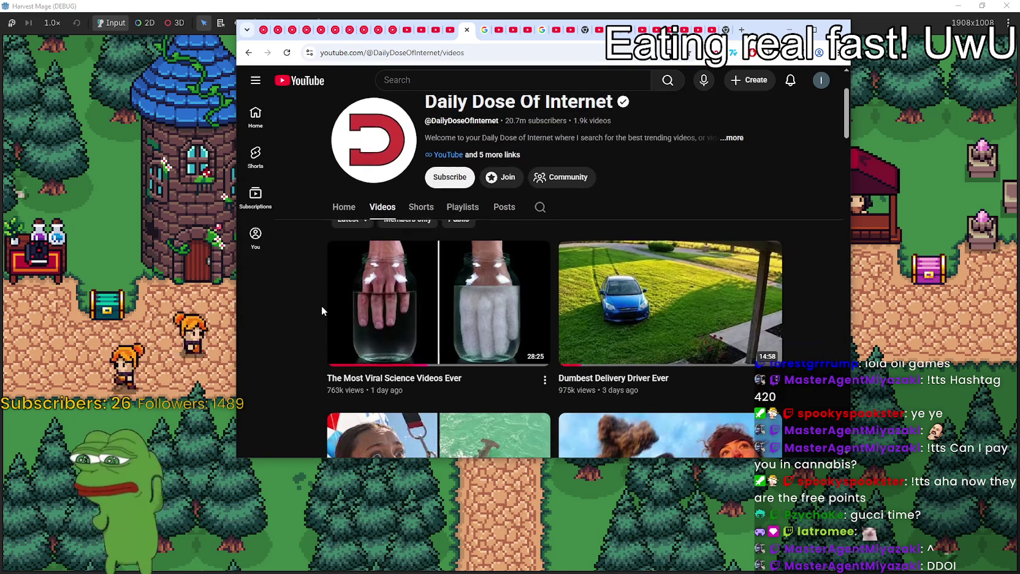
pyautogui.scroll(-2, 323, 306)
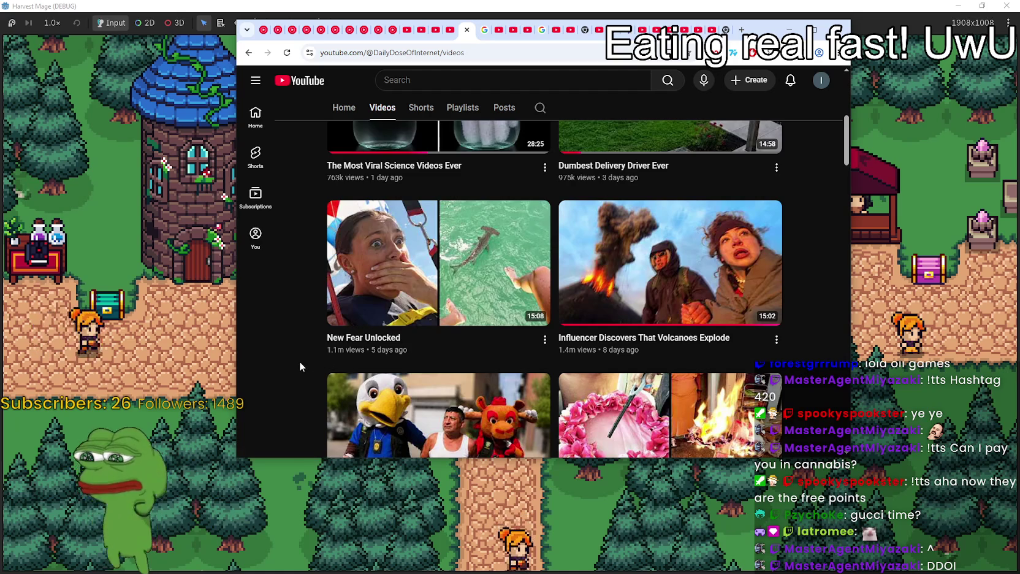
pyautogui.click(444, 256)
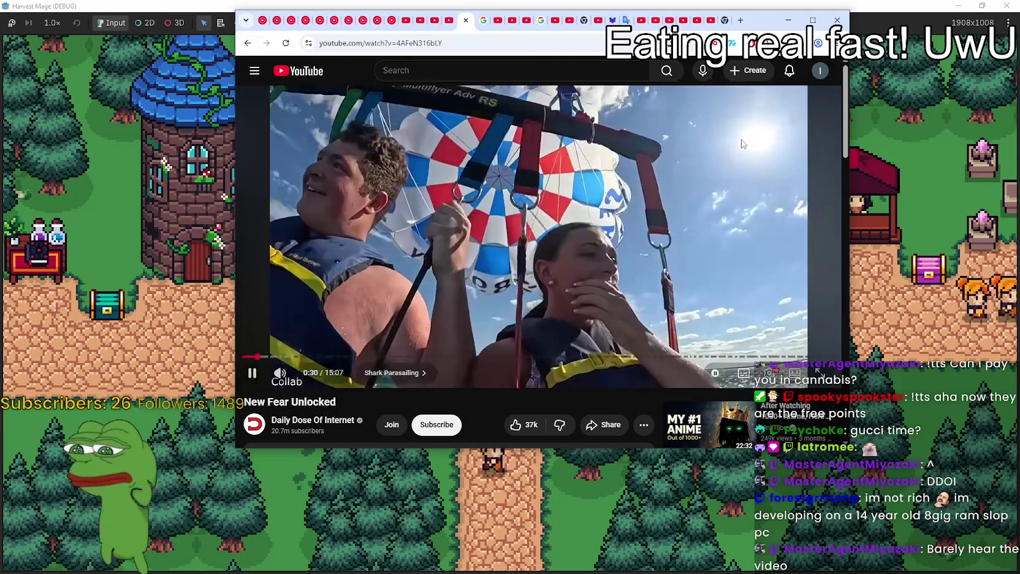
# Step: Seek to the Egg catch chapter, back to the parasailing clip, then pause and resume playback
pyautogui.click(626, 202)
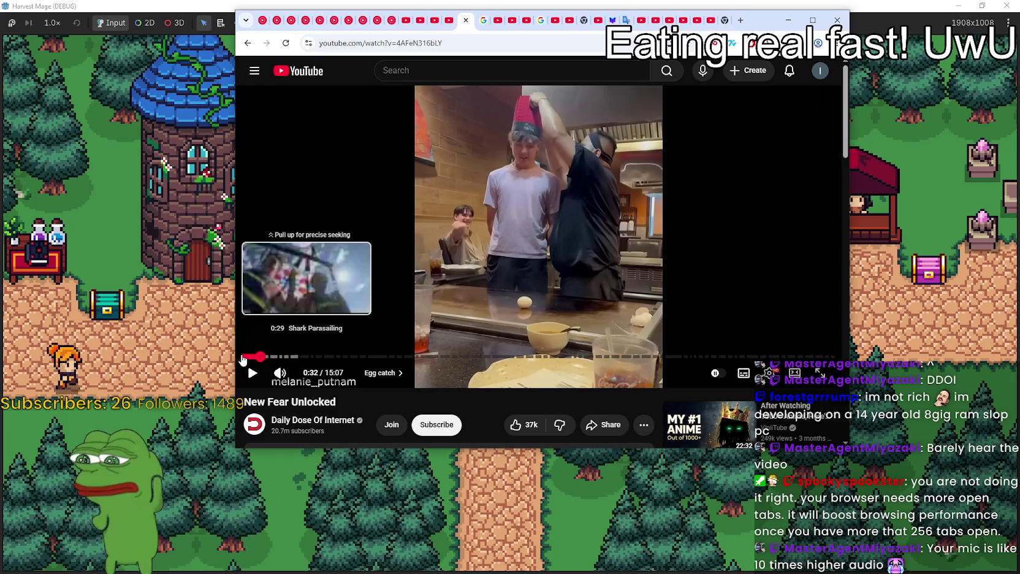
pyautogui.click(242, 360)
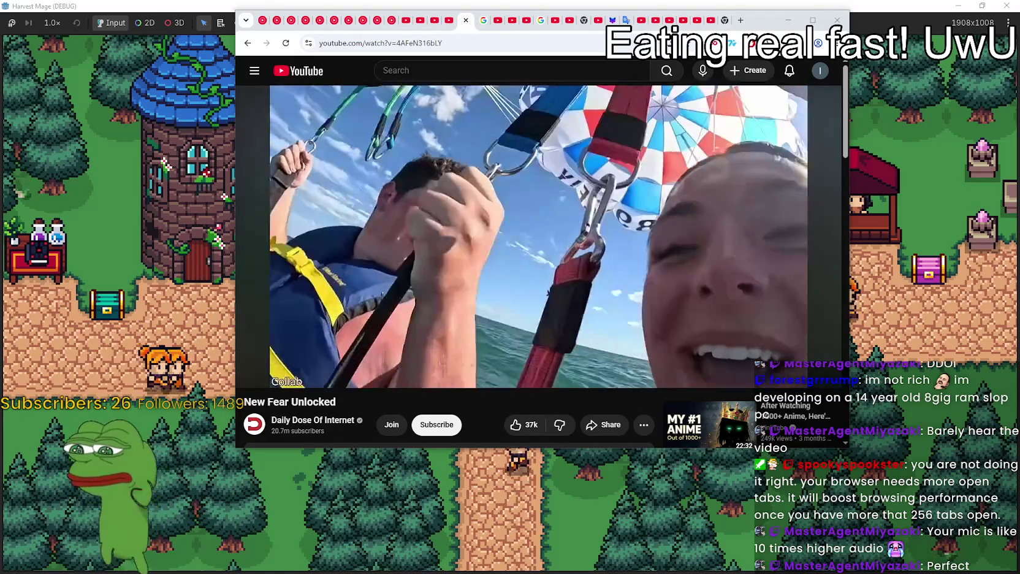
pyautogui.moveTo(614, 212)
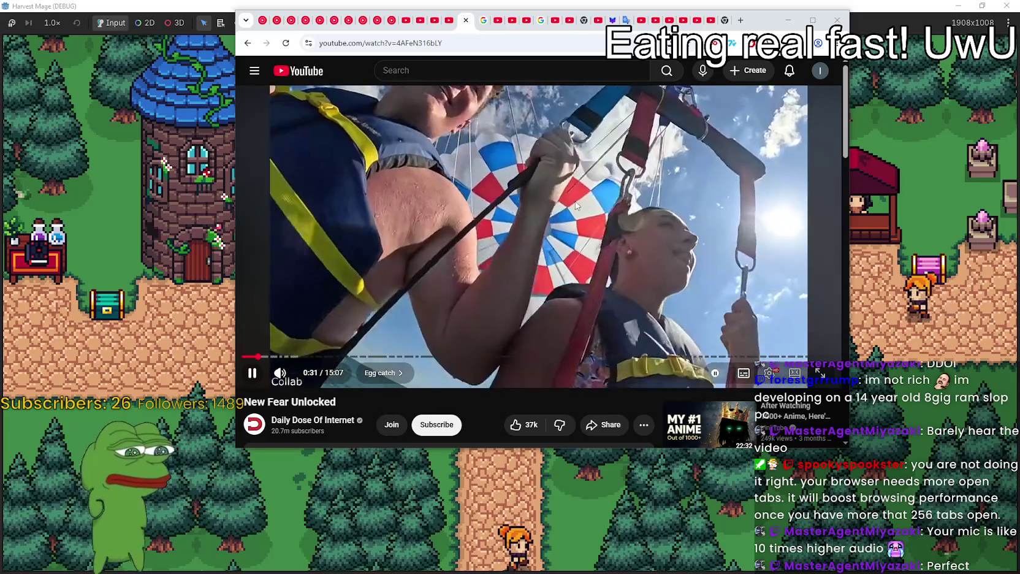
pyautogui.click(541, 198)
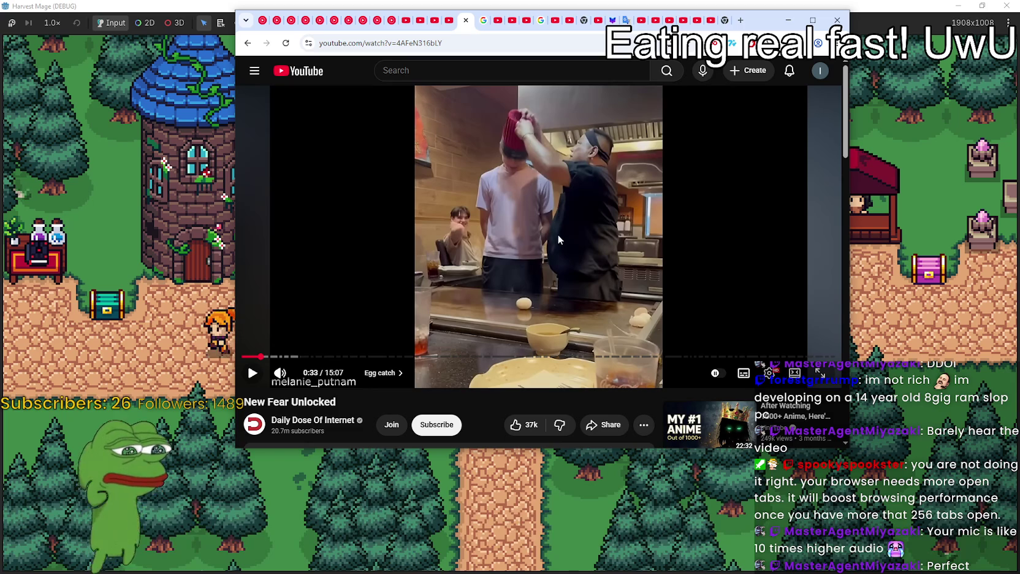
pyautogui.click(472, 236)
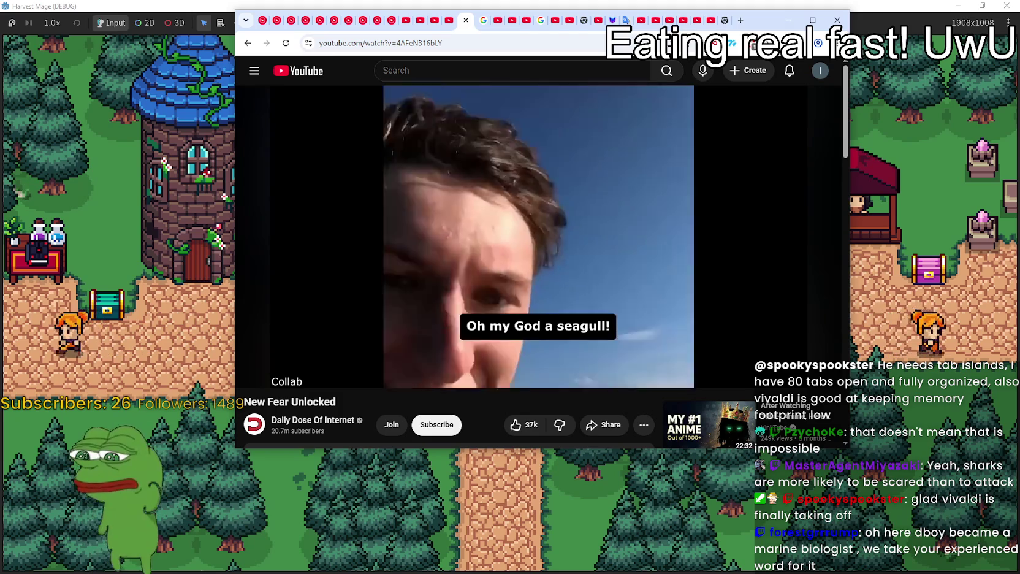
pyautogui.click(581, 204)
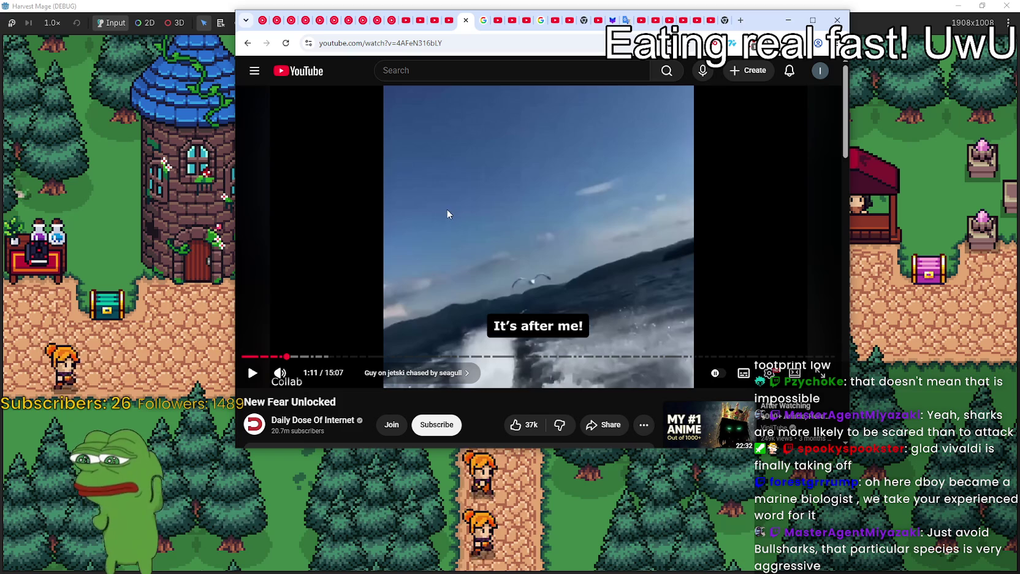
pyautogui.click(445, 209)
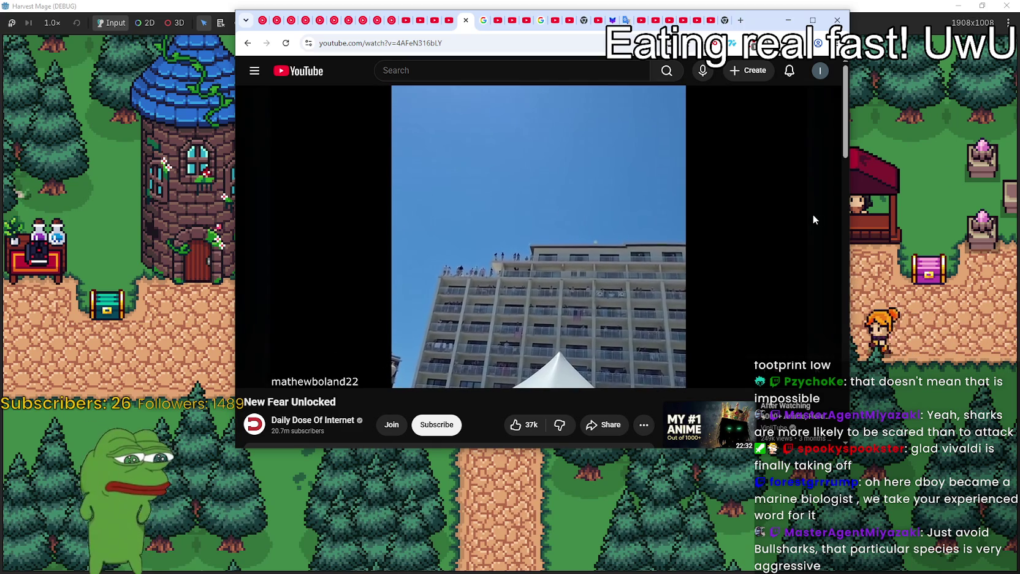
pyautogui.moveTo(672, 201)
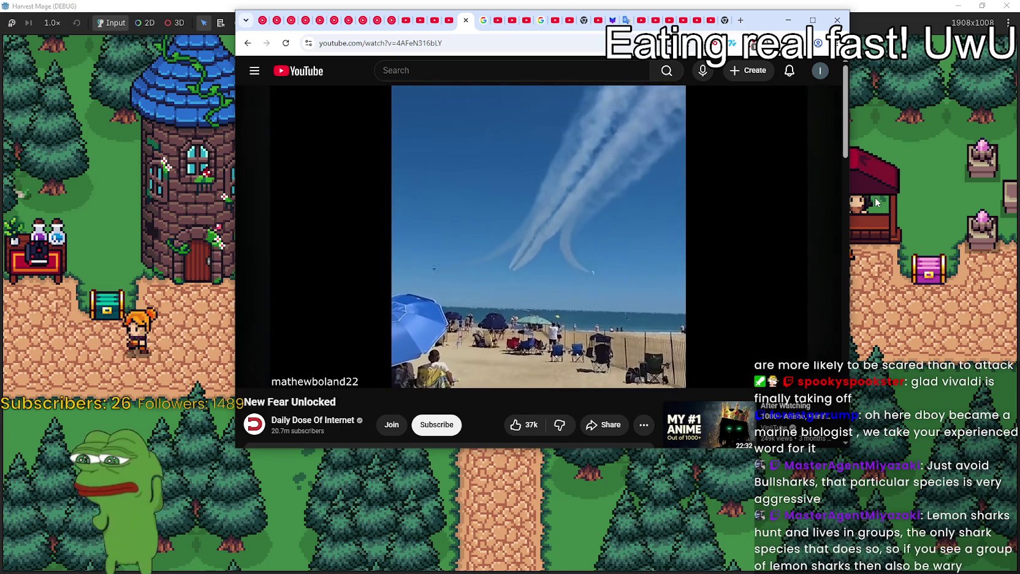
pyautogui.click(651, 237)
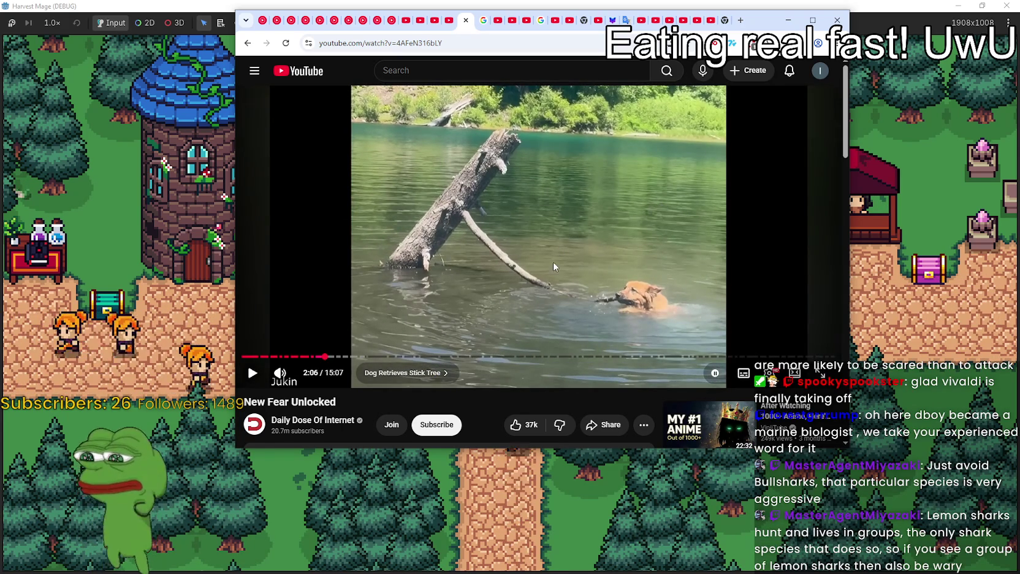
# Step: Rewind to 2:00 for the Thunderbird entrance, pause briefly at tic-tac-toe, then pause at 5:46
pyautogui.moveTo(321, 357); pyautogui.dragTo(320, 358)
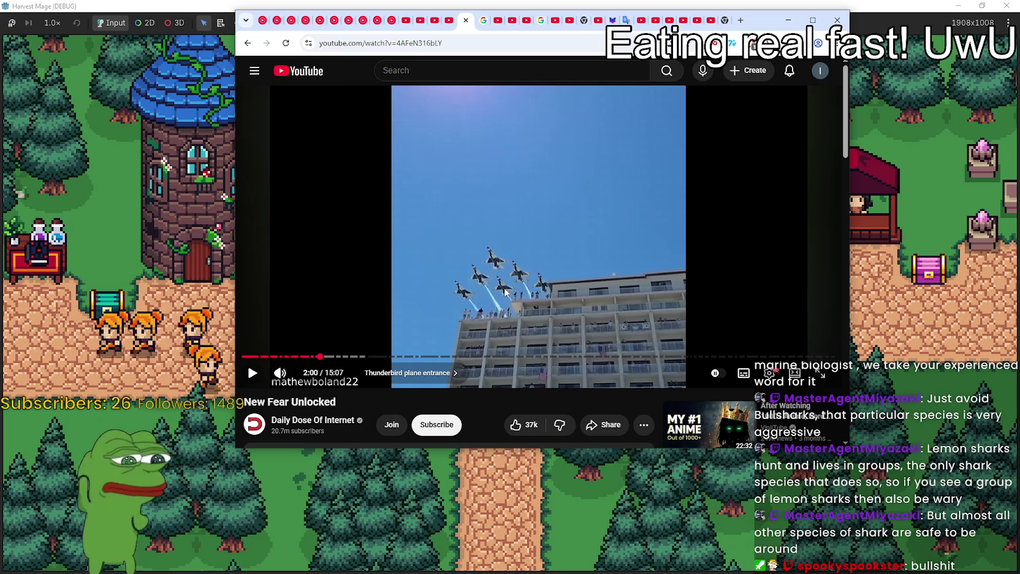
pyautogui.click(527, 222)
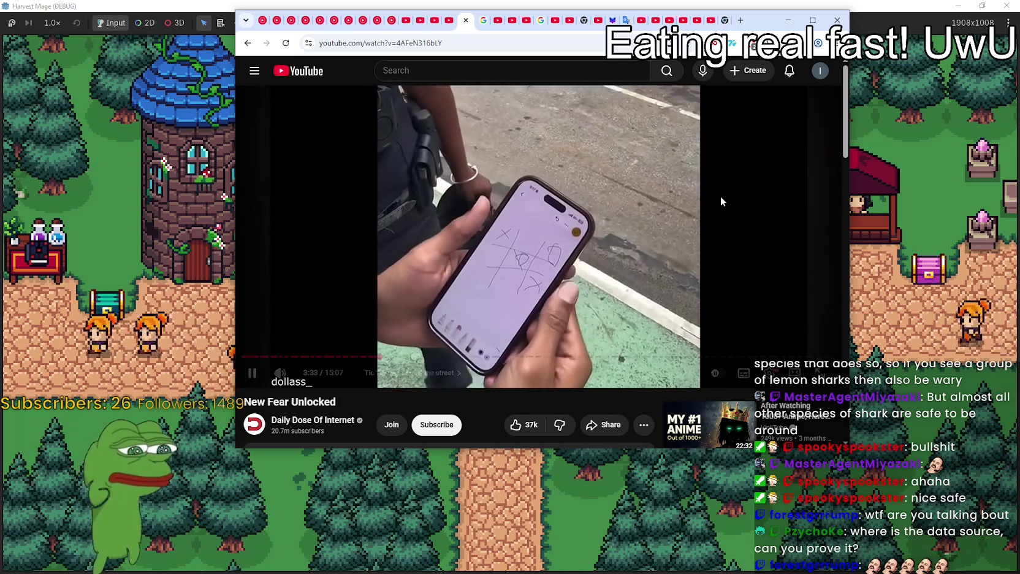
pyautogui.click(678, 209)
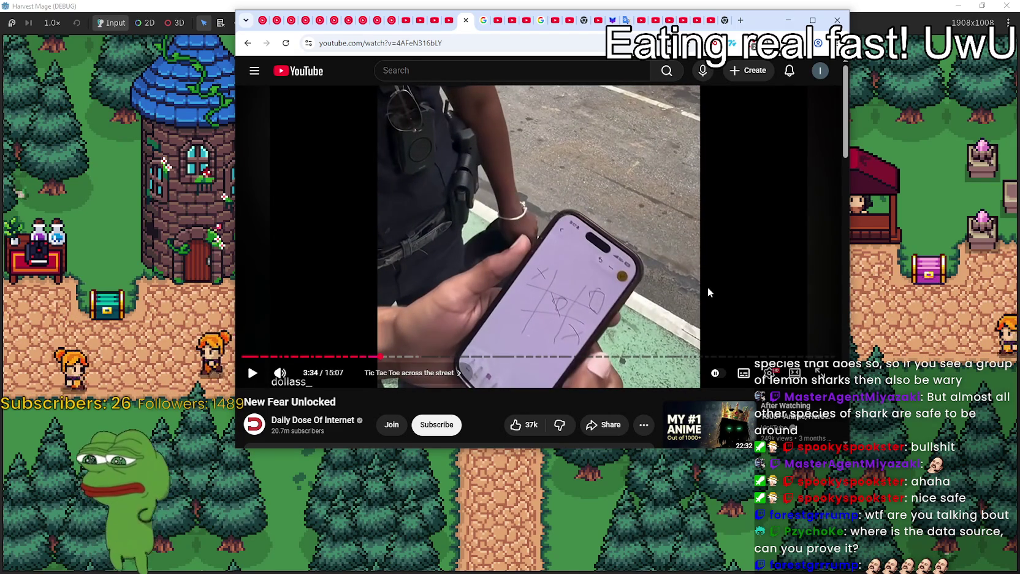
pyautogui.click(463, 194)
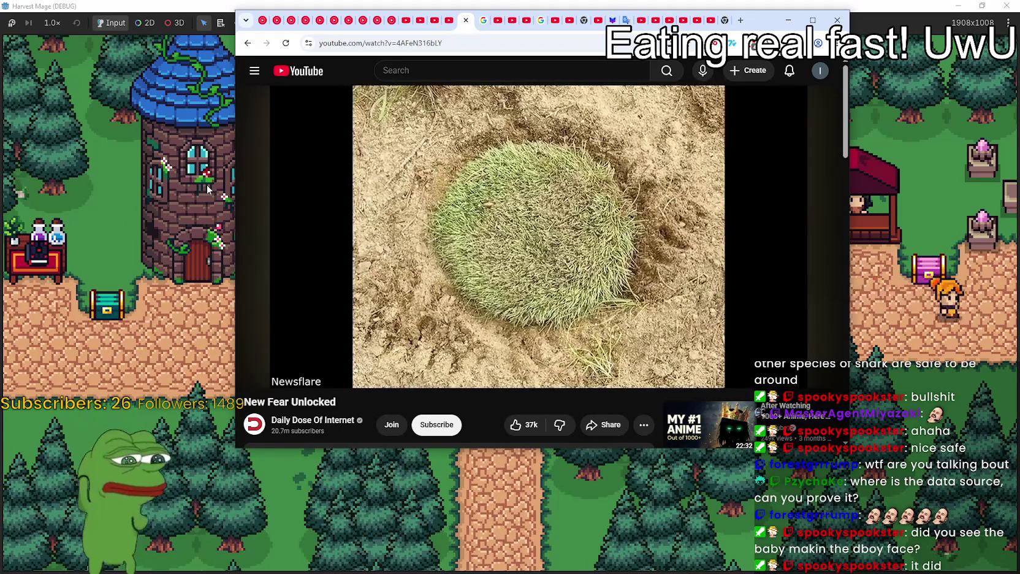
pyautogui.moveTo(300, 105)
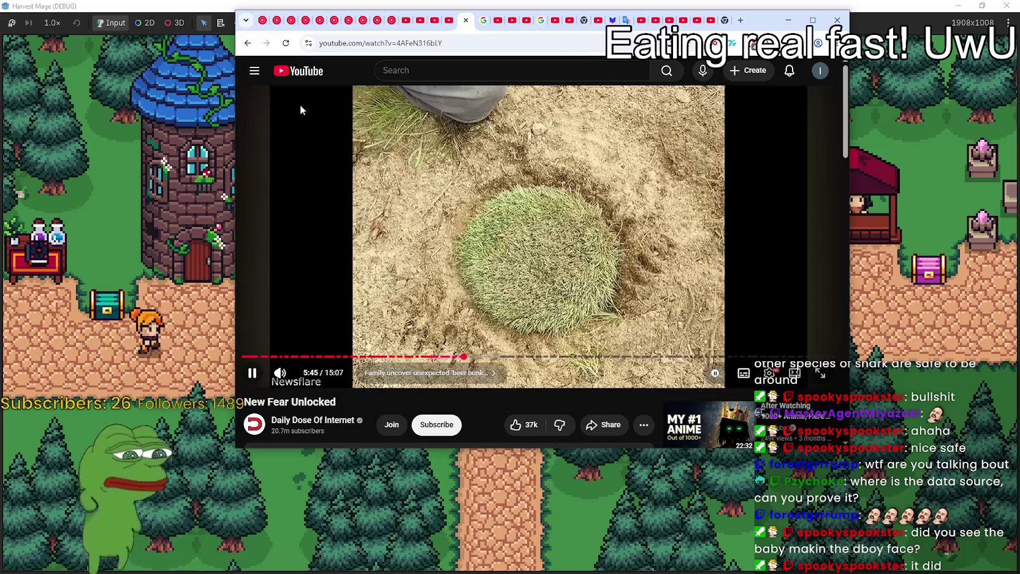
pyautogui.click(545, 225)
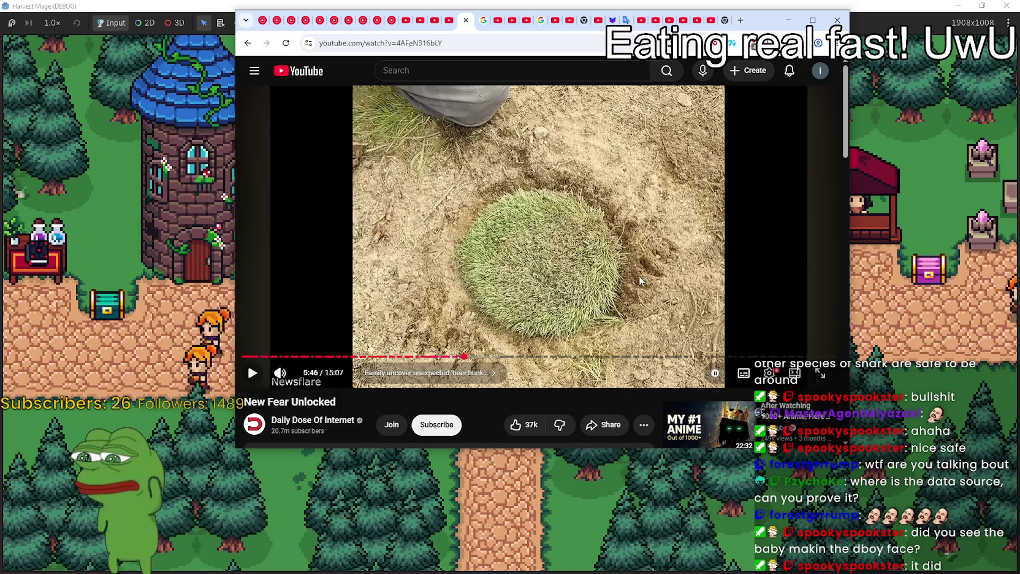
# Step: Resume 'New Fear Unlocked' and watch it until pausing again
pyautogui.click(655, 264)
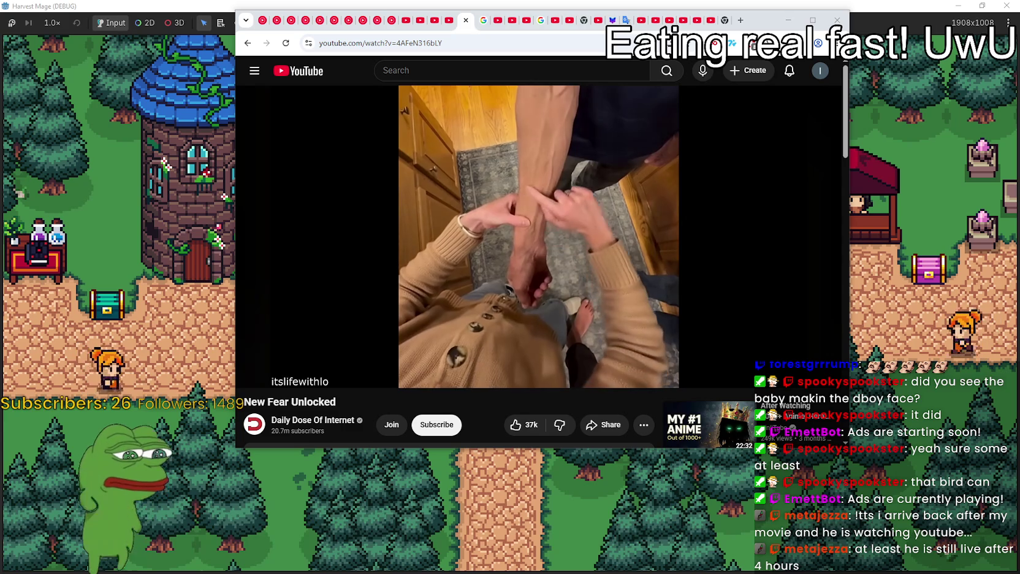
pyautogui.click(539, 246)
# Step: Minimize the browser to reveal the Harvest Mage game, then bring the Steam store to the front
pyautogui.moveTo(767, 26); pyautogui.dragTo(770, 26)
pyautogui.click(792, 20)
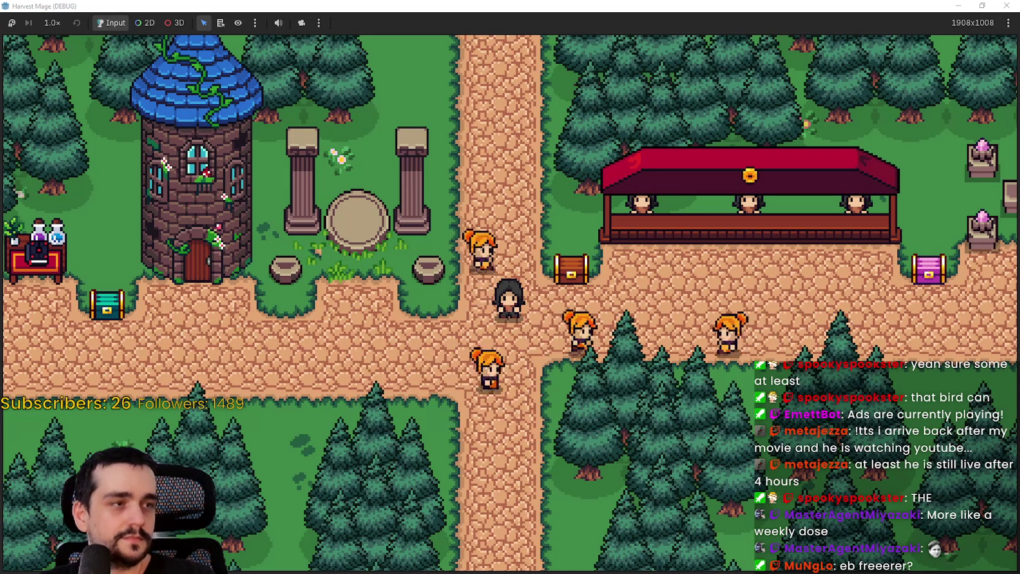
pyautogui.hotkey('alt', 'Tab')
# Step: Search the Steam store for 'Dimhaven' and open the Dimhaven - The Lost Source page
pyautogui.click(641, 93)
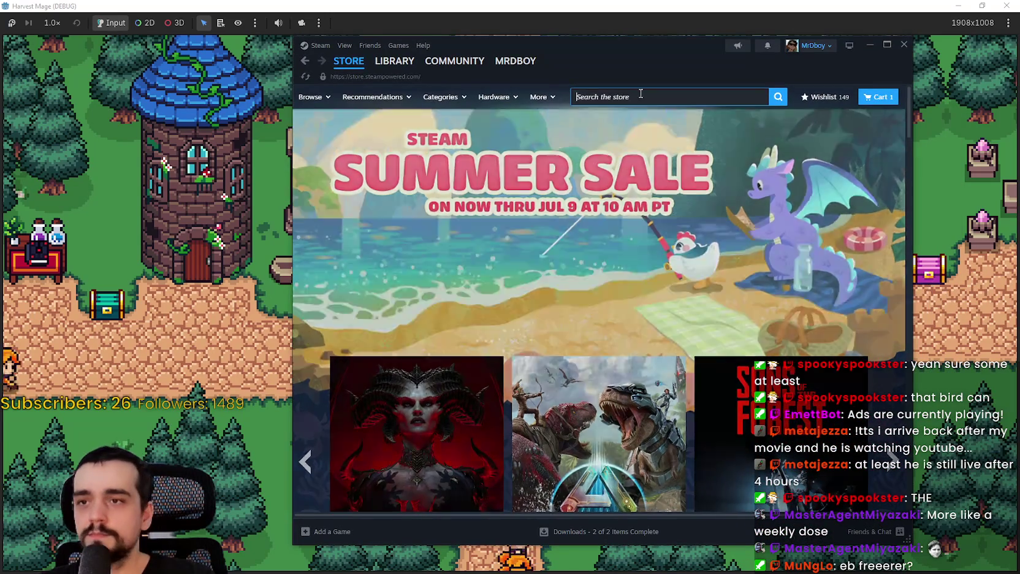
pyautogui.write('Dimha')
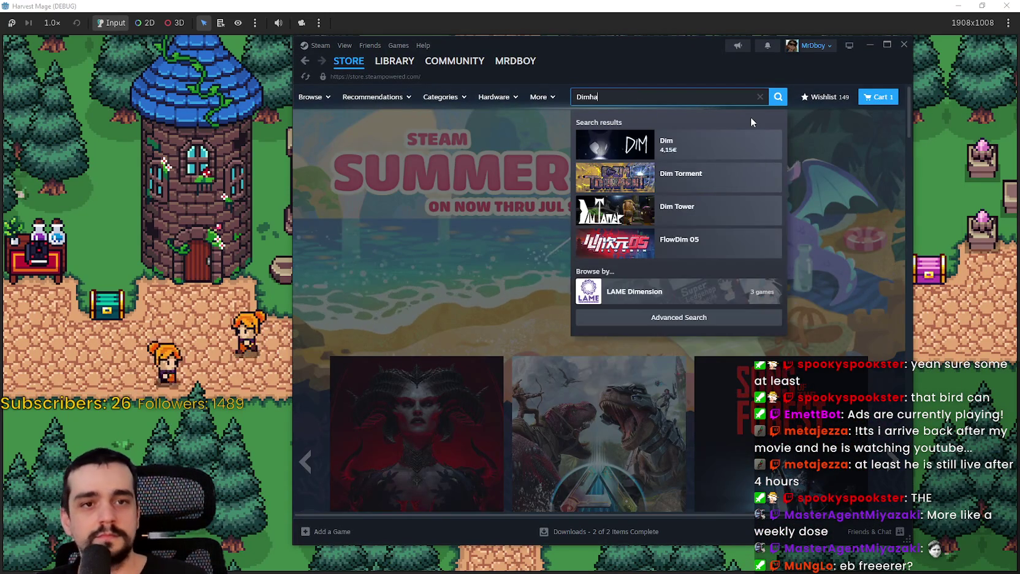
pyautogui.write('ven')
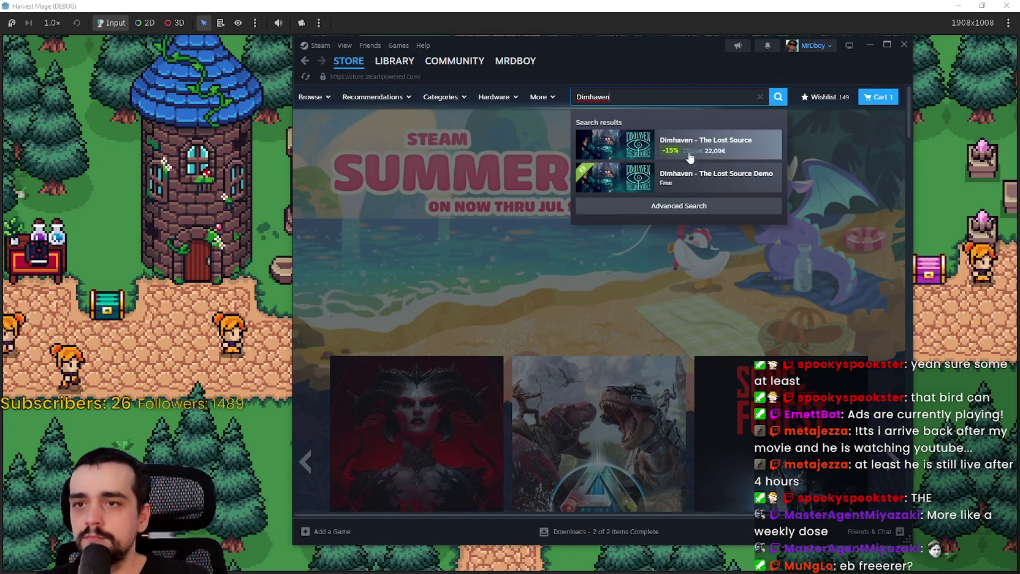
pyautogui.click(690, 157)
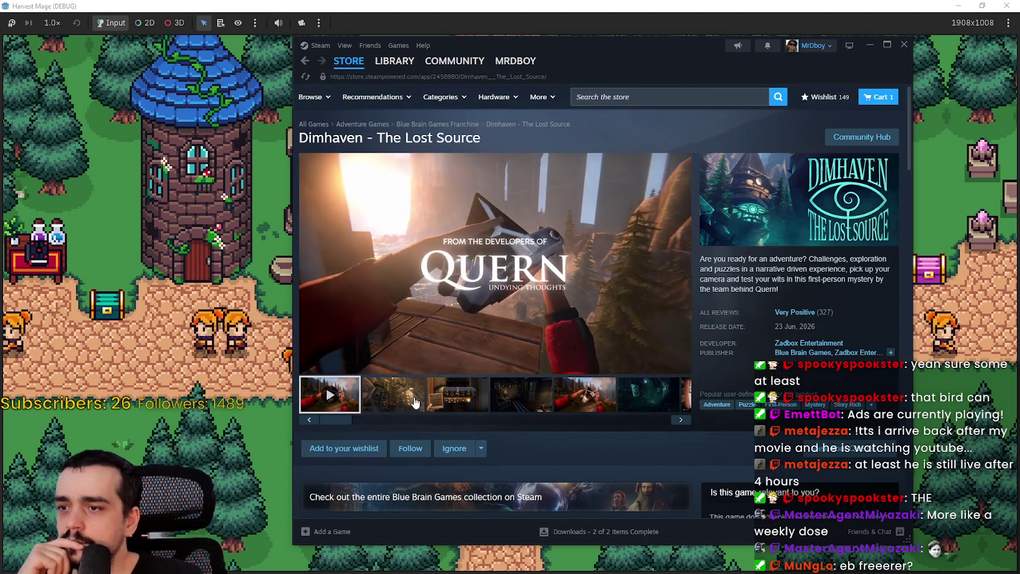
# Step: View two Dimhaven screenshots, including the hands-holding-camera one, and return to the store front
pyautogui.click(460, 397)
pyautogui.click(584, 395)
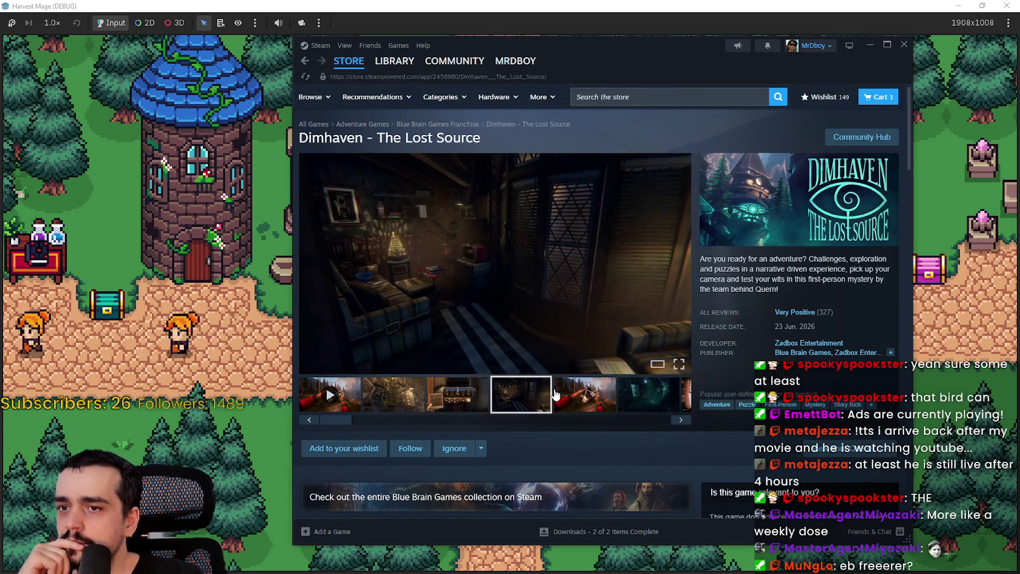
pyautogui.click(352, 65)
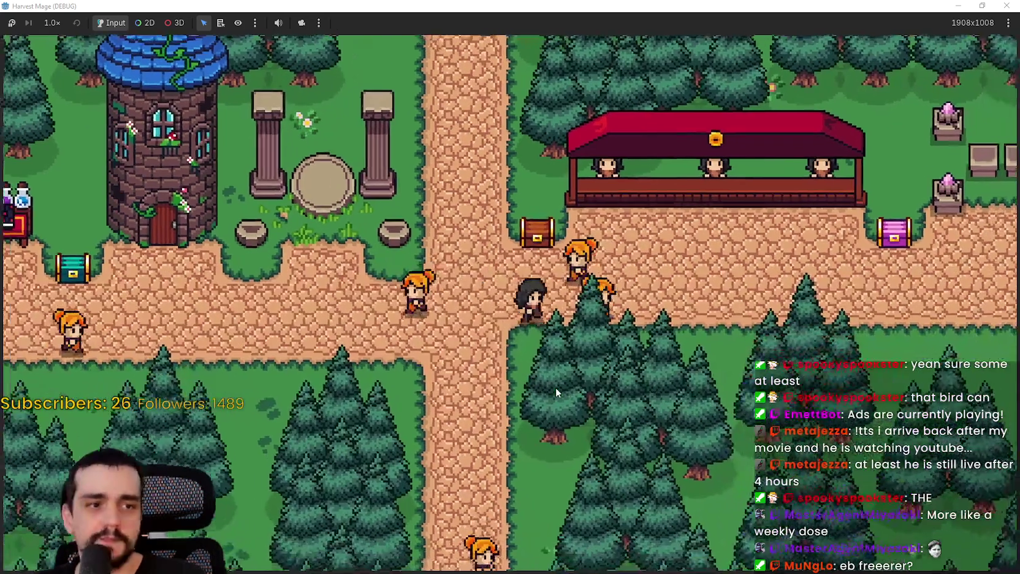
# Step: Walk the player character back and forth past the stall and behind the trees with WASD
pyautogui.press('d')
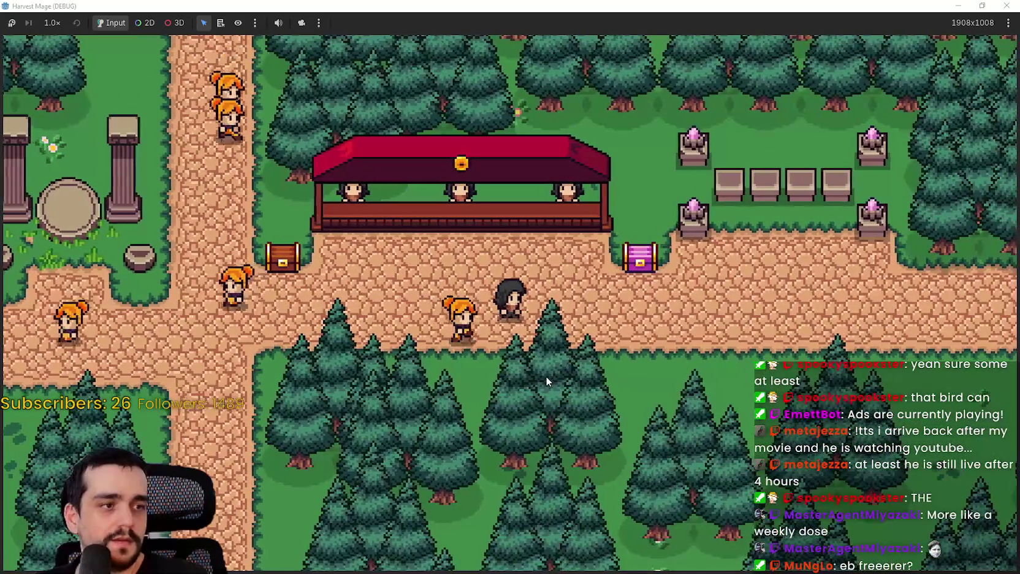
pyautogui.press('a')
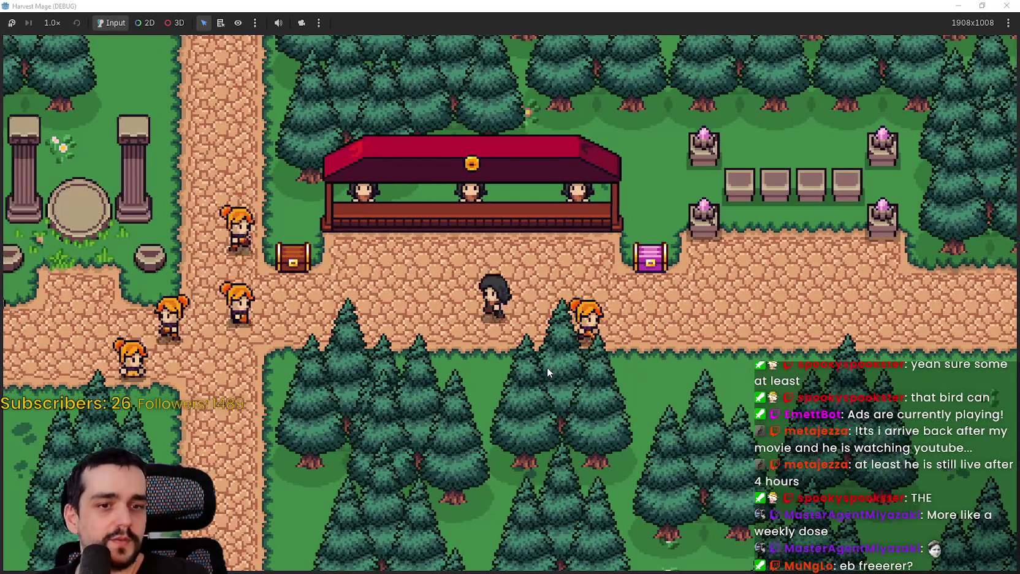
pyautogui.press('d')
pyautogui.press('a')
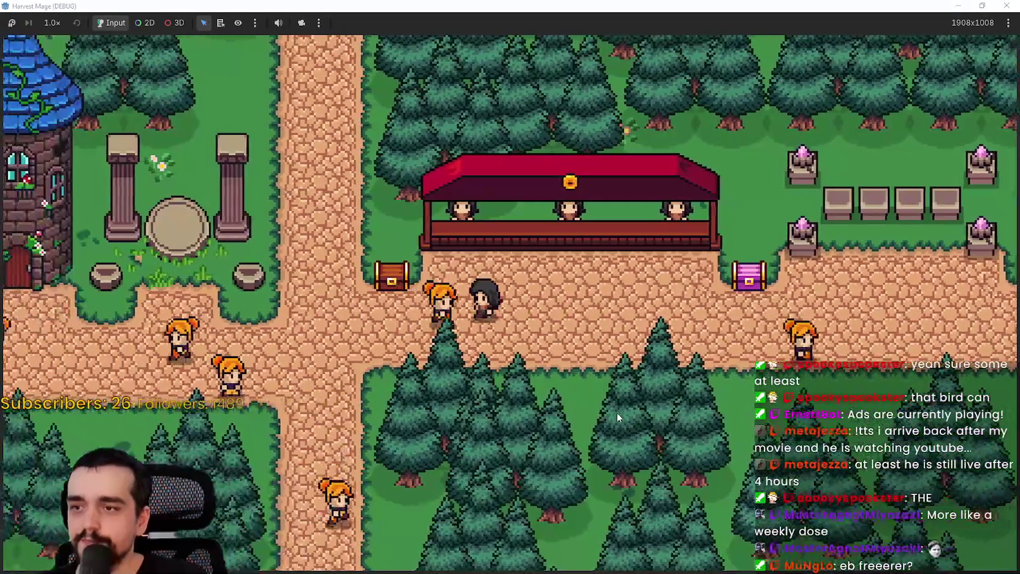
pyautogui.press('a')
pyautogui.press('s')
pyautogui.press('d')
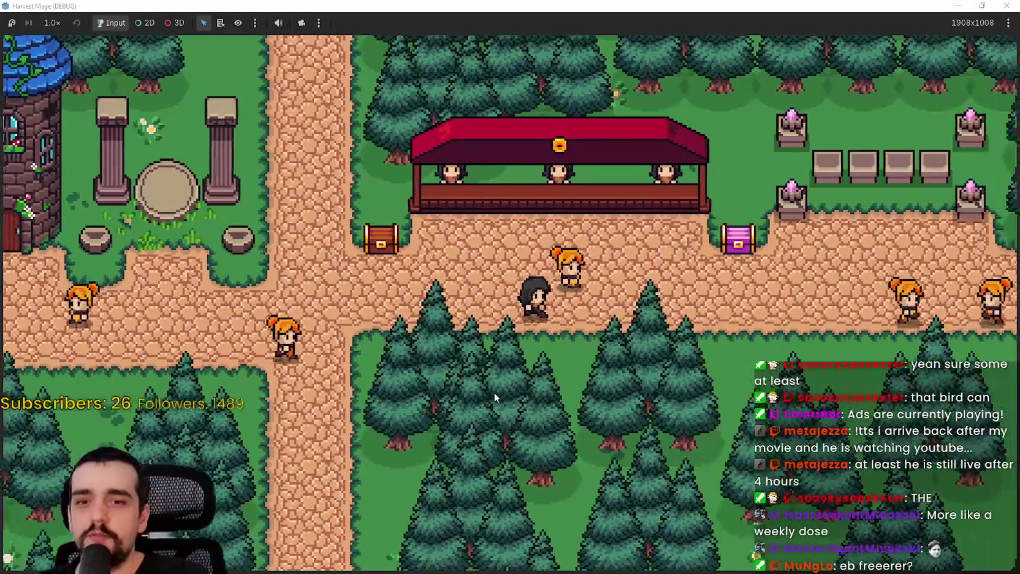
pyautogui.press('d')
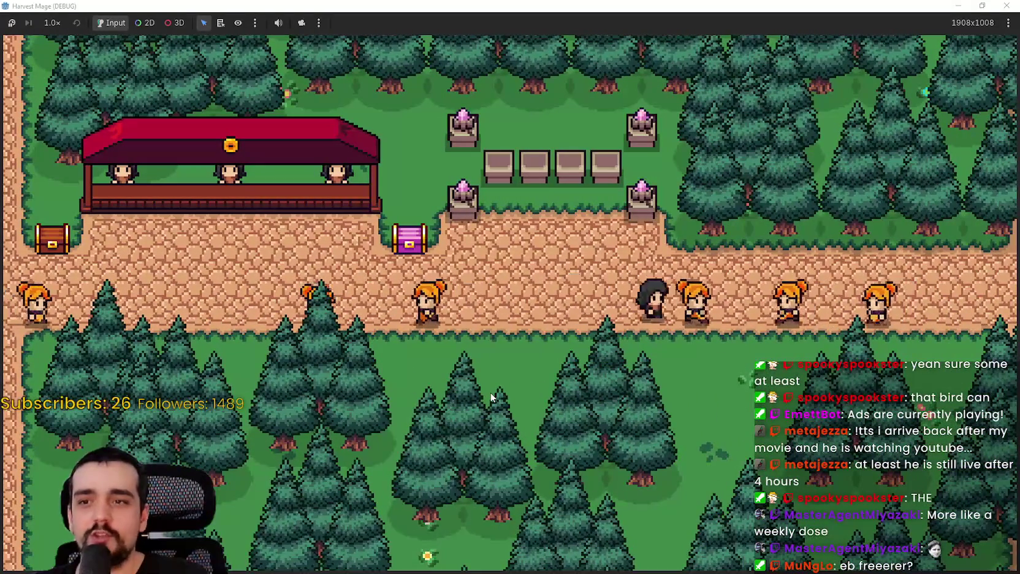
pyautogui.press('d')
pyautogui.press('a')
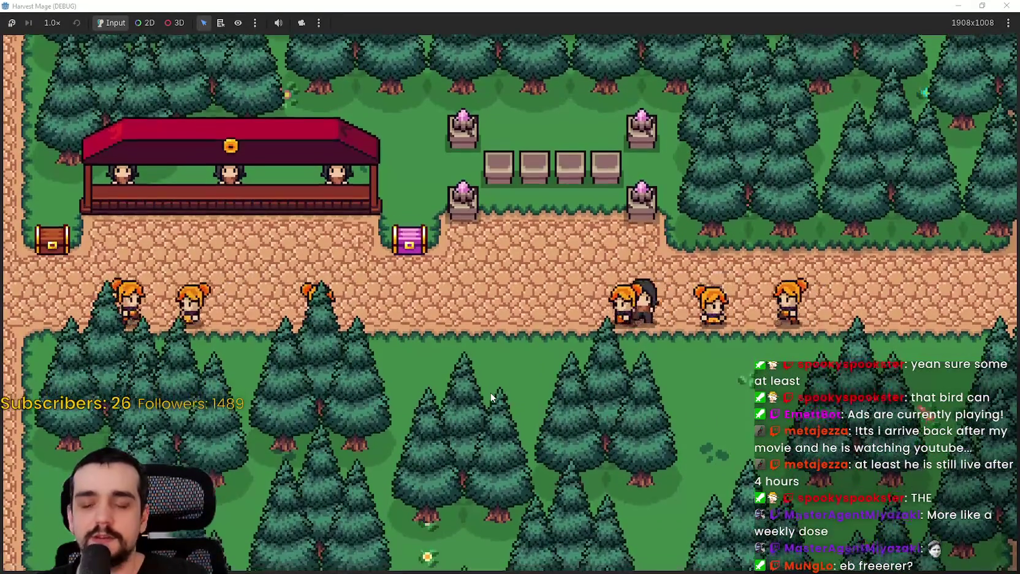
pyautogui.press('s')
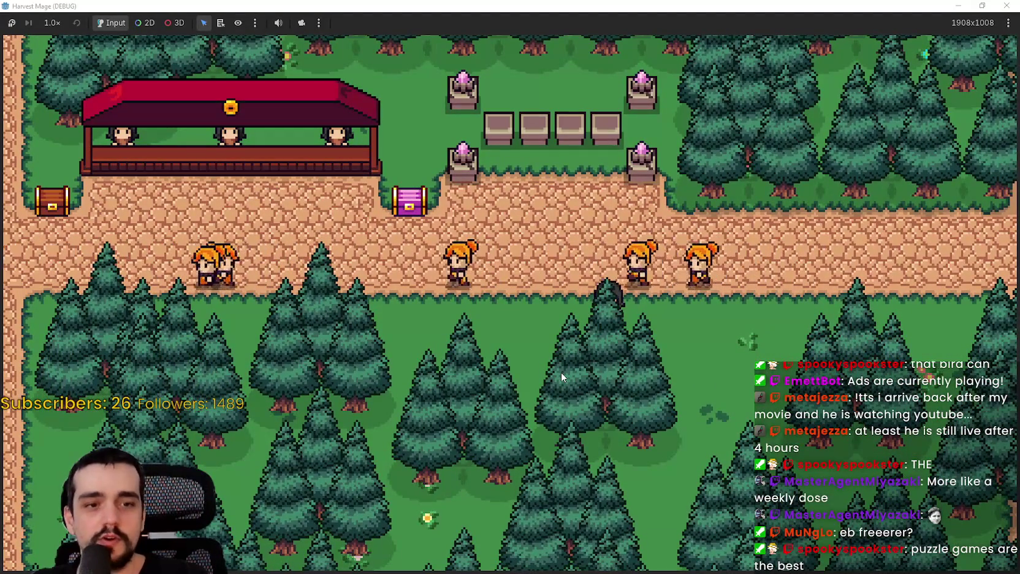
# Step: Walk the player toward the chest, down around the crossroads, then stop the game with F8
pyautogui.press('Up')
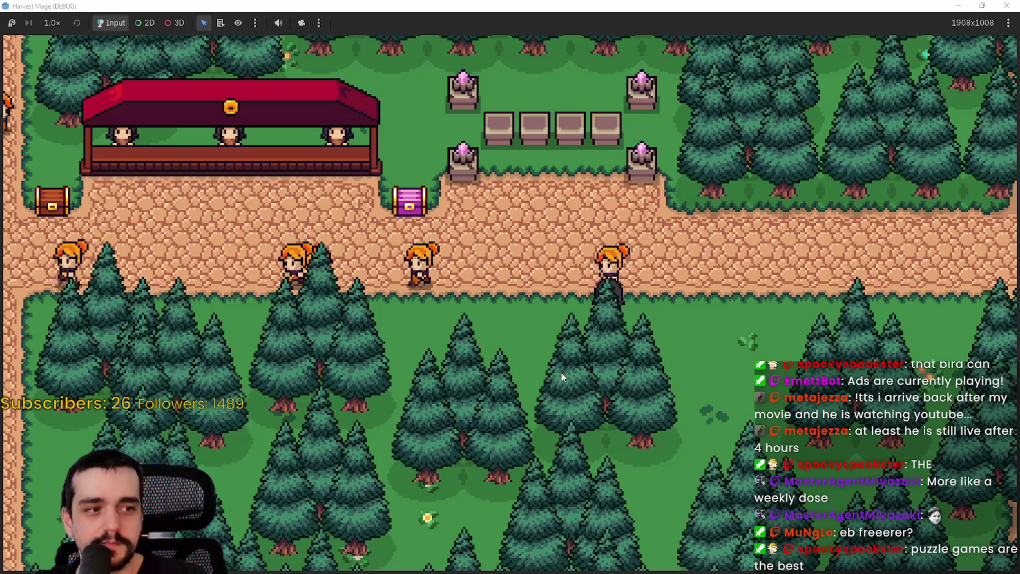
pyautogui.press('Left')
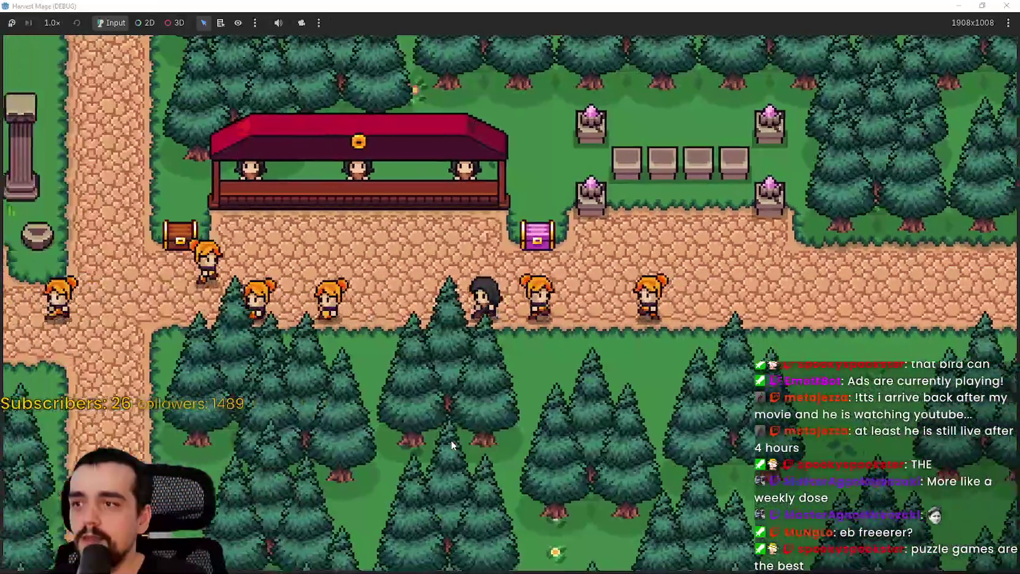
pyautogui.press('Up')
pyautogui.press('Up')
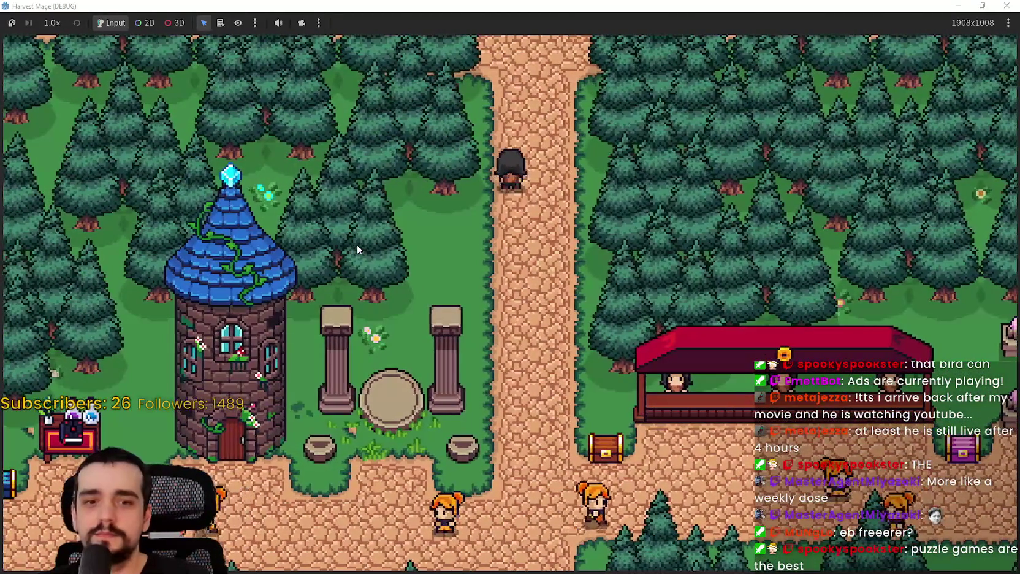
pyautogui.press('Down')
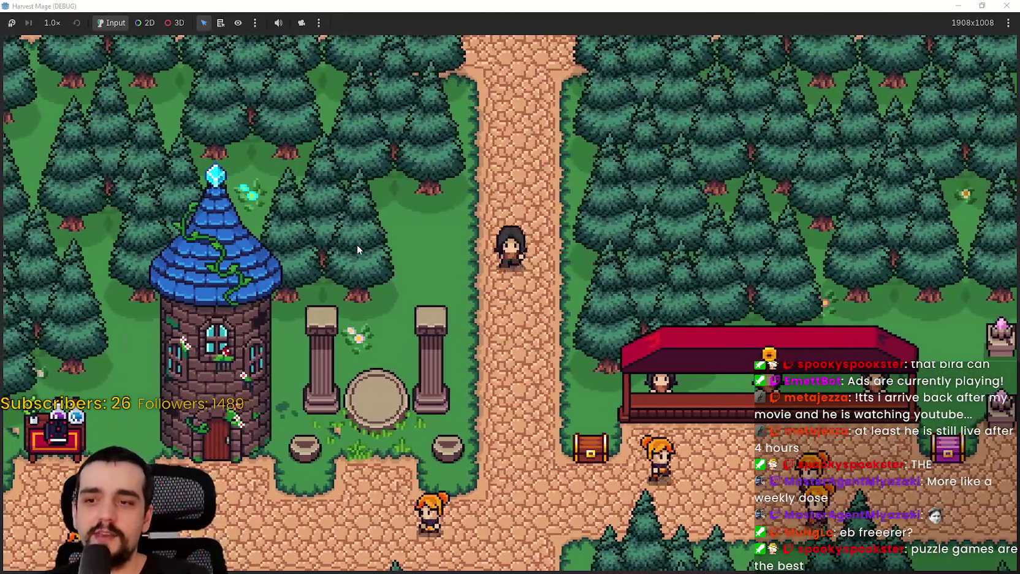
pyautogui.press('Down')
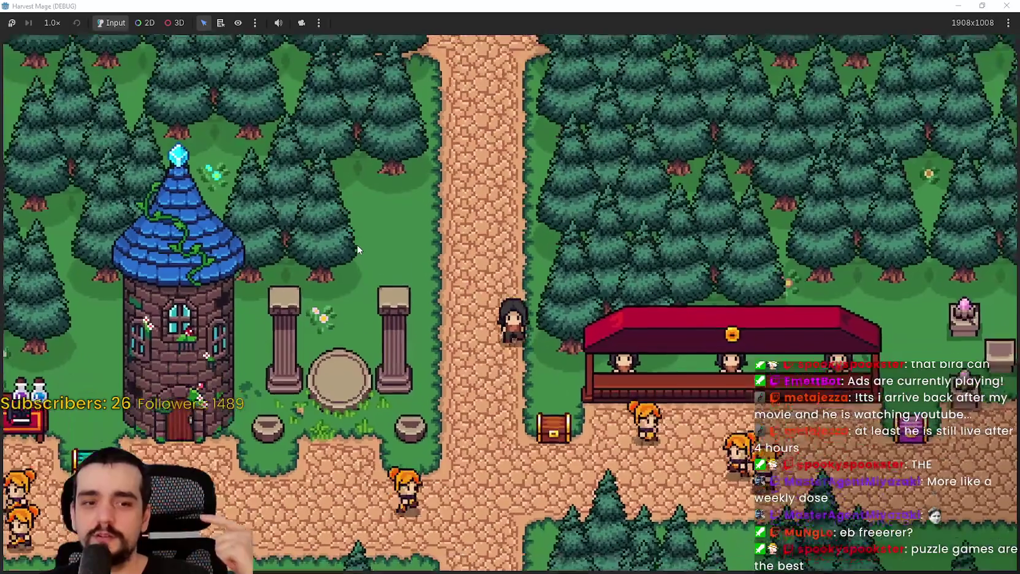
pyautogui.press('Down')
pyautogui.press('Right')
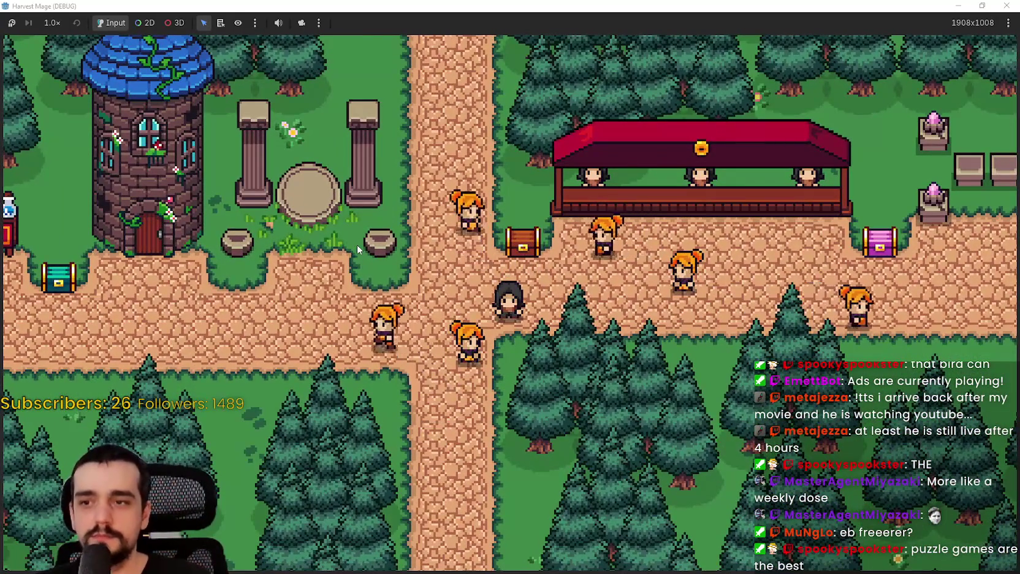
pyautogui.press('Left')
pyautogui.press('Down')
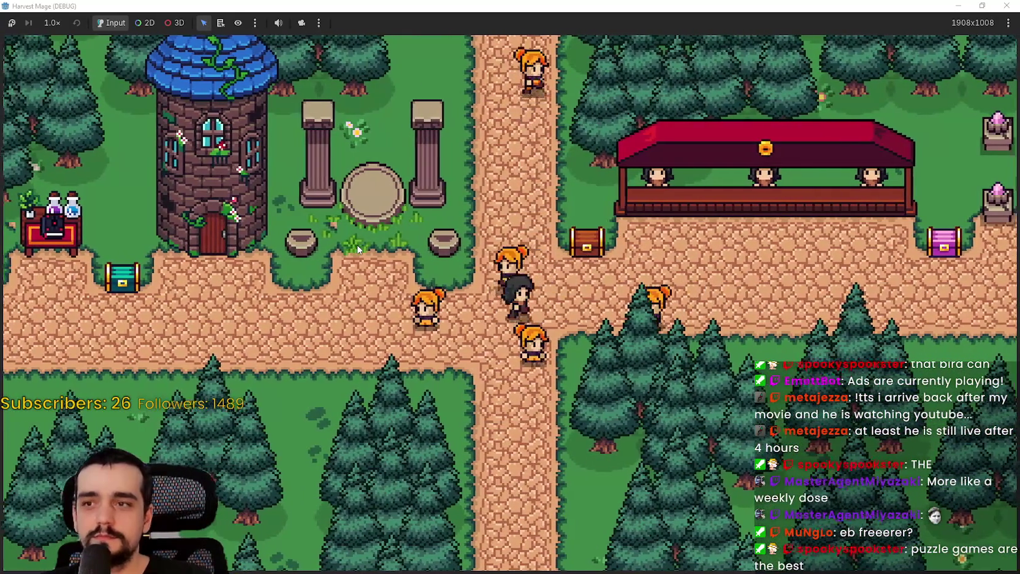
pyautogui.press('Up')
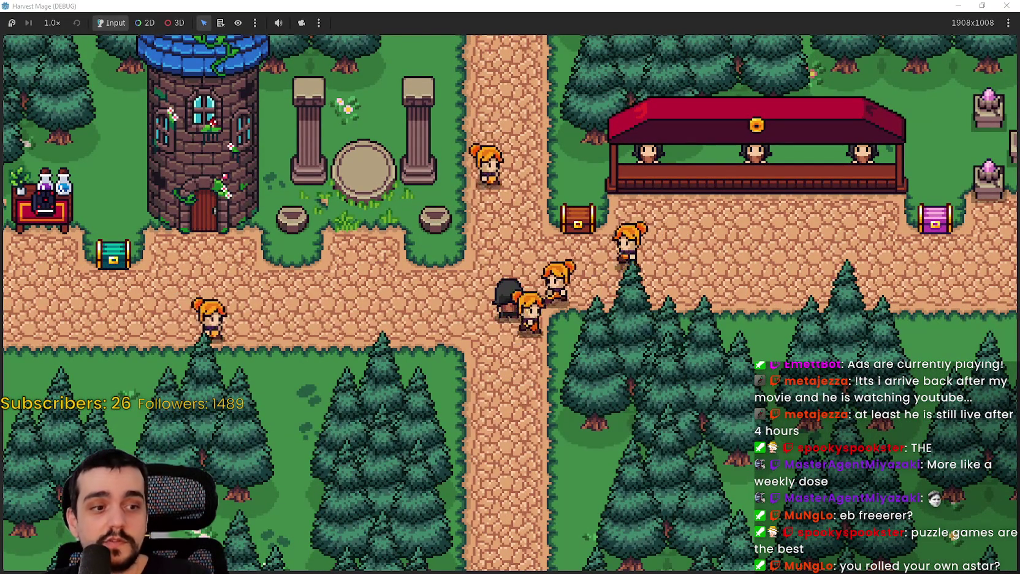
pyautogui.press('F8')
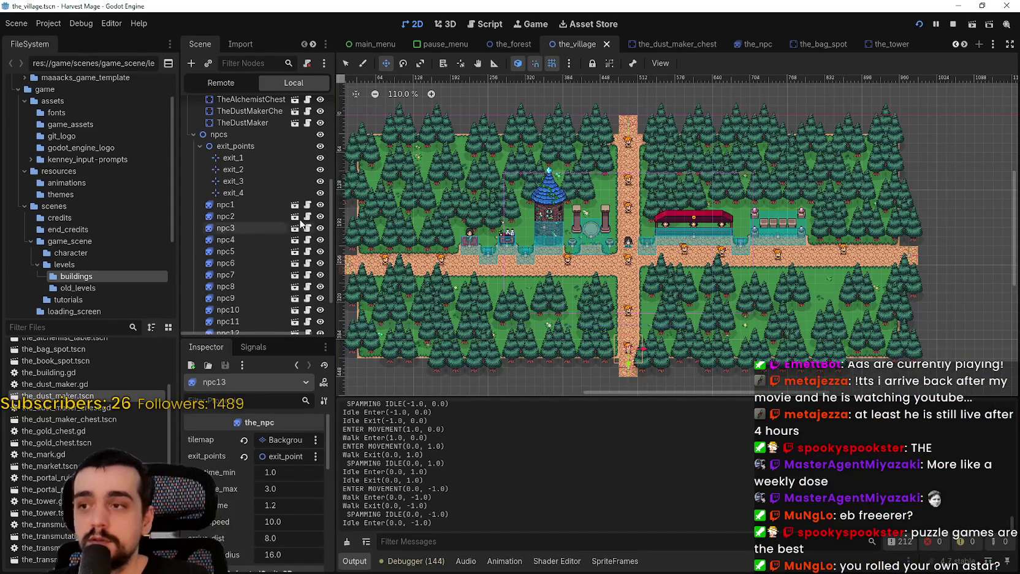
# Step: Open BackgroundMap's background_map.gd and highlight the AStar2D creation and add_point lines
pyautogui.scroll(5, 309, 211)
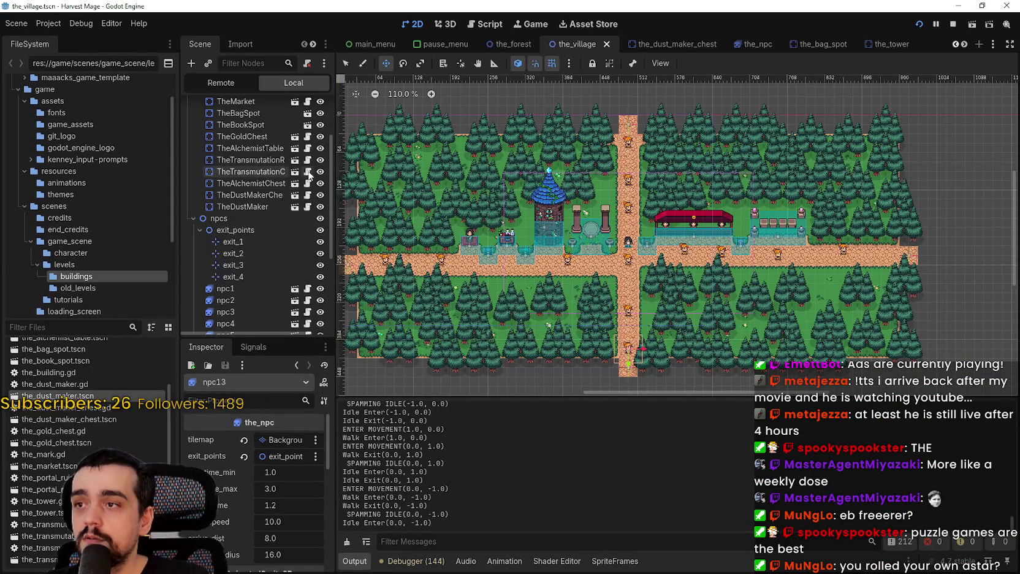
pyautogui.click(307, 118)
pyautogui.scroll(2, 625, 214)
pyautogui.scroll(4, 626, 215)
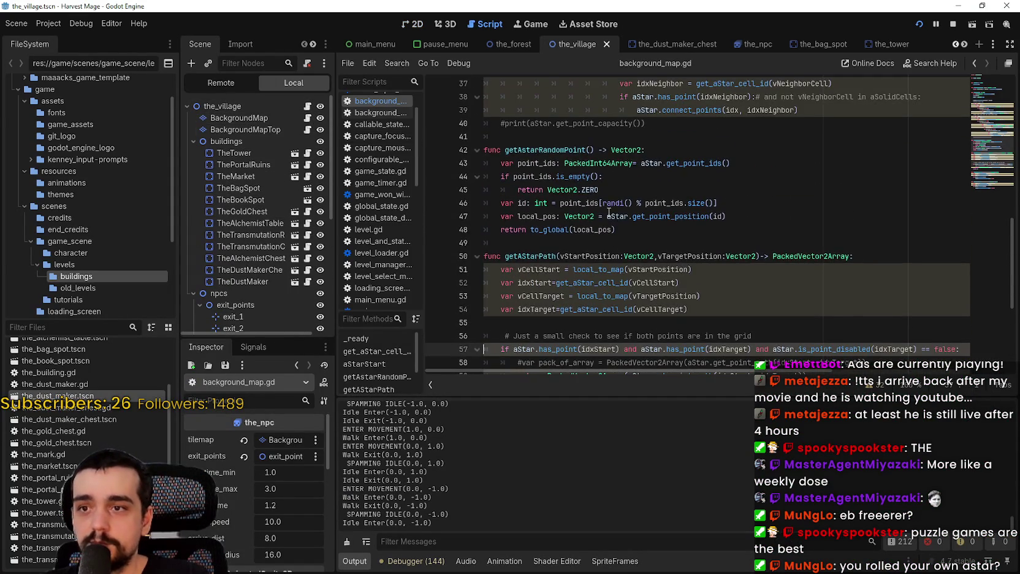
pyautogui.scroll(7, 573, 233)
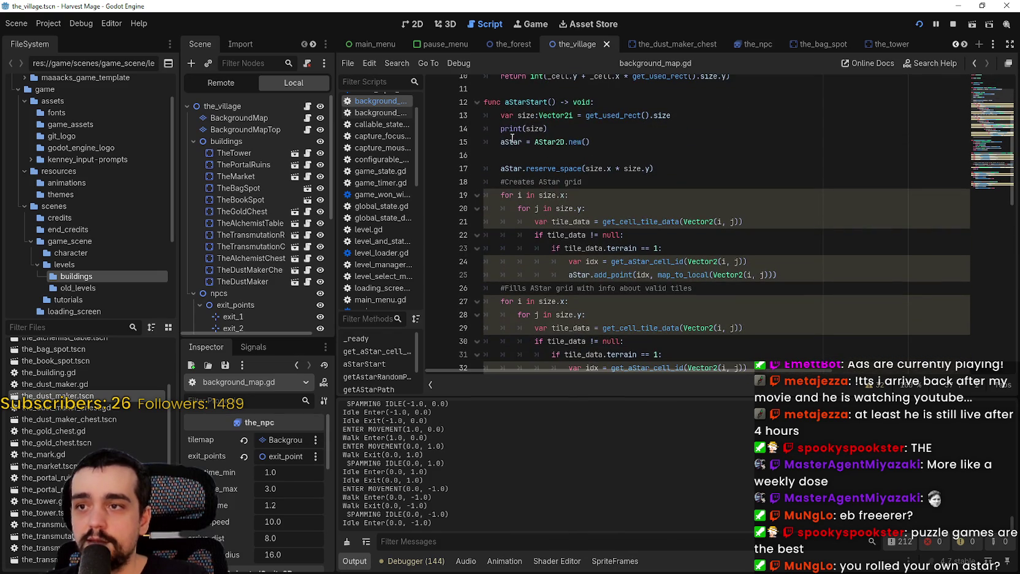
pyautogui.moveTo(512, 139); pyautogui.dragTo(631, 148)
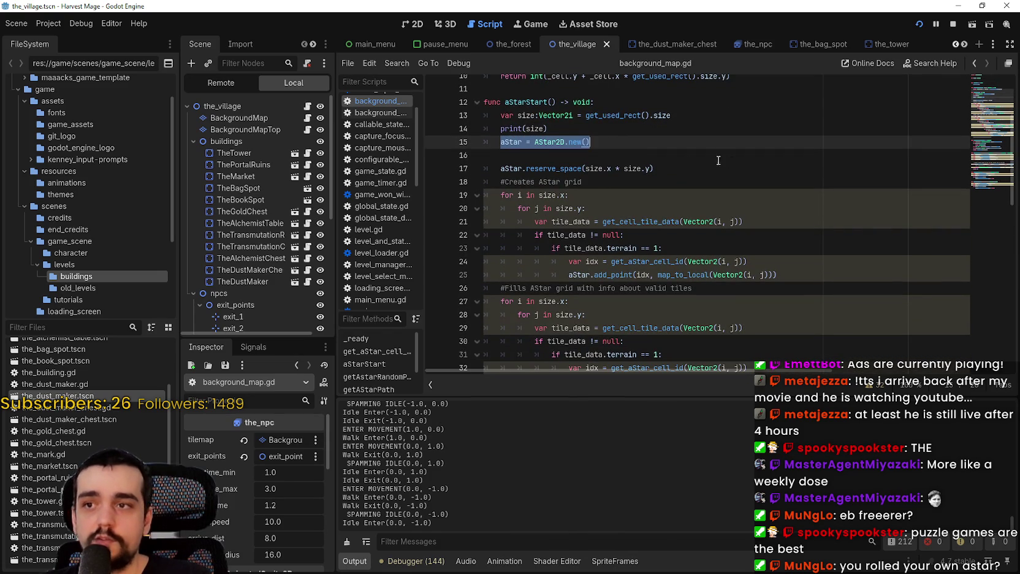
pyautogui.scroll(-1, 654, 171)
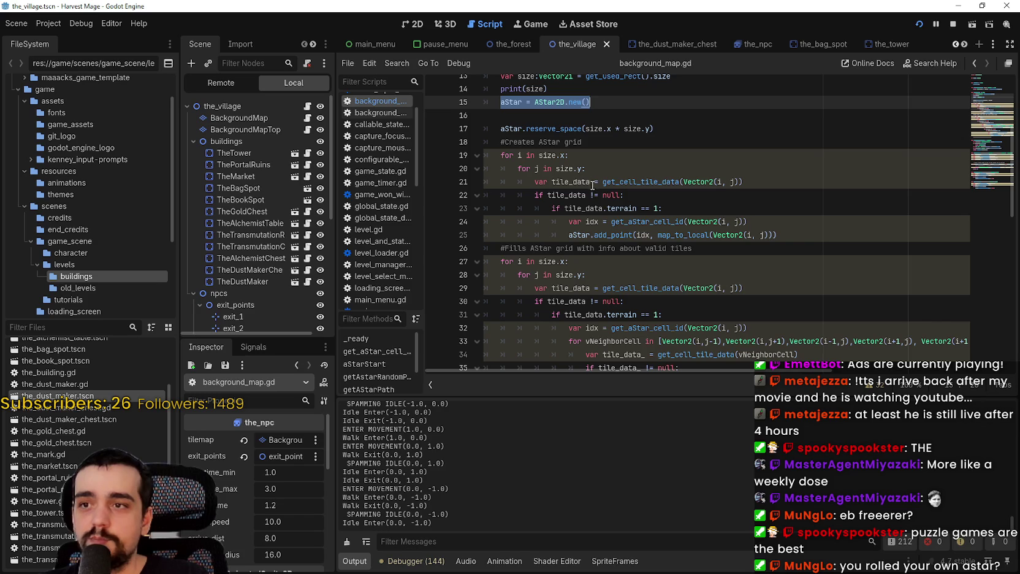
pyautogui.click(625, 234)
# Step: Inspect get_cell_tile_data, connect_points, the has_point check, and aStar.get_point_path on line 59
pyautogui.scroll(-3, 569, 235)
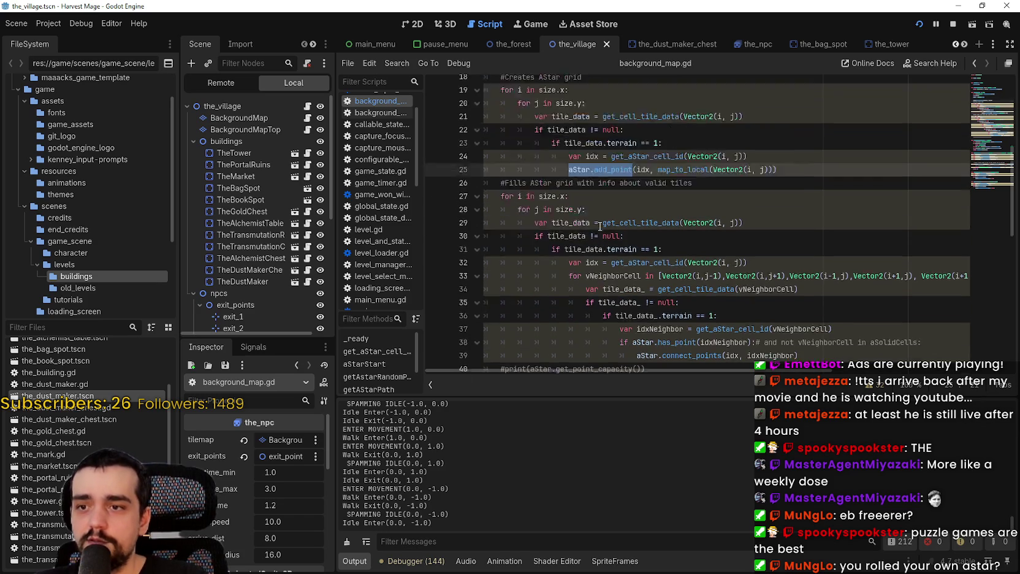
pyautogui.scroll(-2, 698, 246)
pyautogui.doubleClick(700, 154)
pyautogui.click(743, 222)
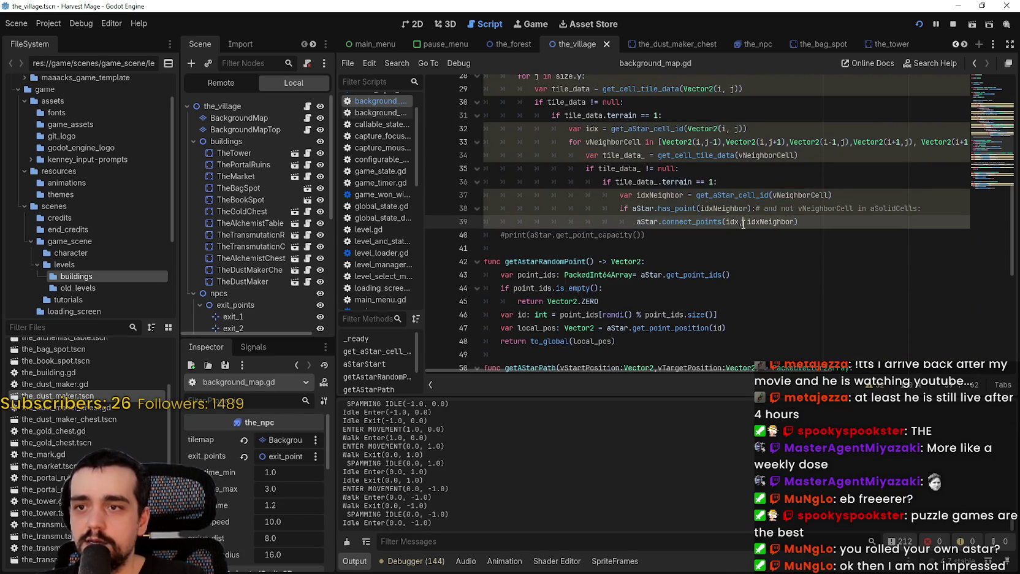
pyautogui.scroll(-2, 524, 214)
pyautogui.scroll(-2, 569, 203)
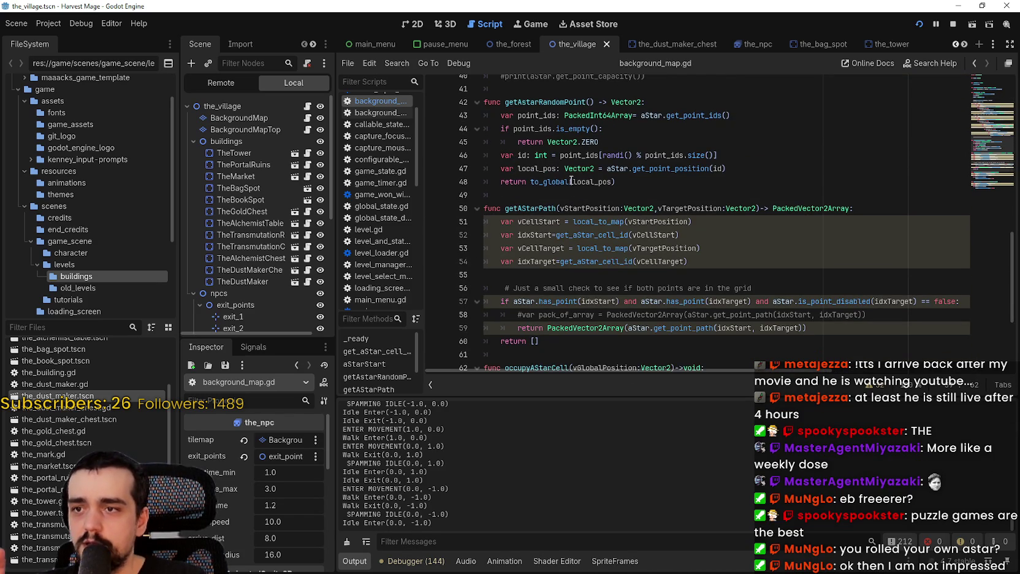
pyautogui.scroll(-1, 730, 208)
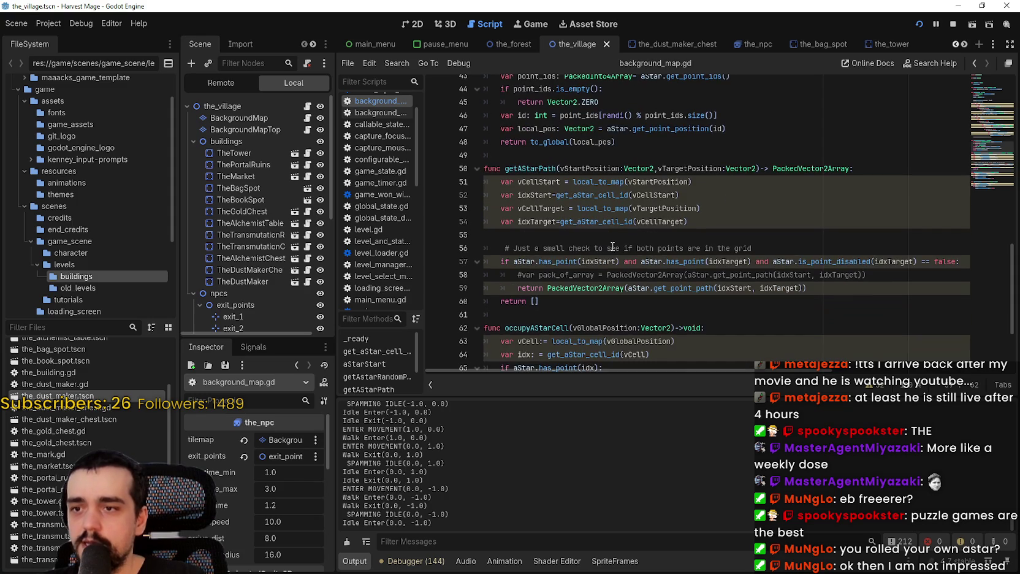
pyautogui.click(539, 260)
pyautogui.moveTo(671, 288); pyautogui.dragTo(640, 290)
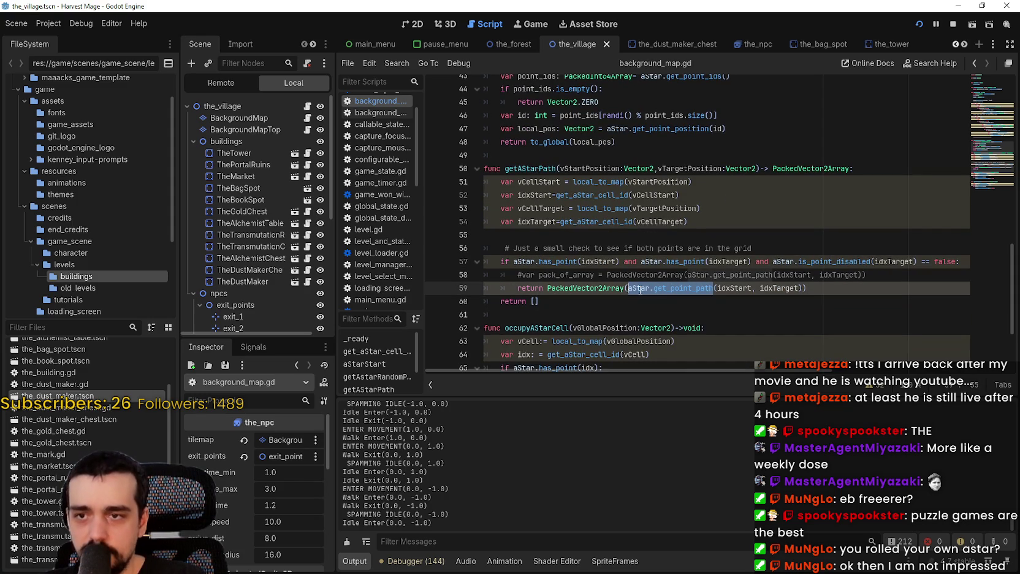